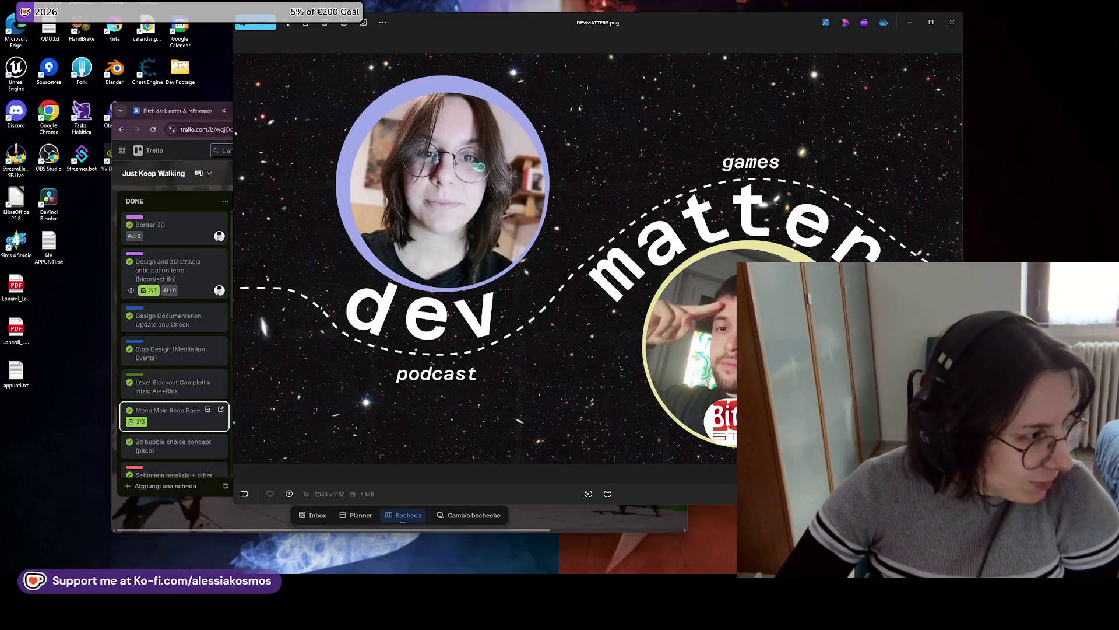
Move the dev matter image preview to the upper-left of the screen to view it larger.
left_click_drag(573, 24, 348, 1)
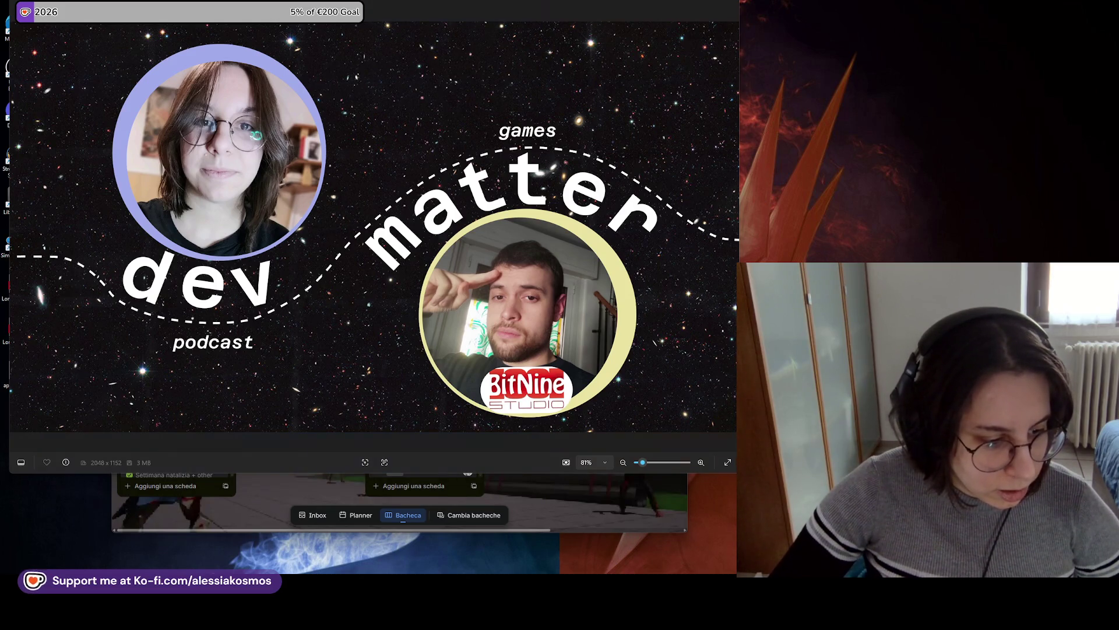
key("alt+Tab")
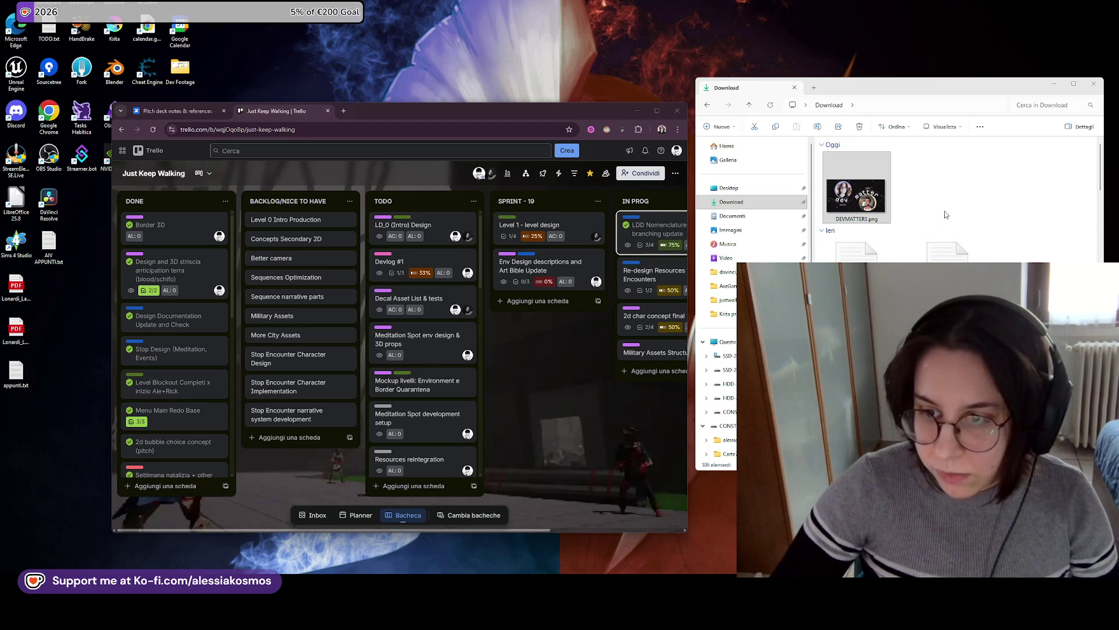
Minimize the Download folder window so the Trello board is in view.
left_click(1054, 83)
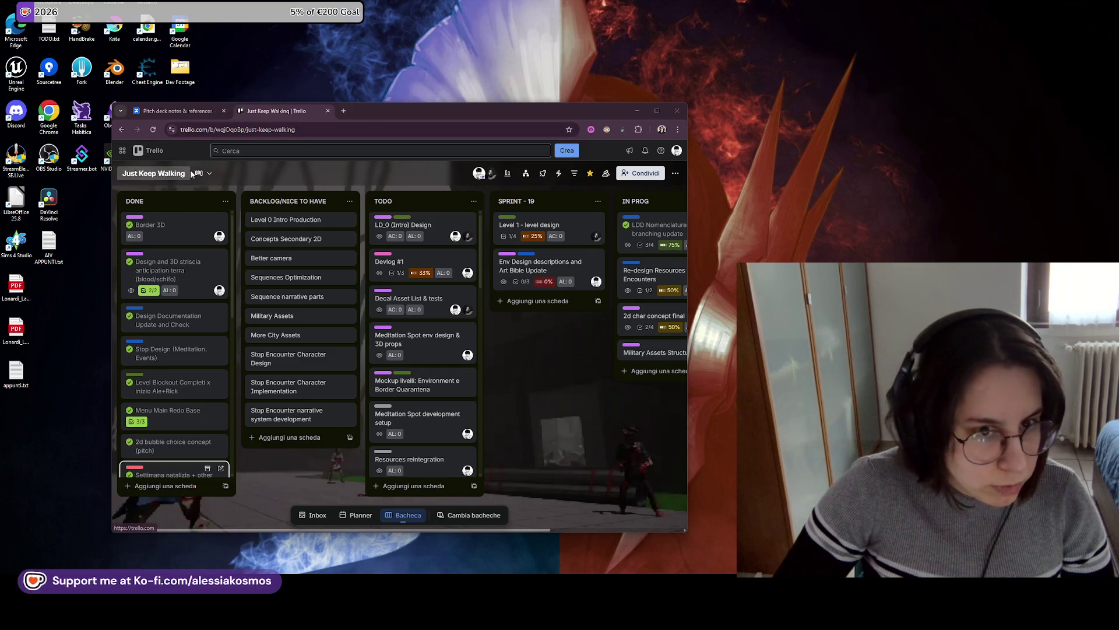
Open a new Chrome tab next to the Just Keep Walking Trello board.
key("ctrl+t")
Go to emojikeyboard.top/it/ and add two black hearts to its text box.
type("Emojikeyboard.top/it/")
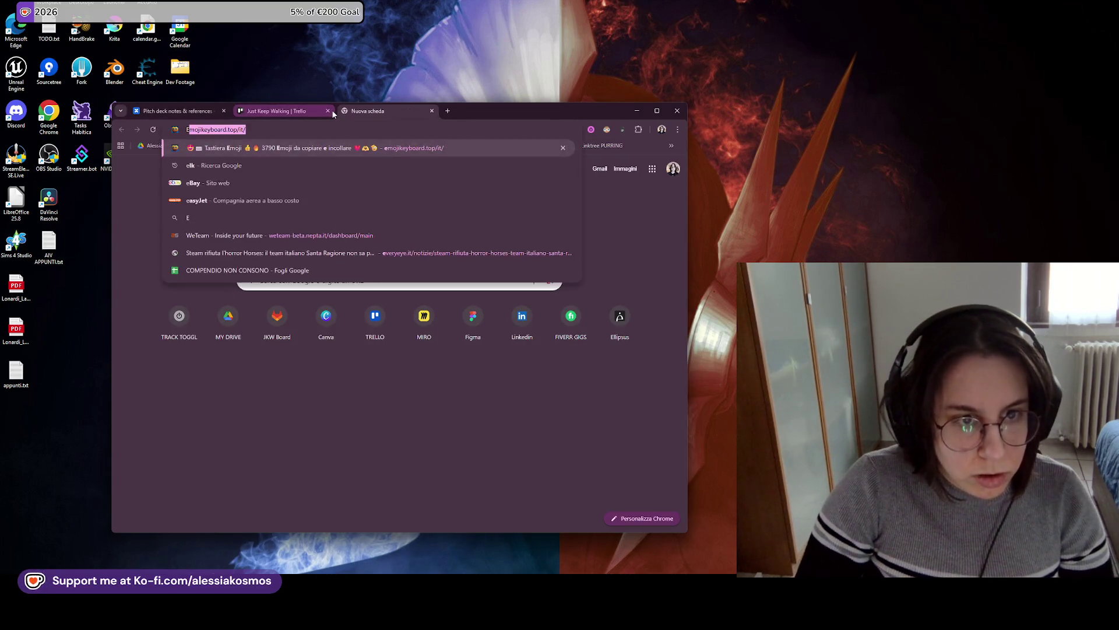
key("Return")
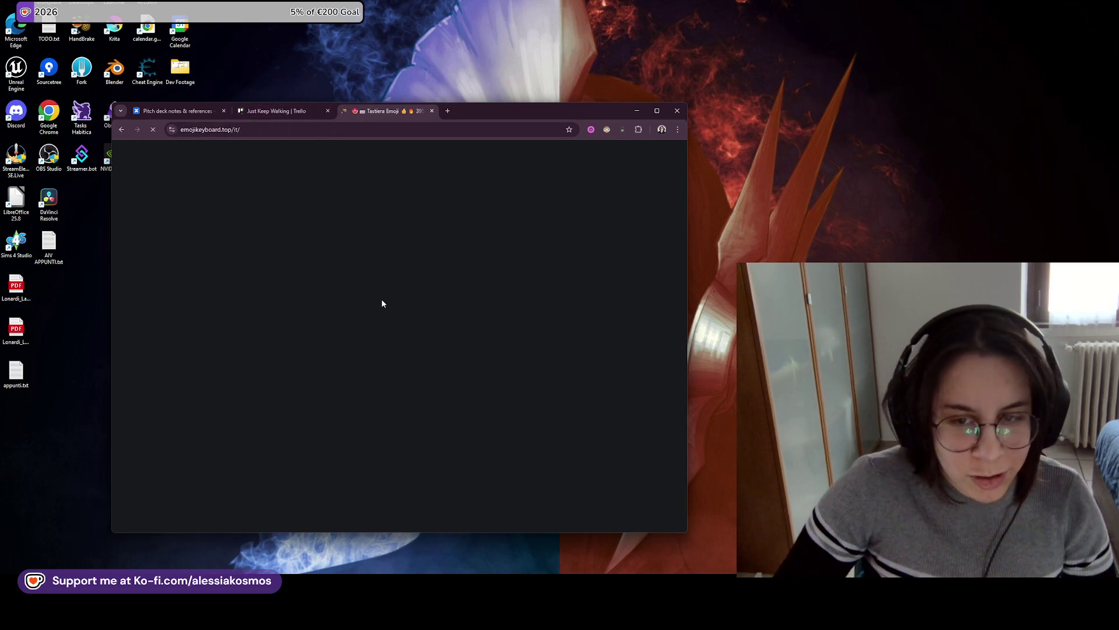
scroll(316, 268, "down", 4)
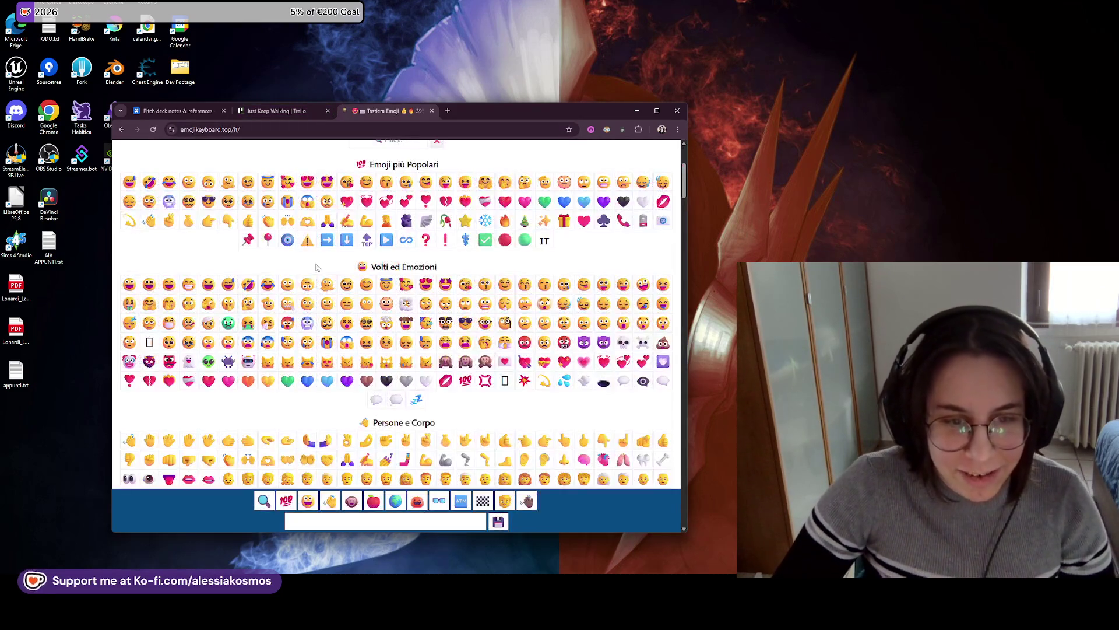
double_click(624, 201)
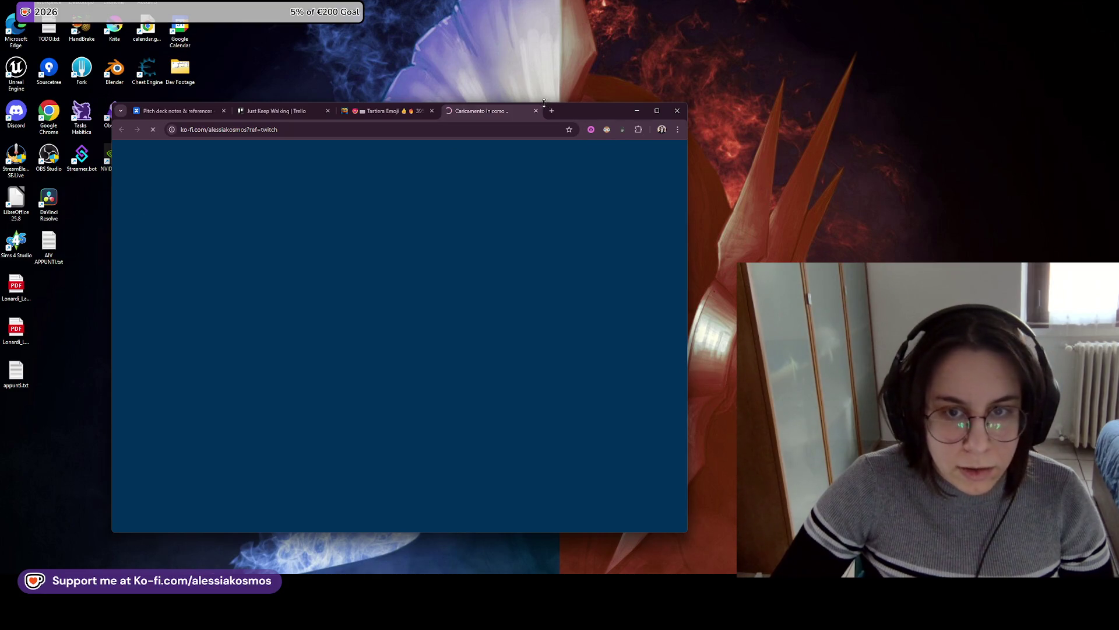
Close the Ko-fi loading tab and the Tastiera Emoji tab to return to Trello.
left_click(536, 110)
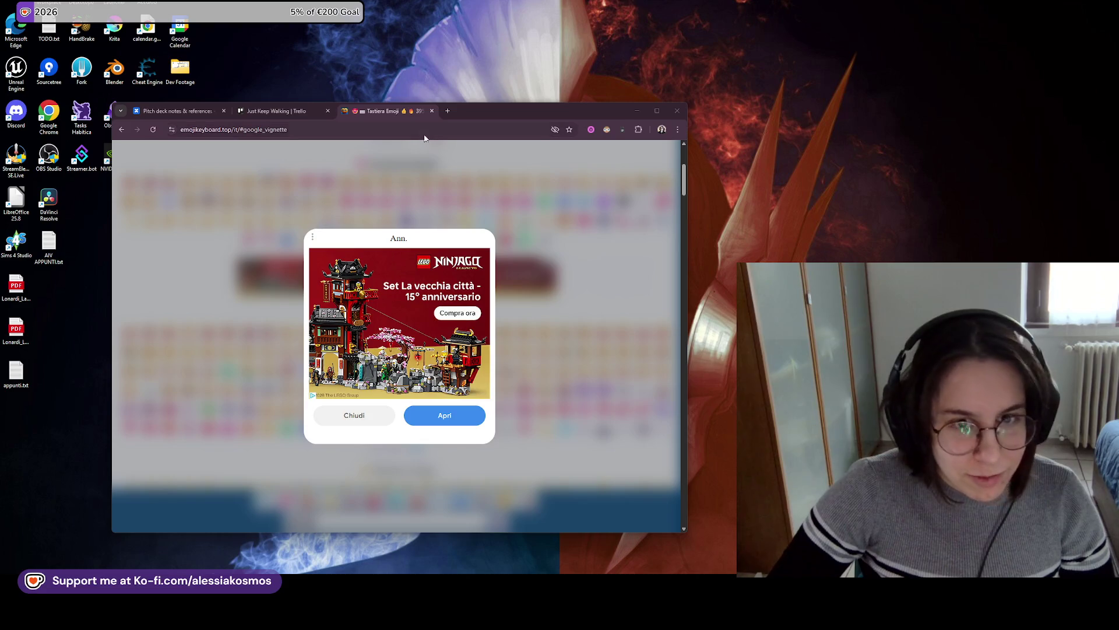
left_click(432, 111)
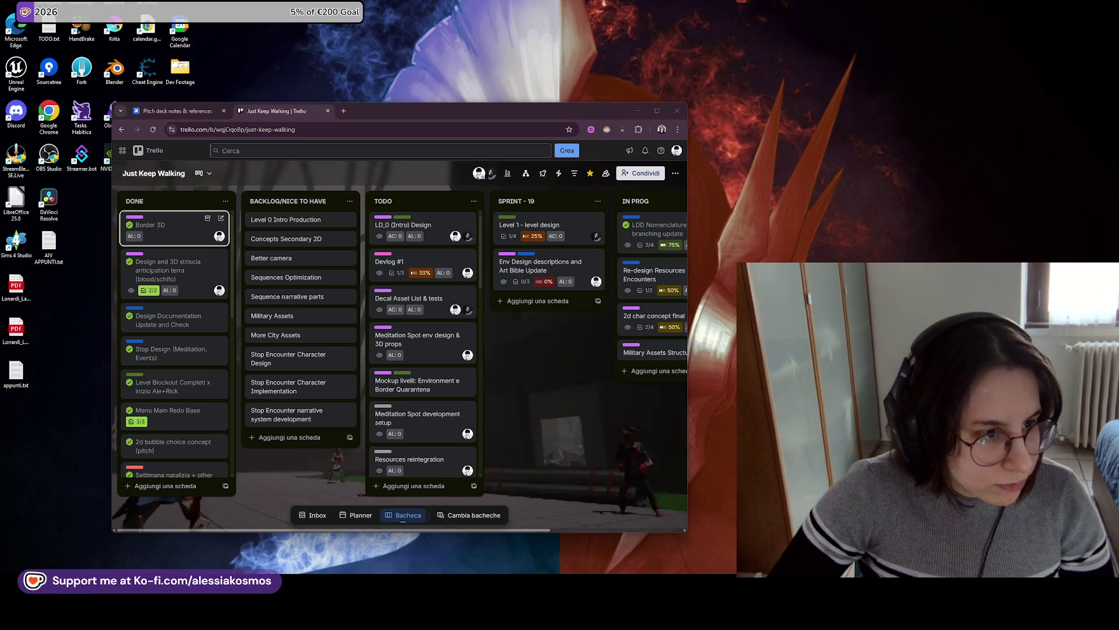
Paste the prepared dev talk announcement into a new YouTube channel post.
key("alt+Tab")
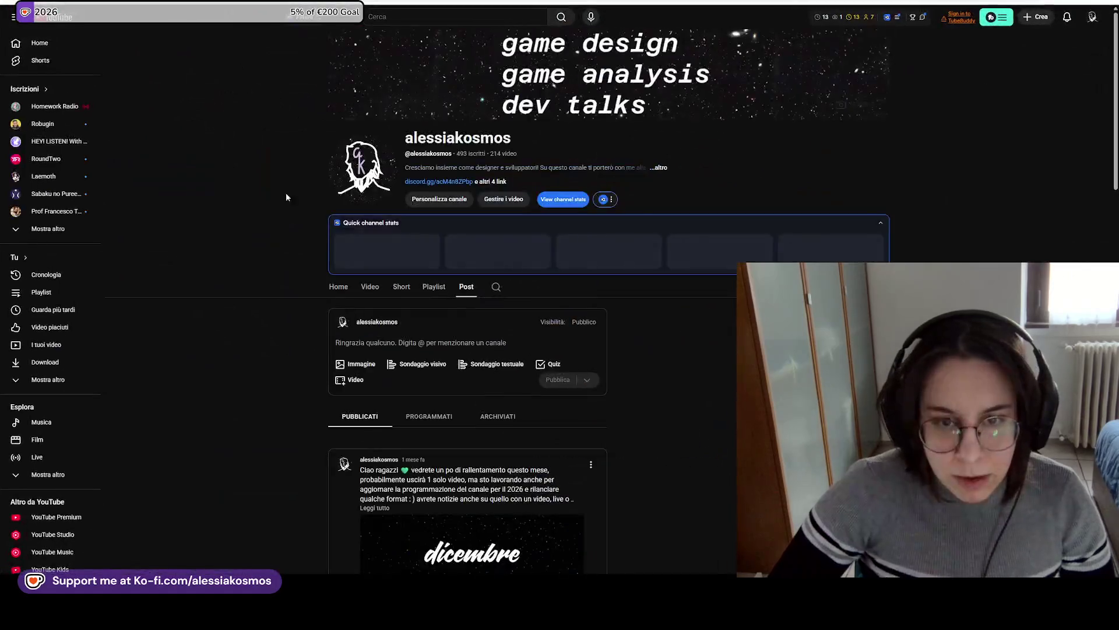
left_click(391, 303)
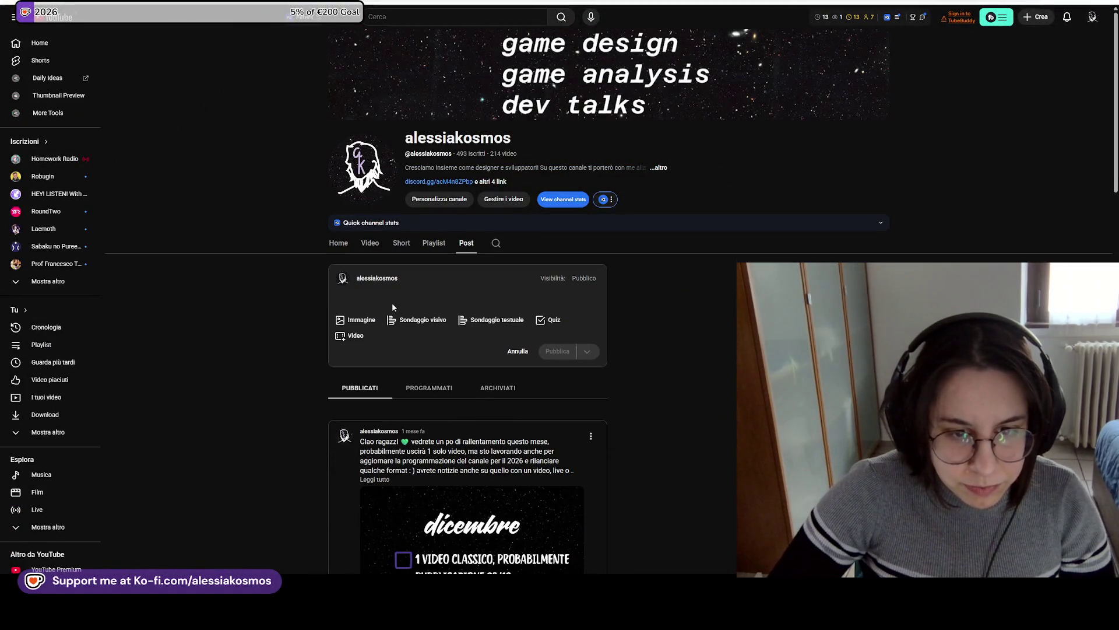
key("ctrl+v")
Merge the announcement into one paragraph ending in 'italiana!', dropping the DEV MATTER line.
left_click(353, 318)
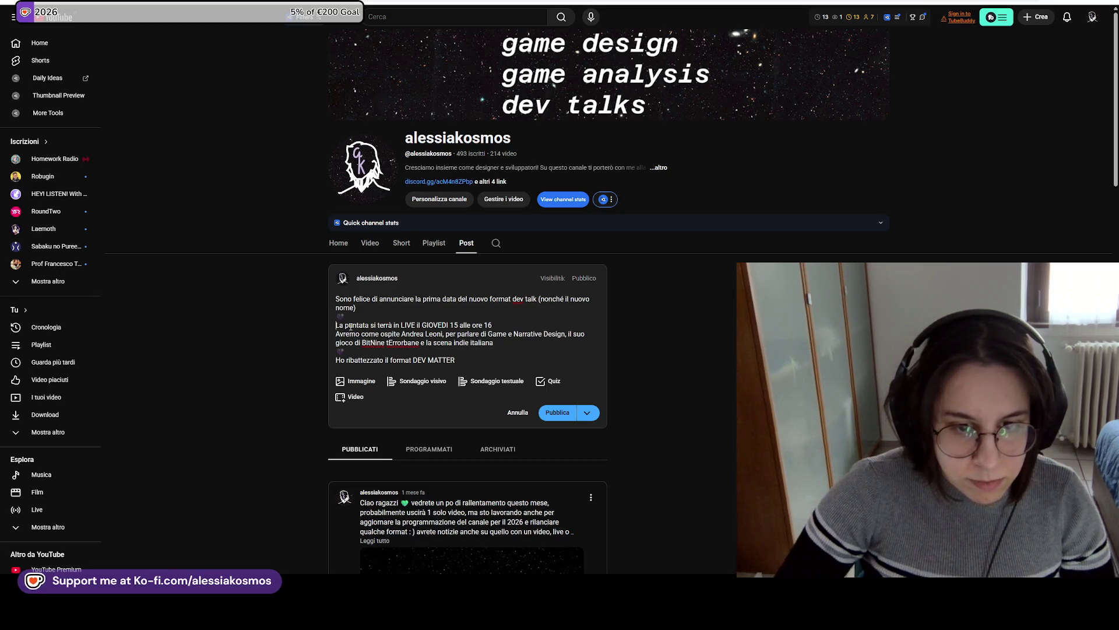
key("BackSpace")
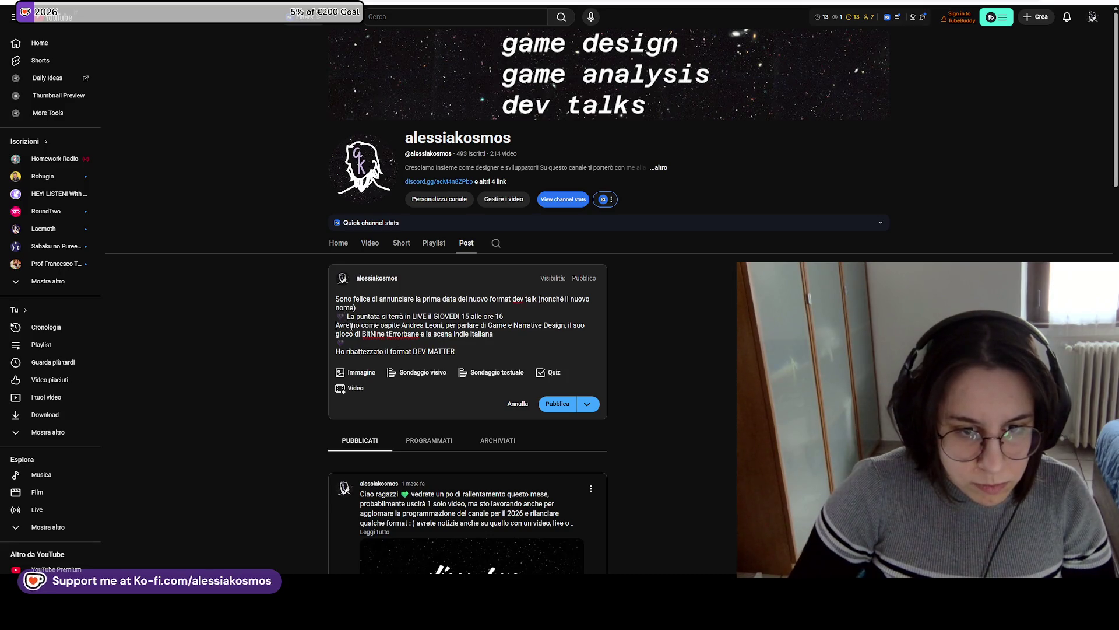
key("BackSpace")
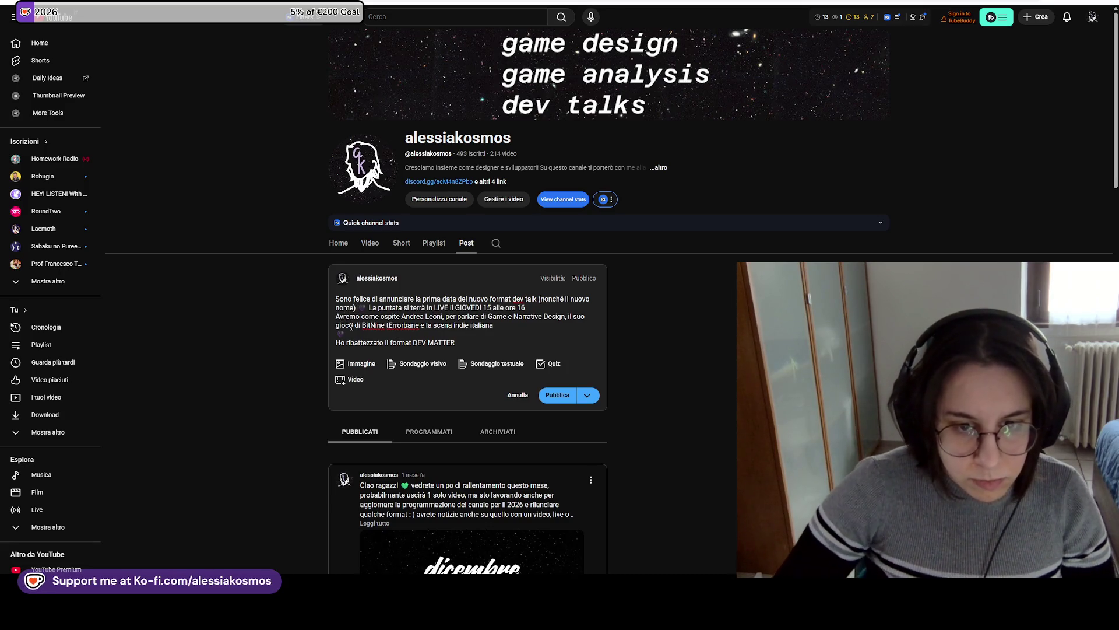
key("BackSpace")
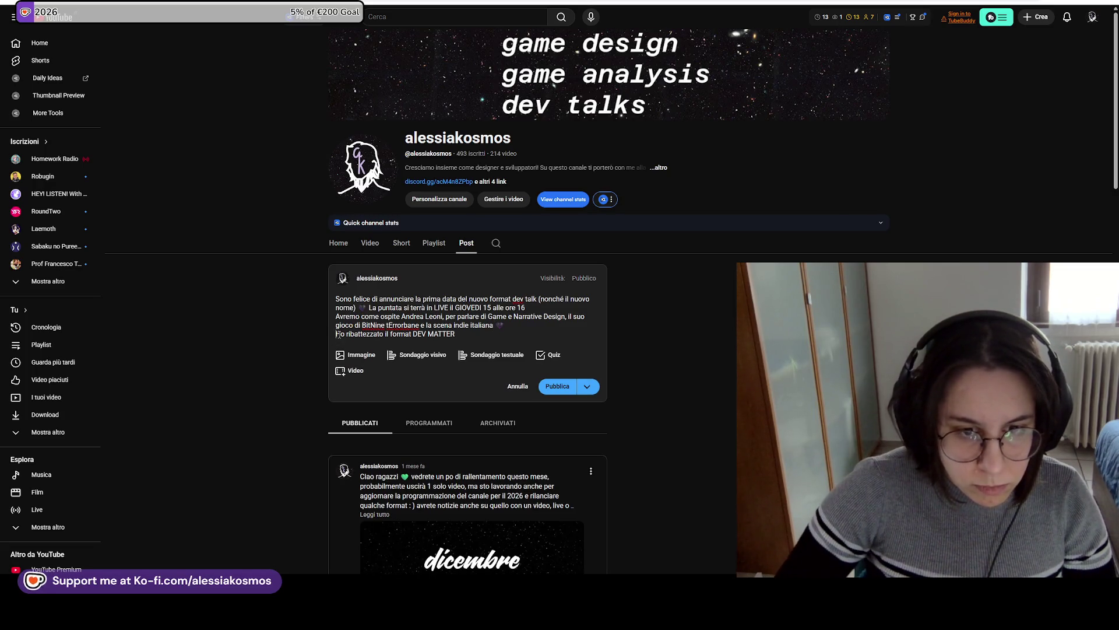
key("BackSpace")
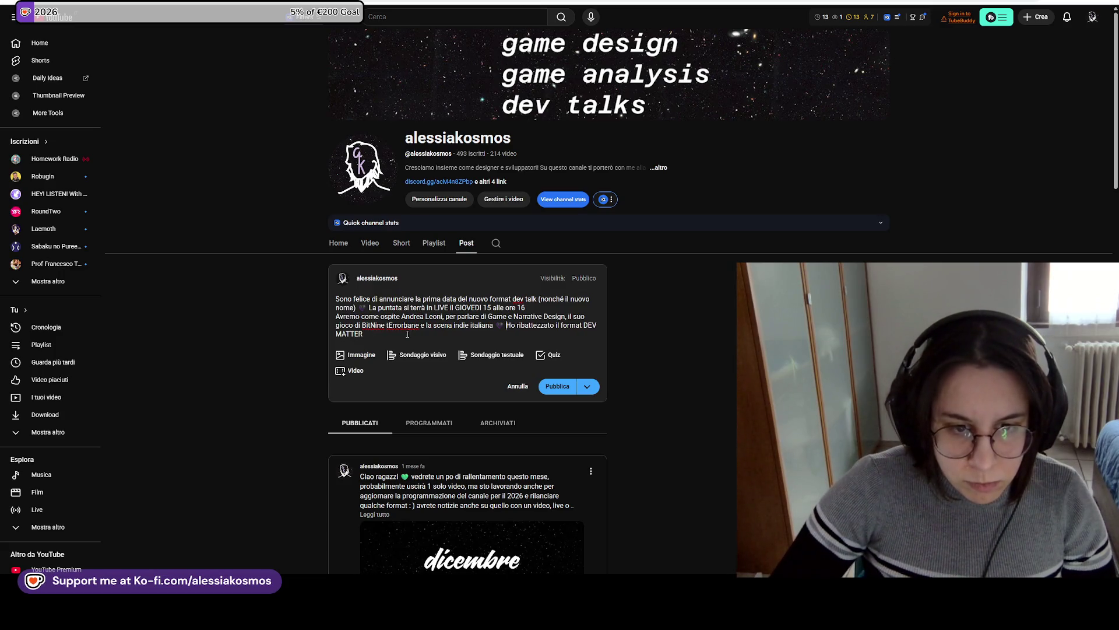
left_click(506, 326, "shift")
type("iana")
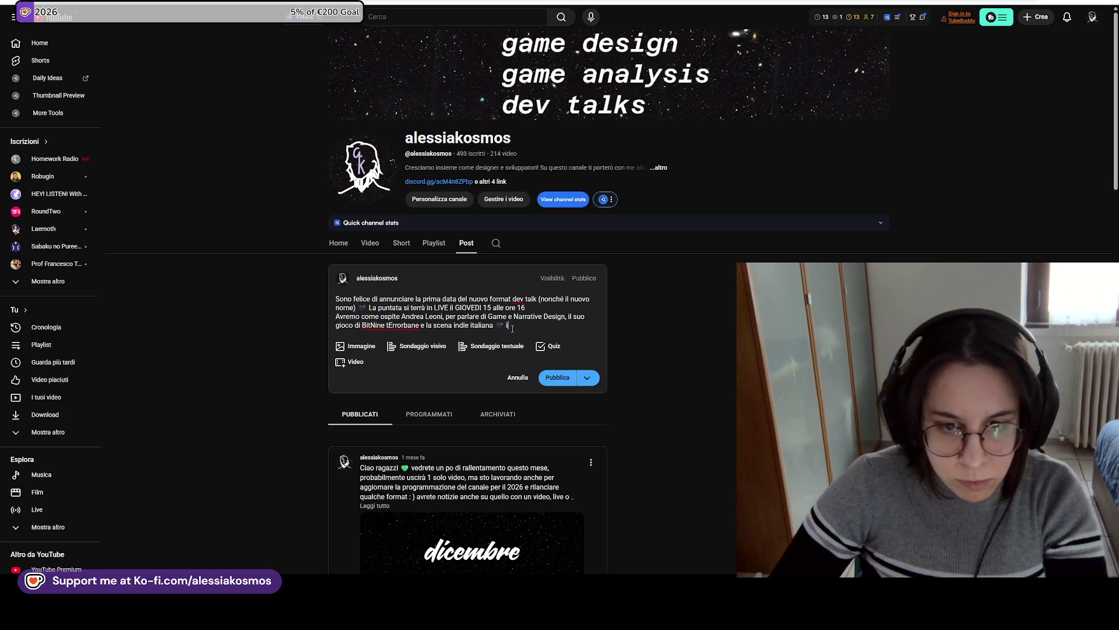
type("!")
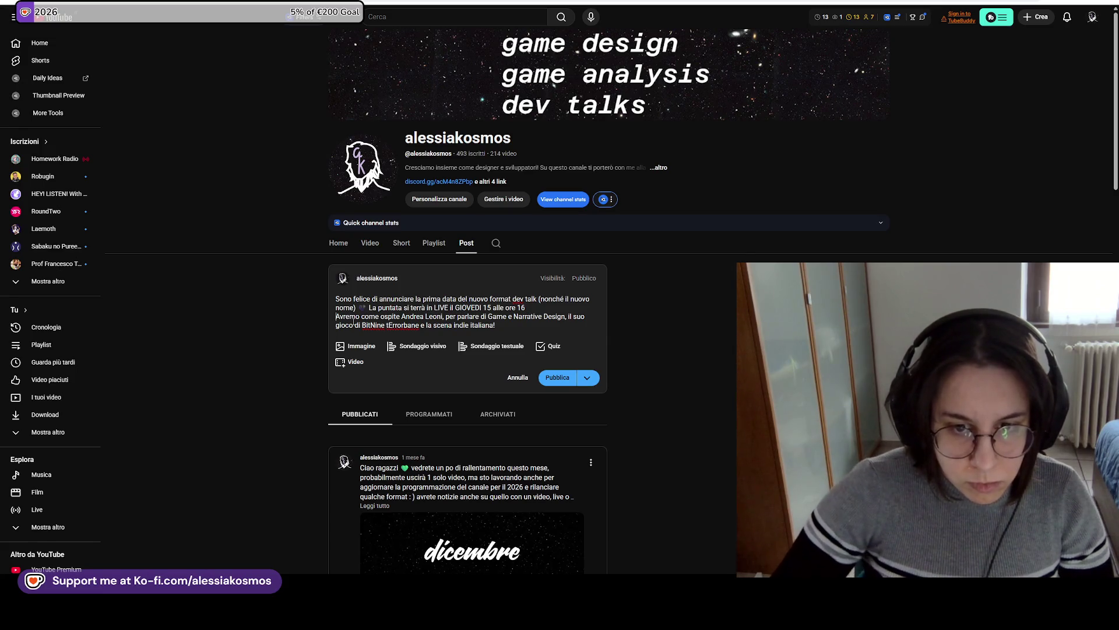
key("BackSpace")
type("e")
key("Delete")
type("avremo come ospite")
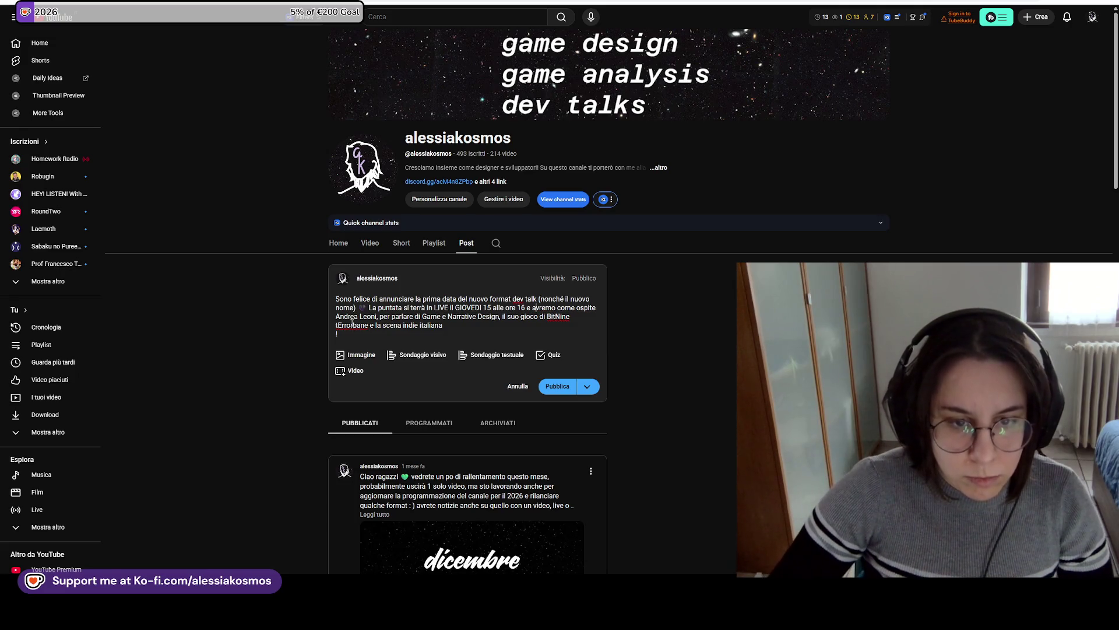
key("BackSpace")
Finish the text with '!' and attach the dev matter PNG from Downloads as the post image.
type("!")
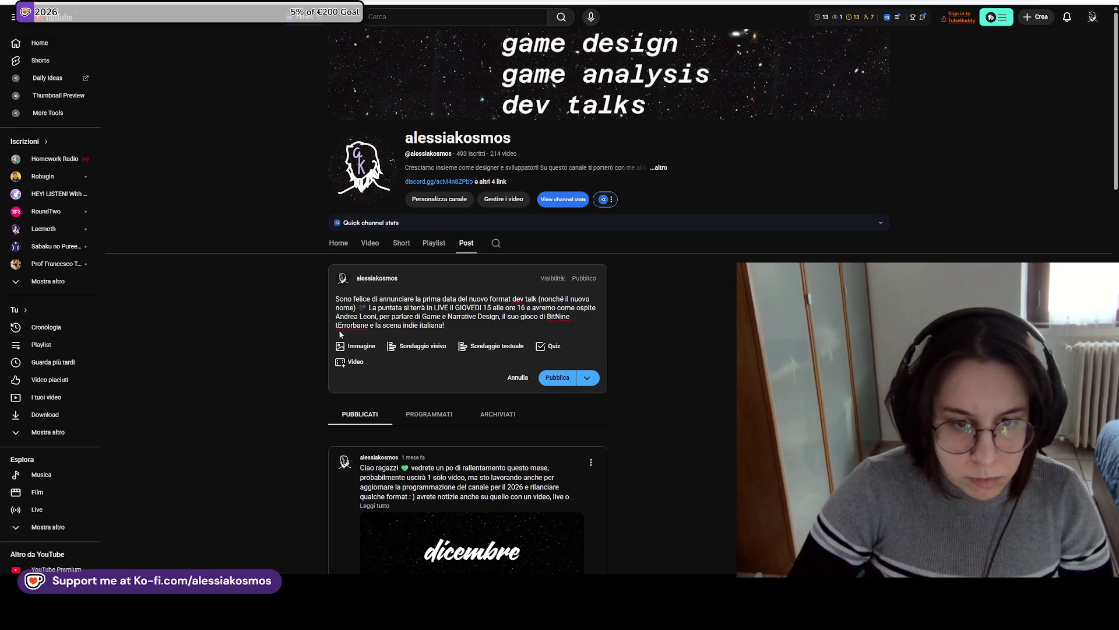
left_click(359, 346)
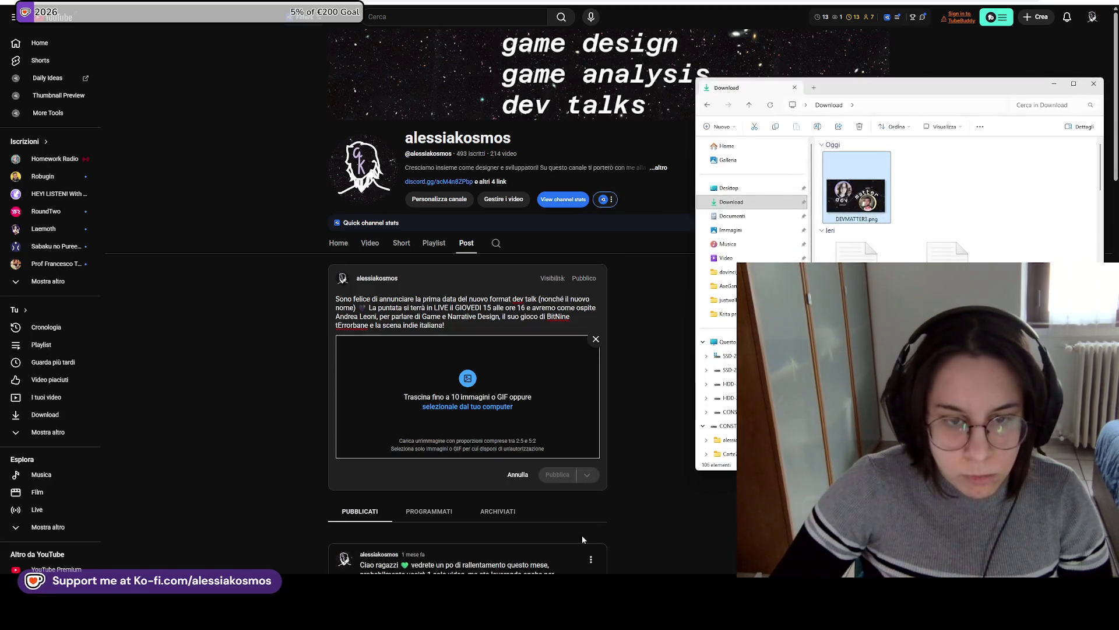
mouse_move(873, 205)
left_mouse_down()
mouse_move(464, 363)
mouse_move(466, 385)
left_mouse_up()
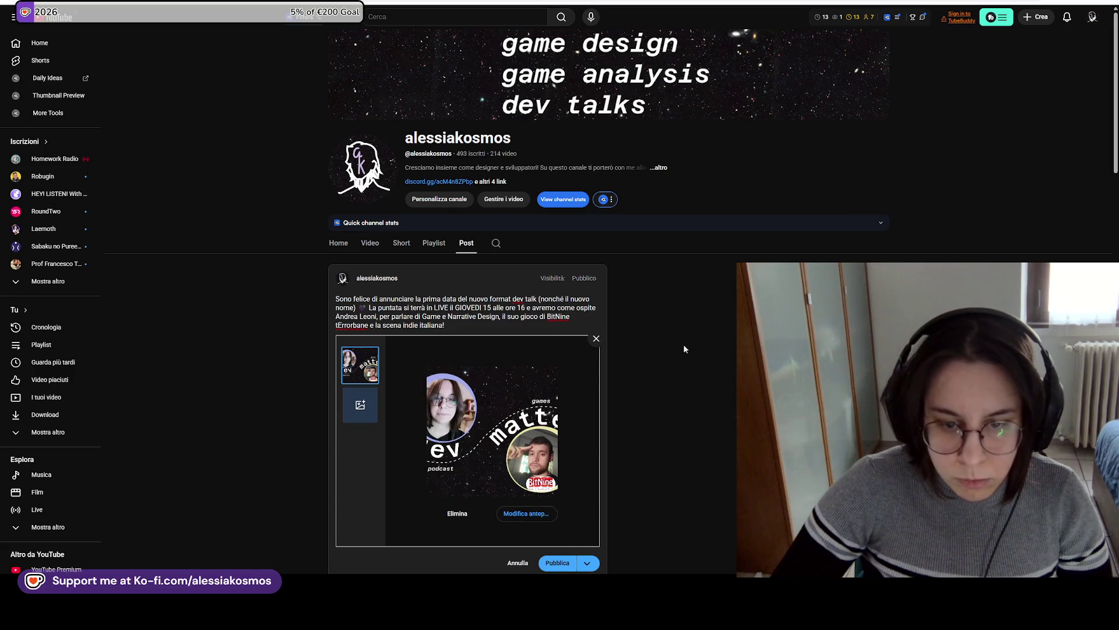
scroll(684, 342, "down", 2)
scroll(612, 316, "up", 1)
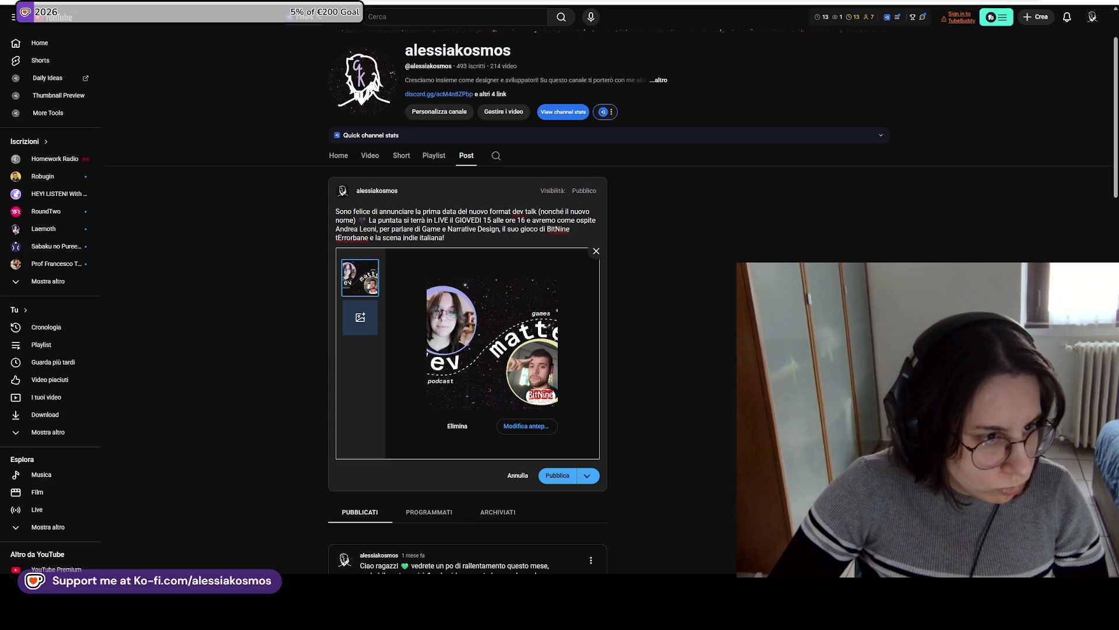
key("alt+Tab")
Copy the arched dev matter lettering group from DEVMATTER3 into DEVMATTER1.
scroll(344, 280, "up", 3)
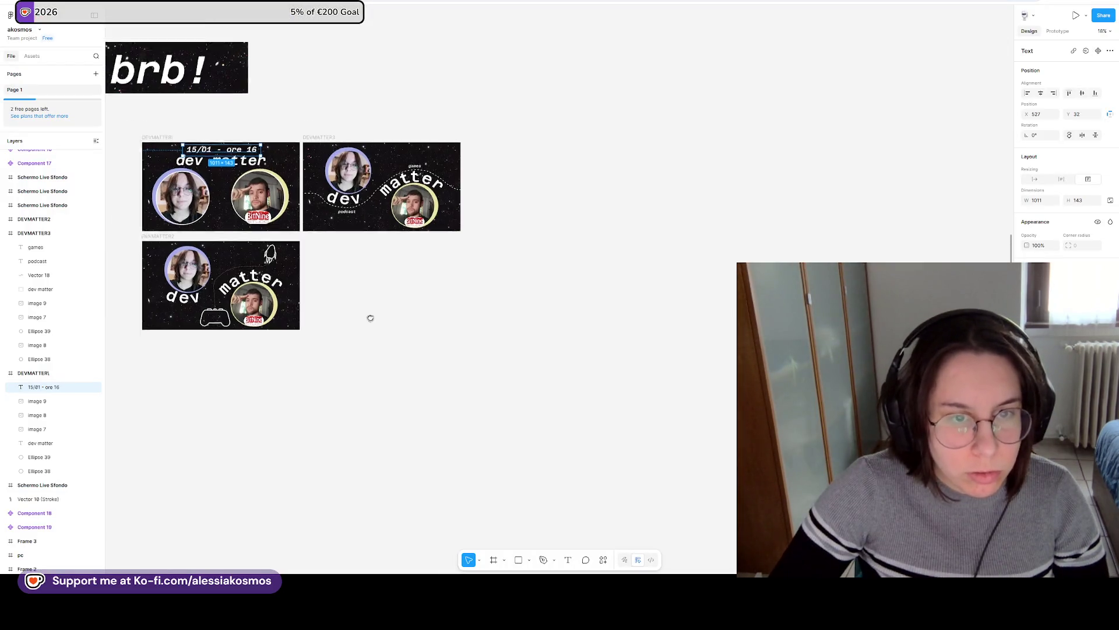
scroll(344, 245, "up", 3)
scroll(665, 335, "left", 2)
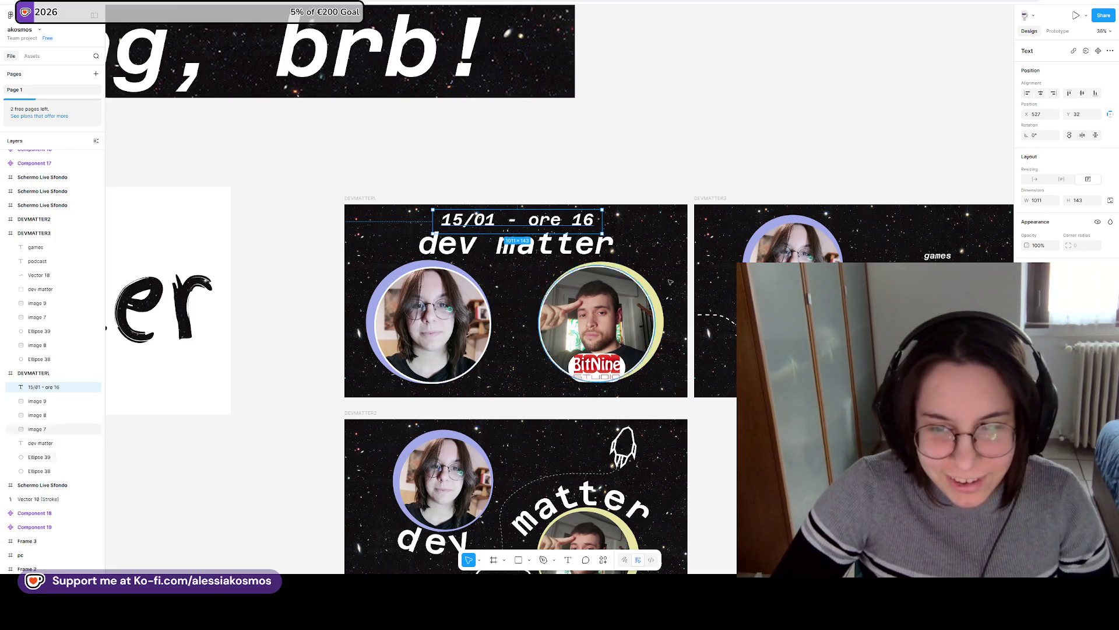
left_click(710, 311)
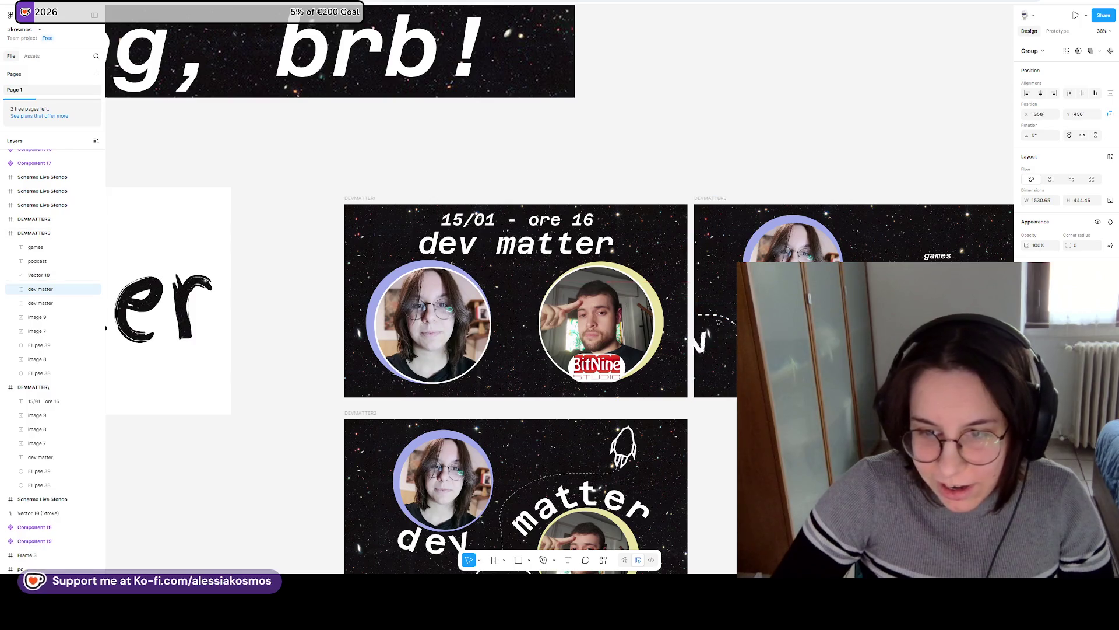
mouse_move(710, 311)
left_mouse_down()
mouse_move(522, 277)
mouse_move(548, 287)
left_mouse_up()
Shrink both portraits with their rings and nudge the woman's portrait up and right.
left_click(642, 321)
left_click(657, 324, "shift")
left_click(618, 373, "shift")
left_click_drag(661, 267, 639, 285)
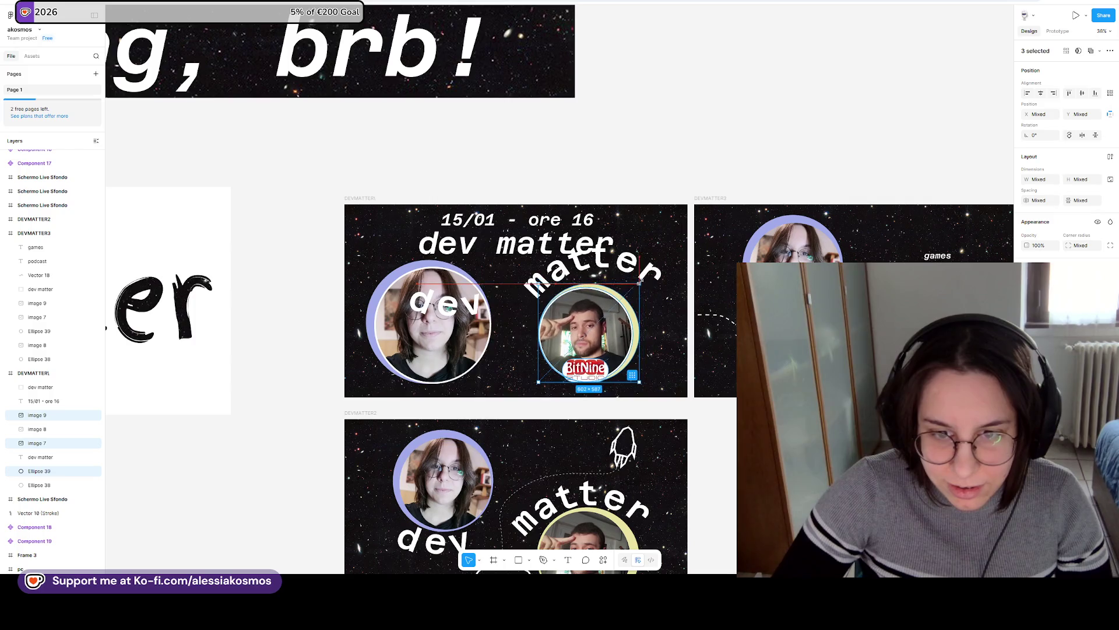
left_click(422, 267)
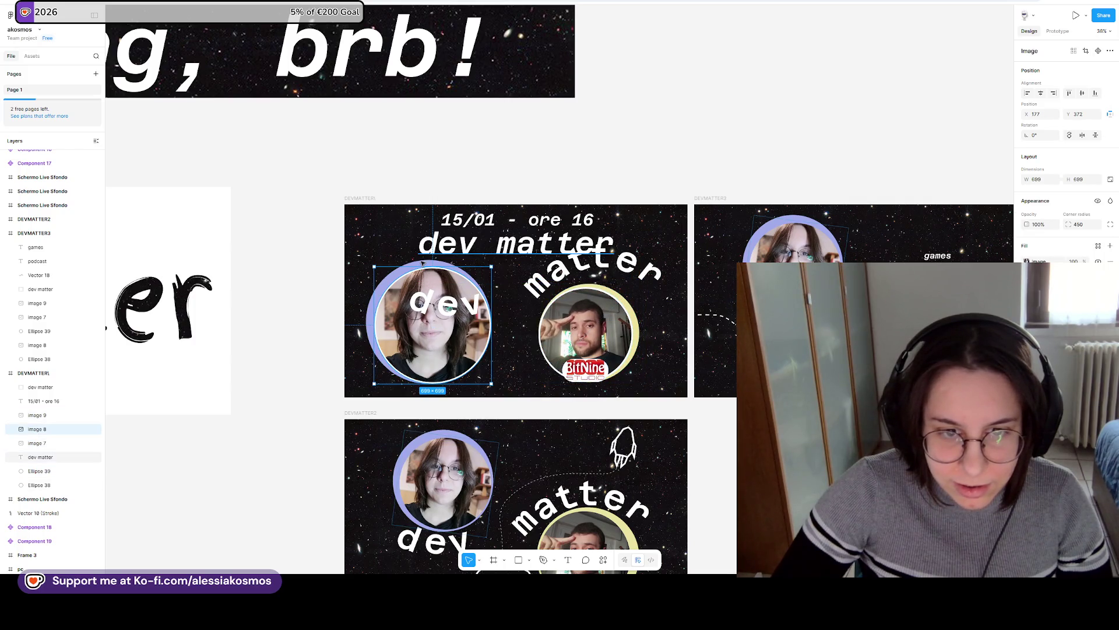
left_click(371, 292, "shift")
left_click_drag(365, 263, 386, 284)
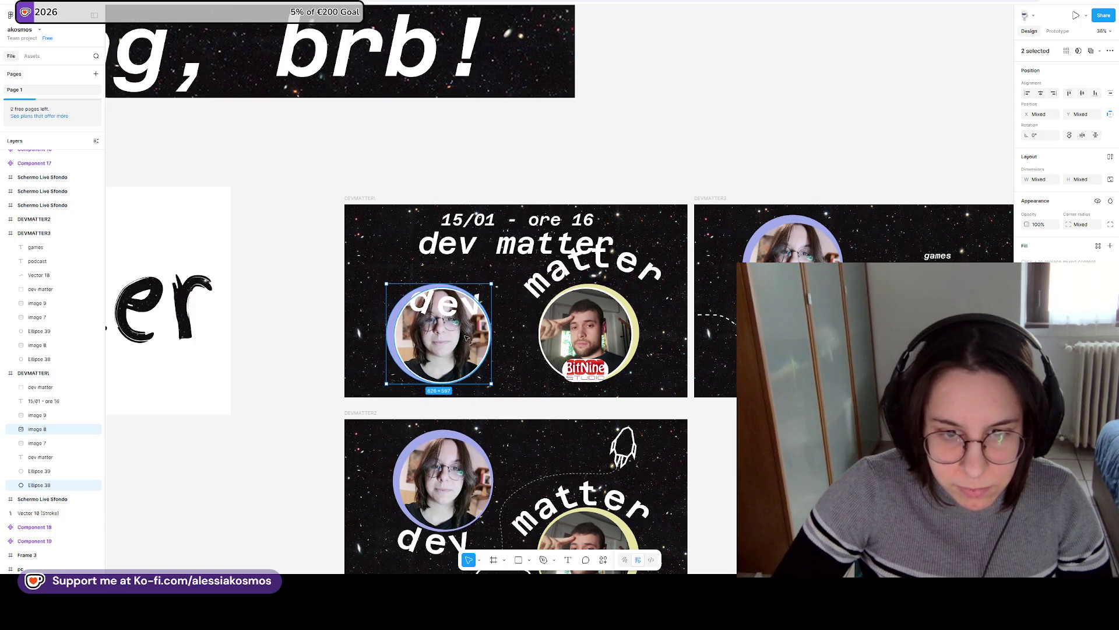
left_click(466, 305)
left_click_drag(454, 300, 483, 285)
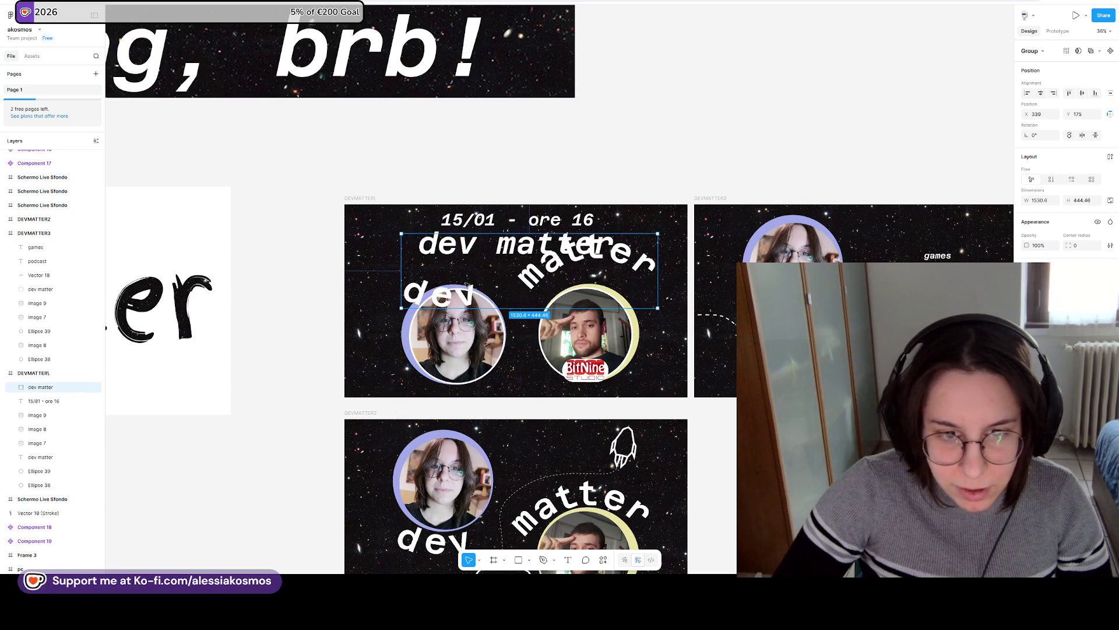
double_click(433, 286)
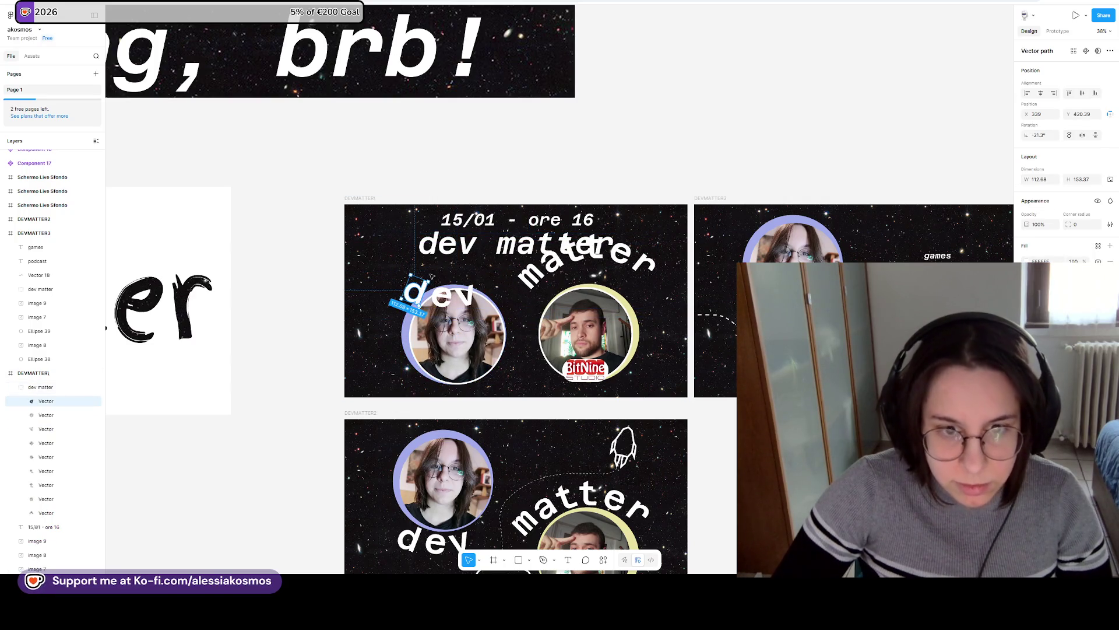
Rotate and reposition the d, e and v letters into an arch over the left portrait.
left_click_drag(432, 276, 416, 268)
scroll(451, 408, "up", 3)
scroll(451, 415, "up", 5)
left_click(456, 350)
mouse_move(457, 348)
left_mouse_down()
mouse_move(426, 346)
mouse_move(506, 342)
left_mouse_up()
left_click(479, 363)
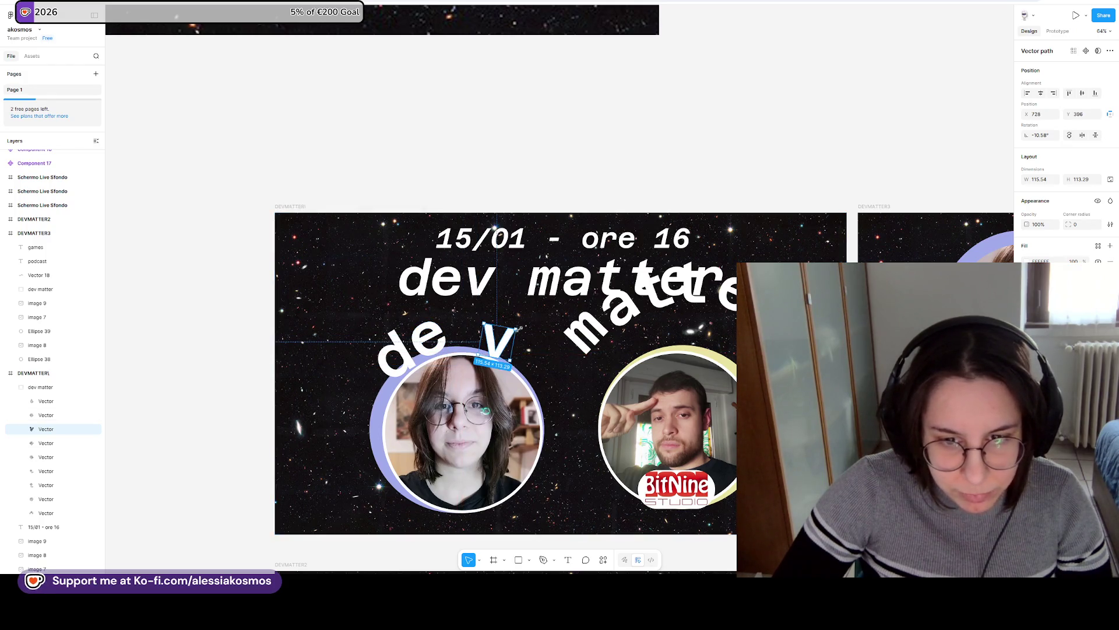
left_click(432, 340)
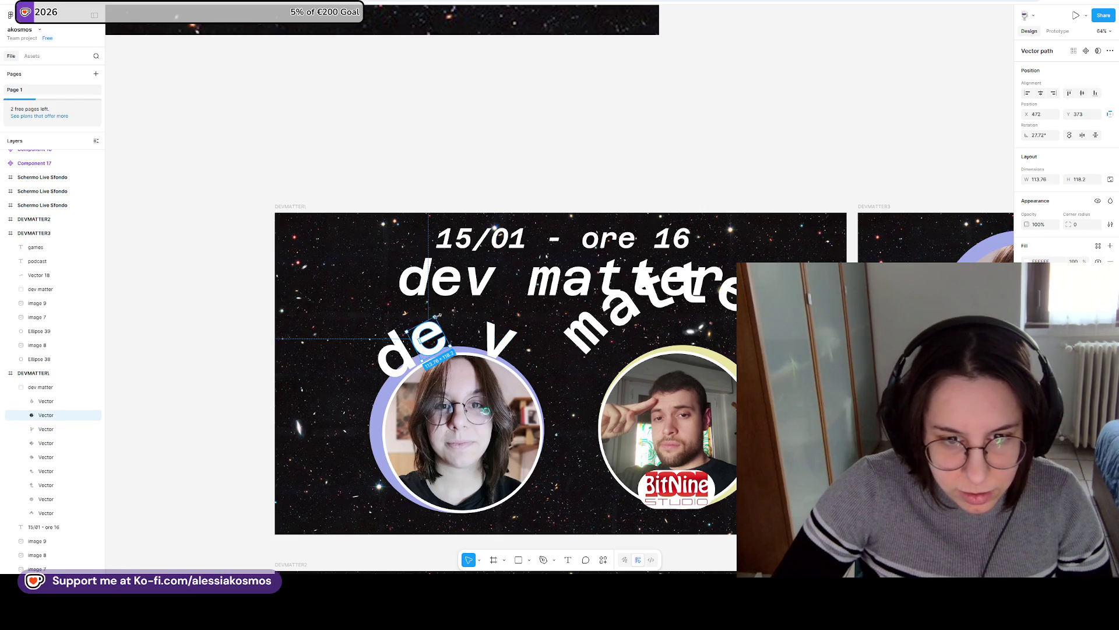
mouse_move(442, 316)
left_mouse_down()
mouse_move(462, 337)
mouse_move(485, 316)
left_mouse_up()
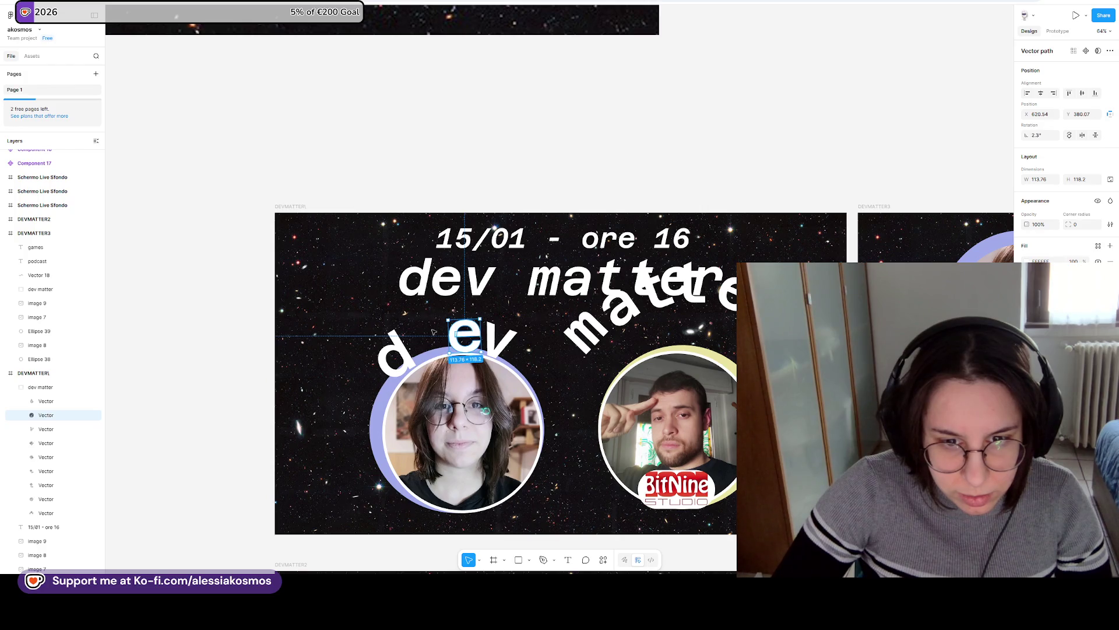
left_click(393, 353)
mouse_move(399, 324)
left_mouse_down()
mouse_move(431, 334)
mouse_move(439, 303)
mouse_move(432, 334)
left_mouse_up()
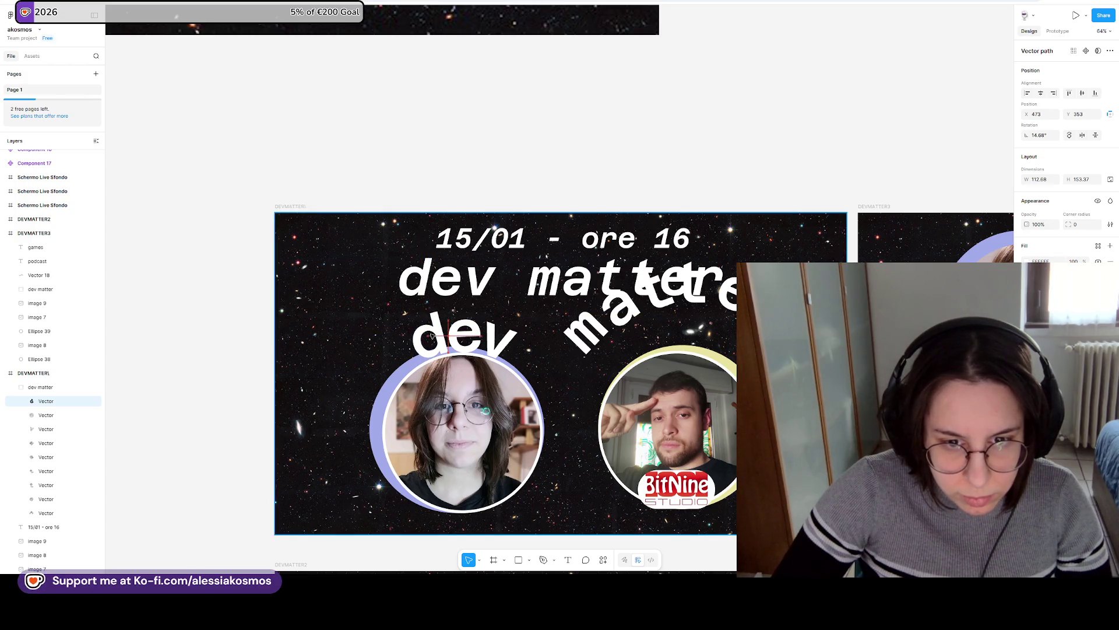
Arch the m, a, t, t, r letters over the right portrait and slightly enlarge its ring.
left_click(574, 335)
left_click_drag(574, 335, 604, 356)
left_click_drag(621, 307, 629, 328)
left_click_drag(648, 285, 670, 329)
mouse_move(693, 282)
left_mouse_down()
mouse_move(690, 309)
mouse_move(726, 321)
left_mouse_up()
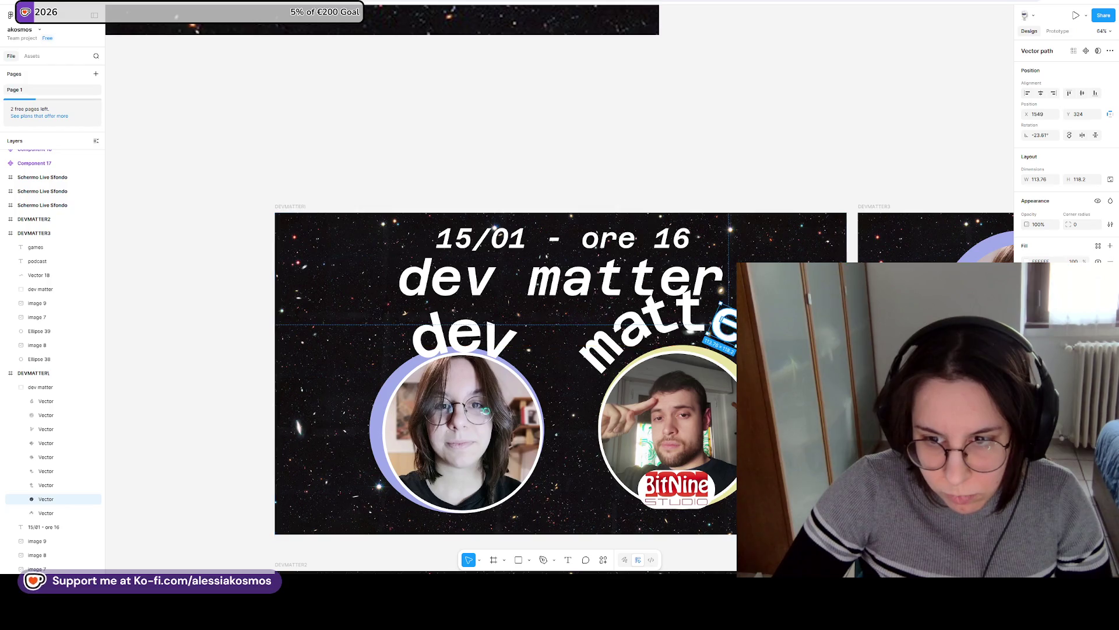
left_click_drag(758, 288, 755, 353)
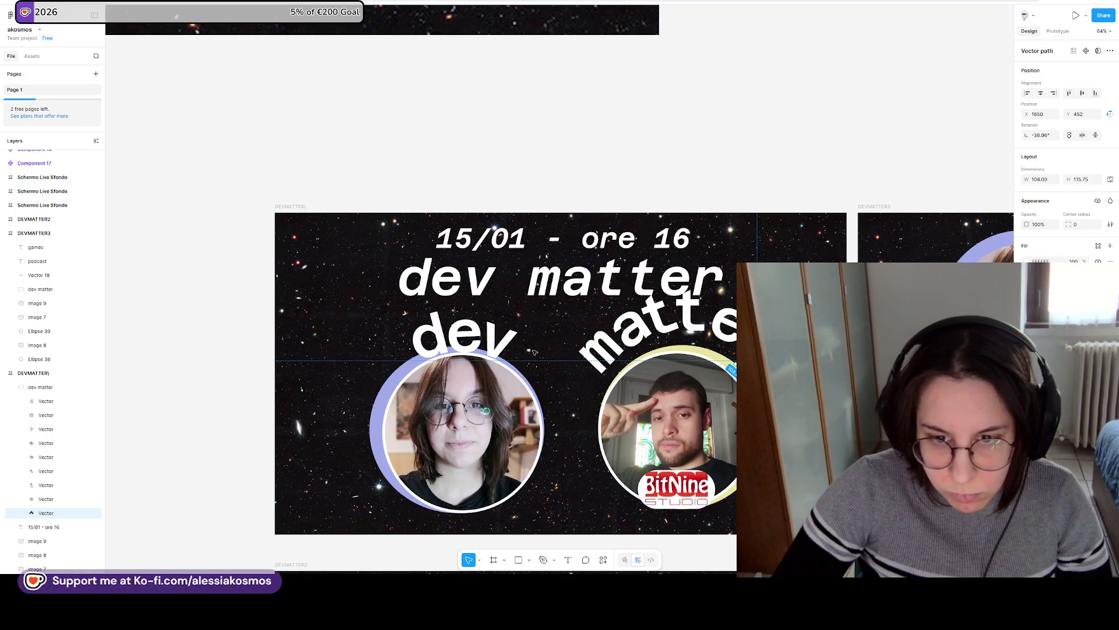
left_click(697, 351)
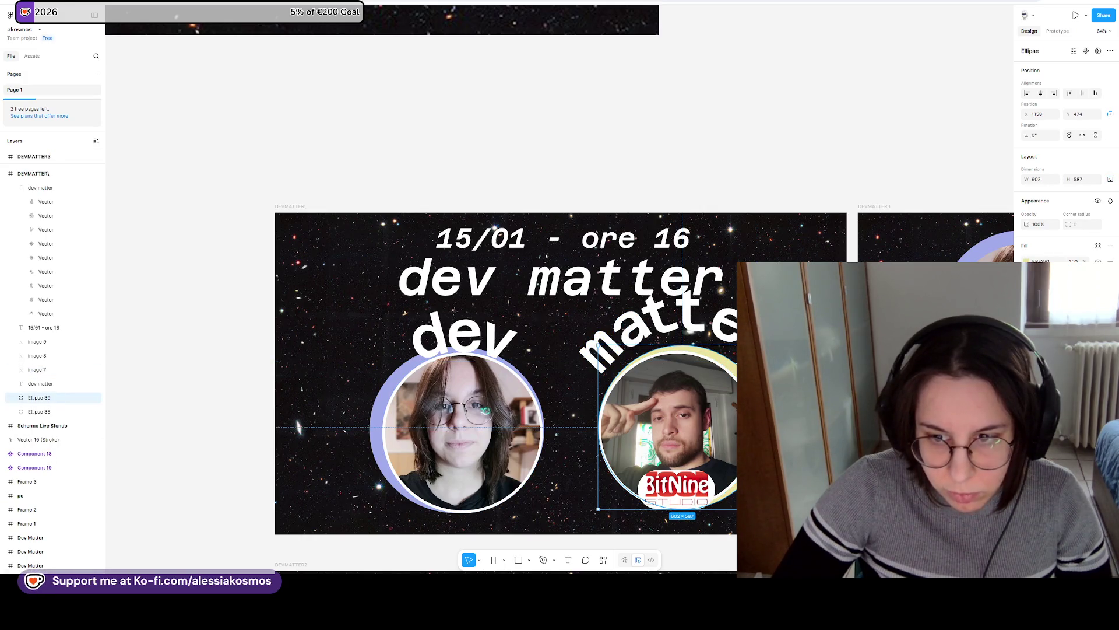
left_click_drag(823, 344, 827, 339)
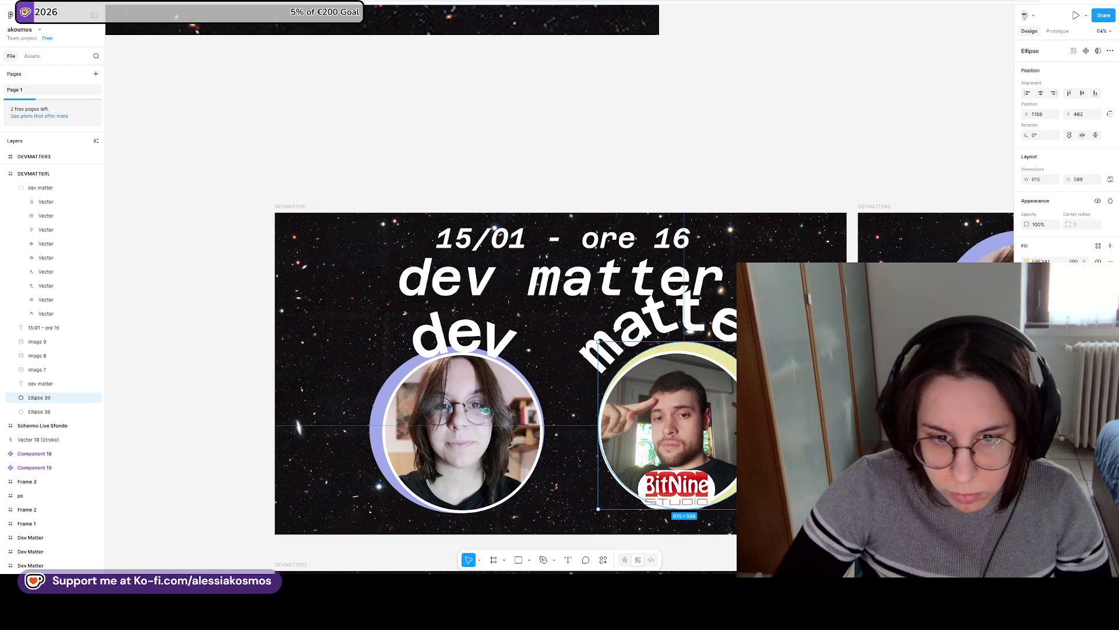
Check the ring and letter layers, then delete the straight dev matter headline.
left_click(513, 362)
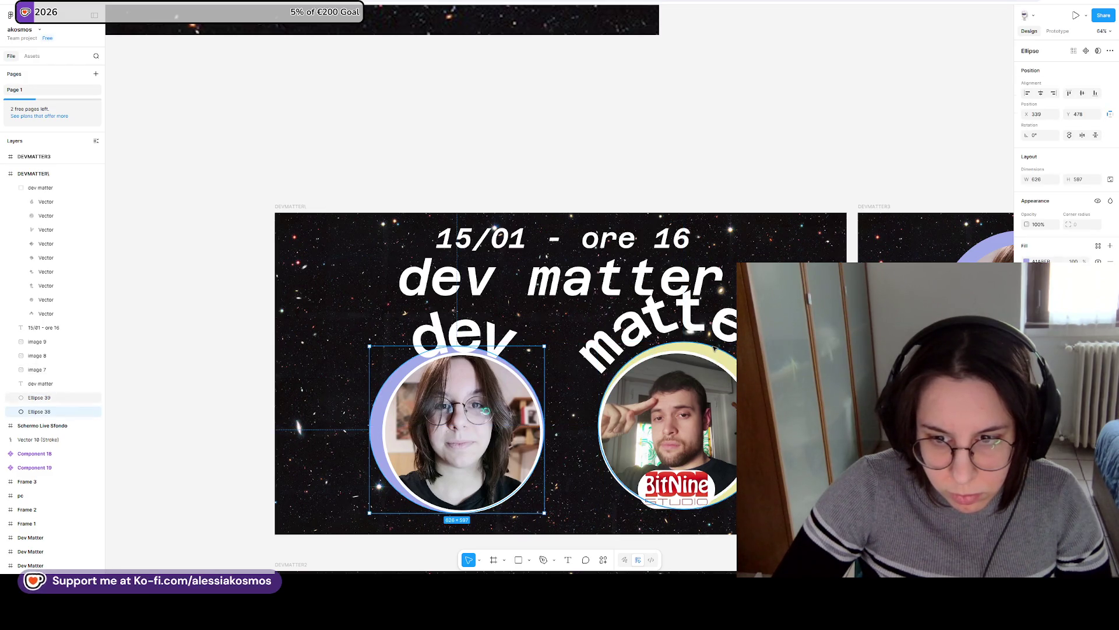
left_click(608, 338)
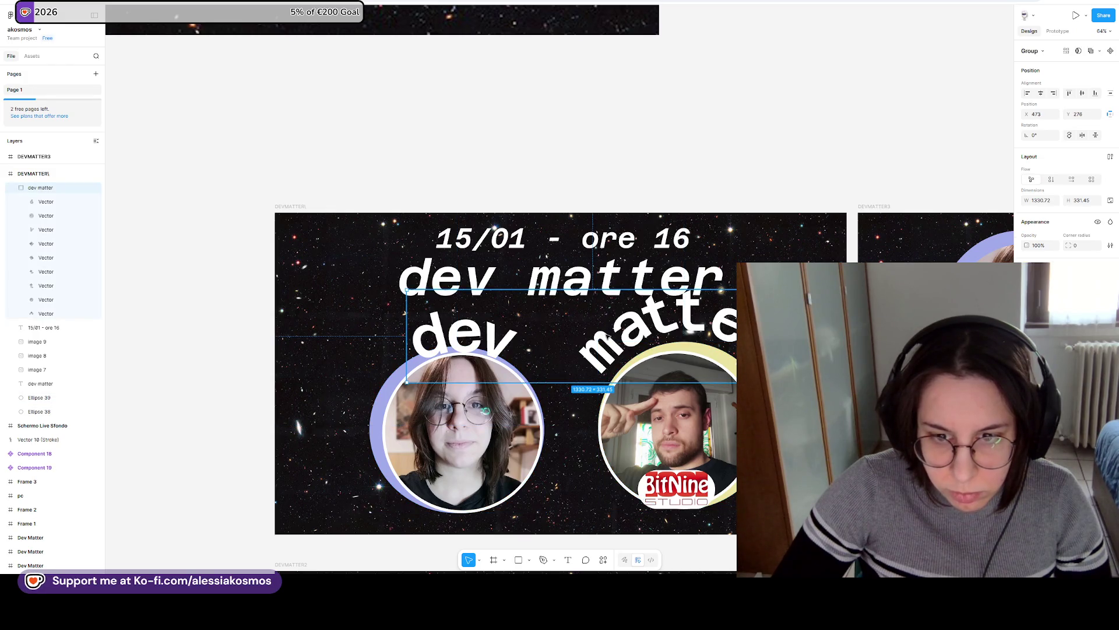
left_click(654, 375)
left_click(708, 350)
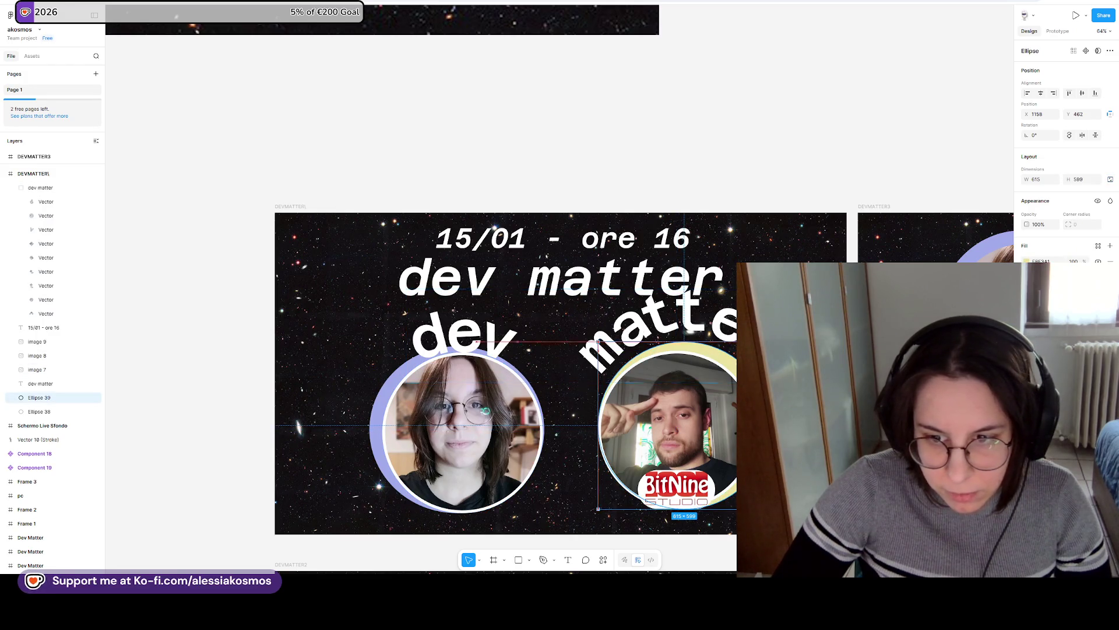
left_click(629, 333)
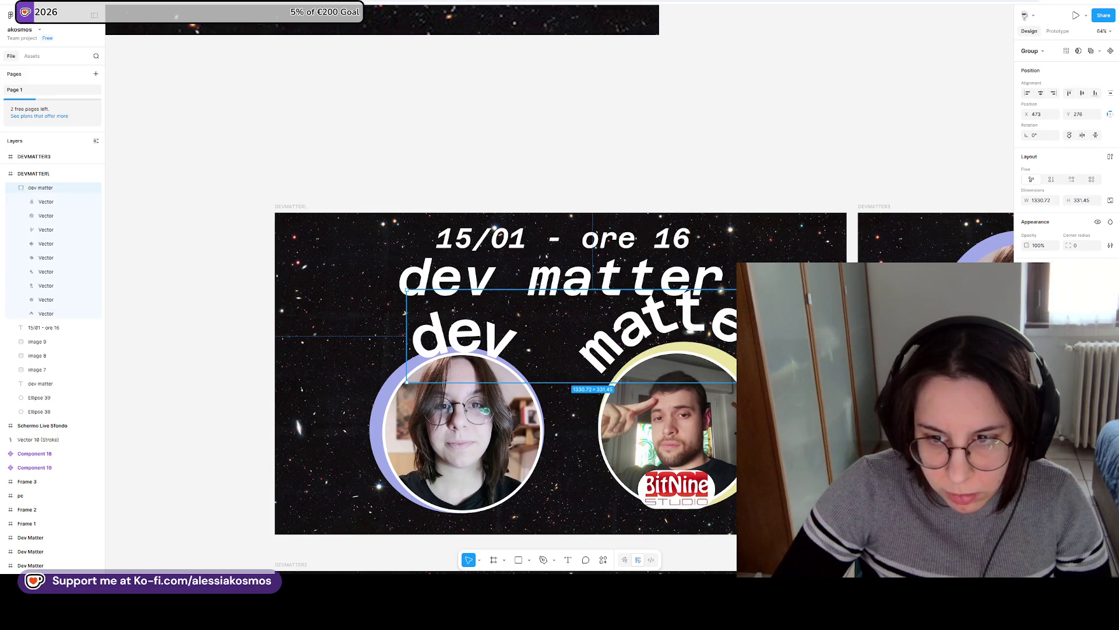
double_click(730, 344)
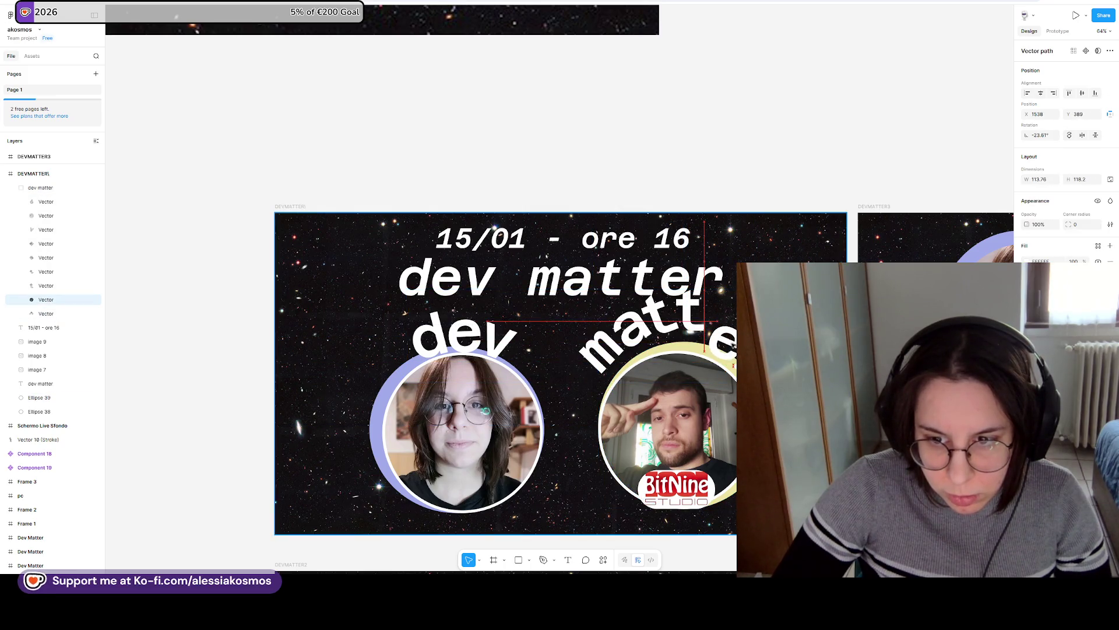
left_click(691, 321)
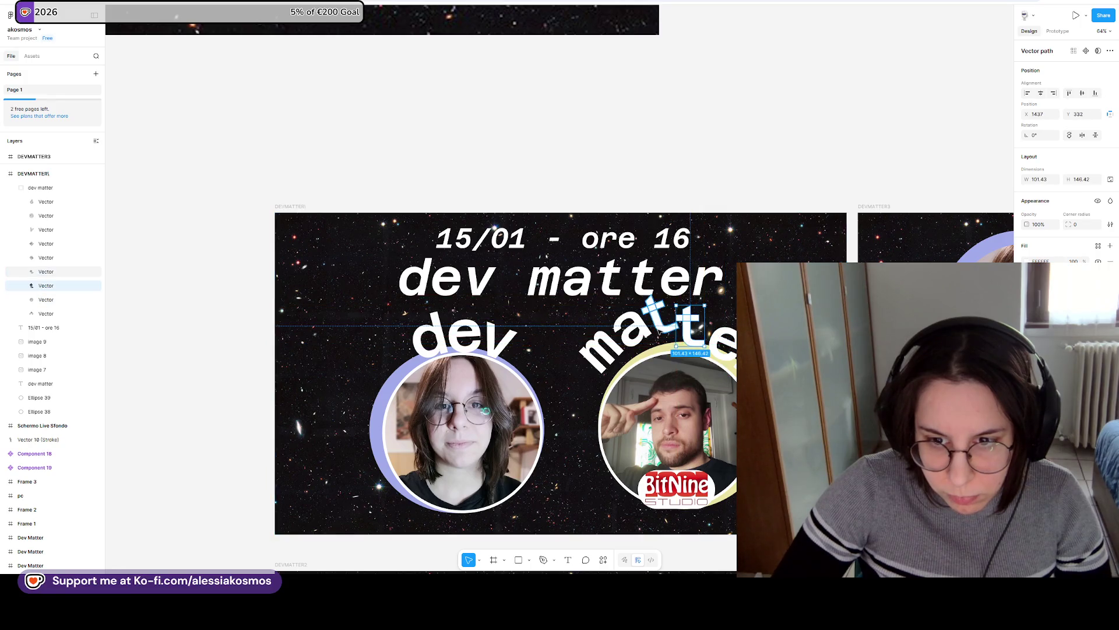
left_click(637, 351)
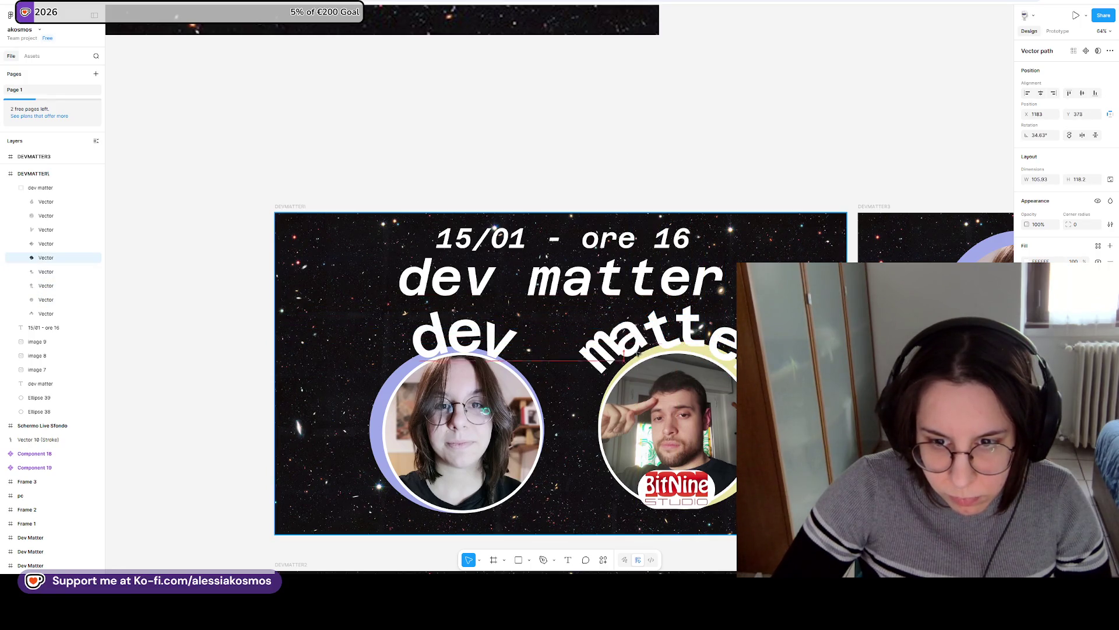
left_click(598, 353)
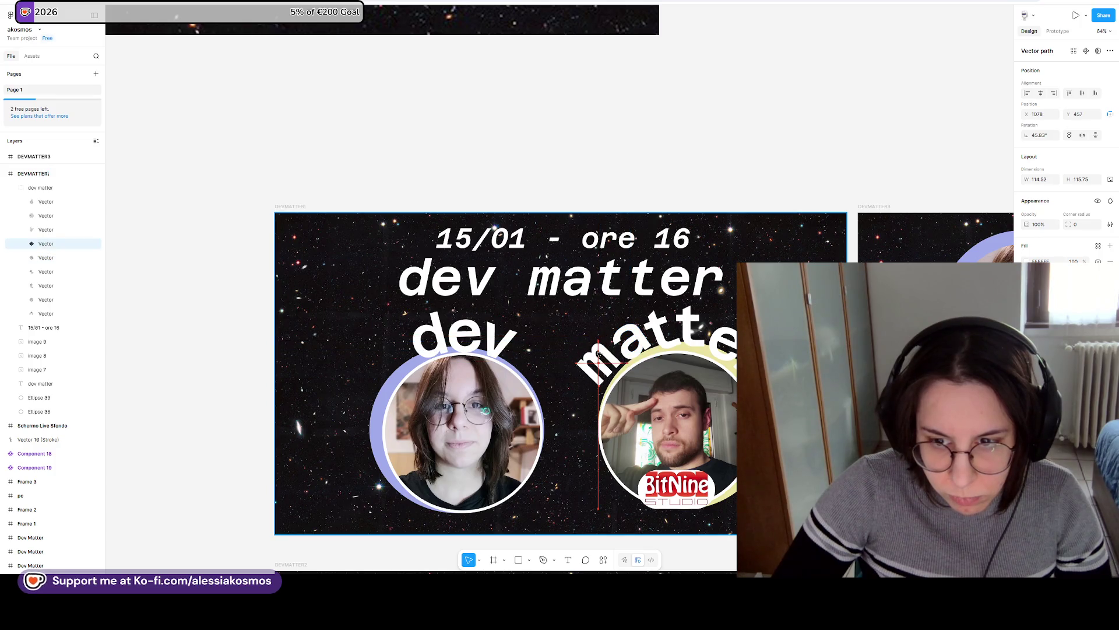
left_click(560, 280)
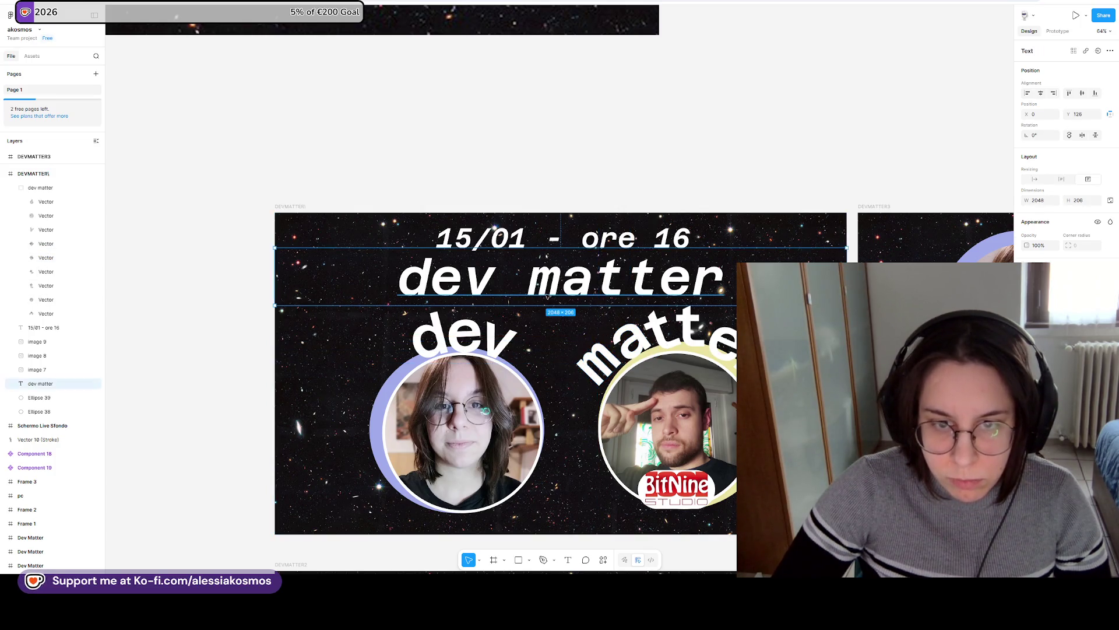
key("Delete")
left_click(566, 249)
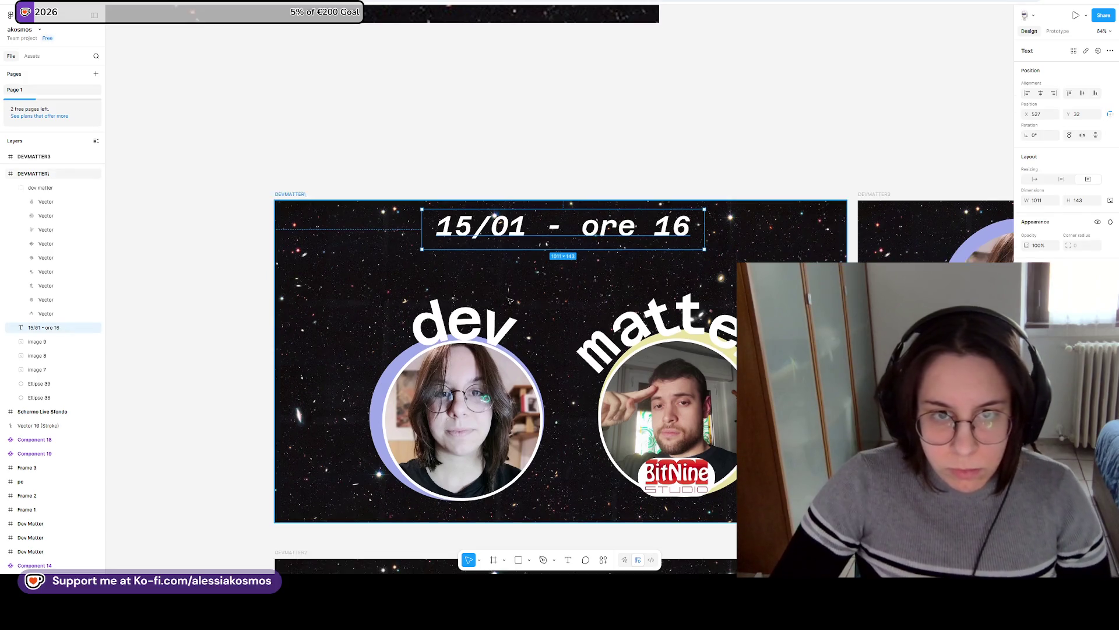
Place a new instance of the clock Discord component beside the DEVMATTER banners.
scroll(566, 249, "down", 5)
scroll(367, 269, "up", 5)
scroll(367, 270, "down", 10)
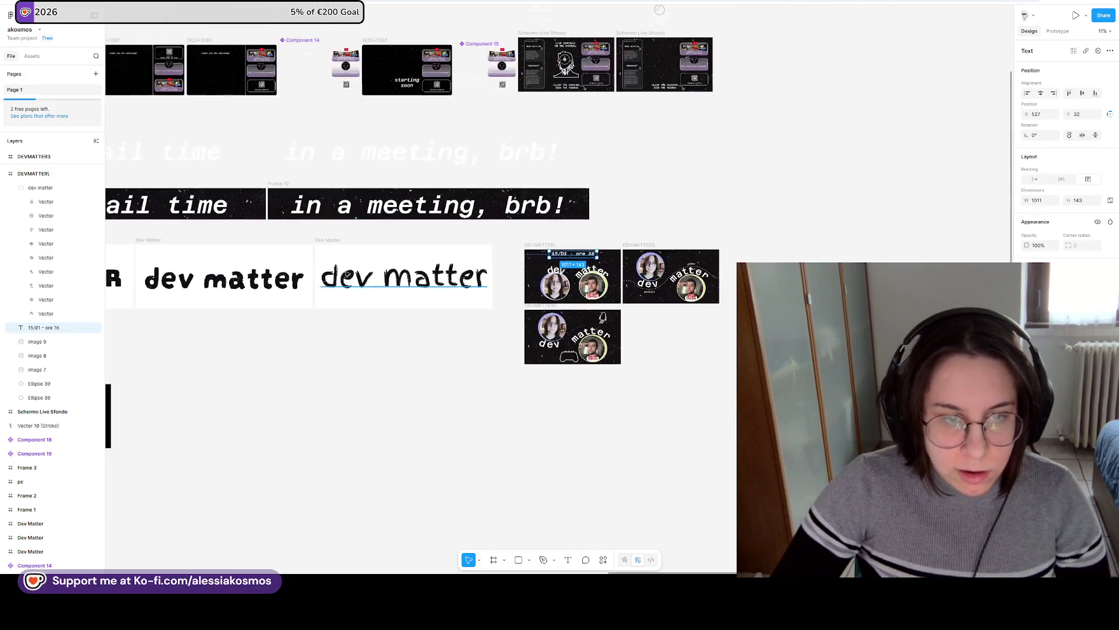
scroll(358, 263, "up", 6)
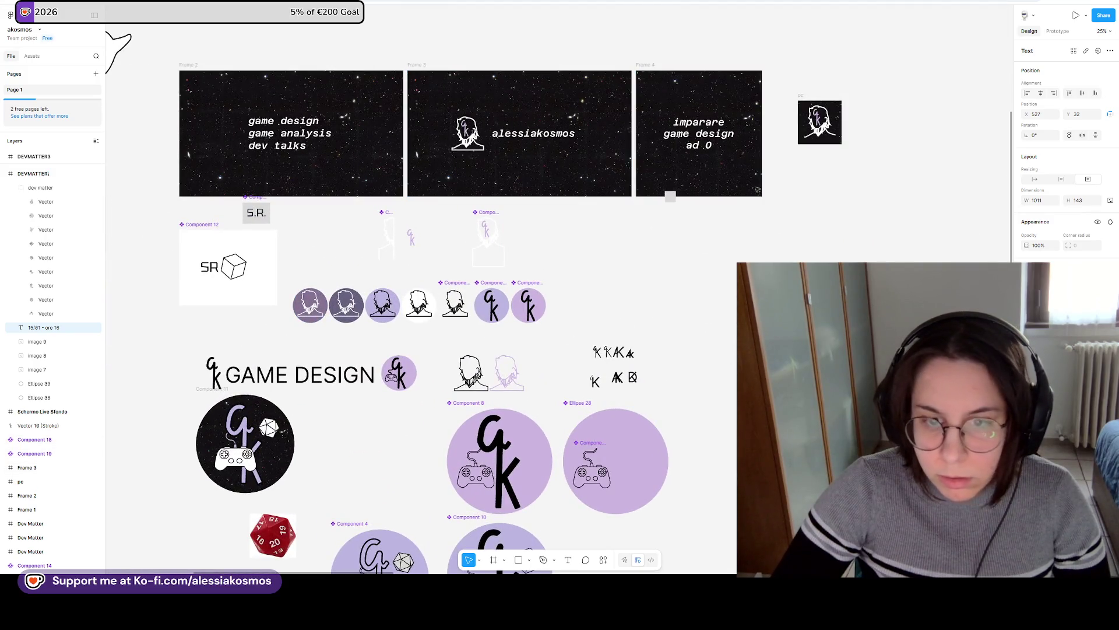
scroll(649, 333, "down", 4)
scroll(699, 233, "right", 10)
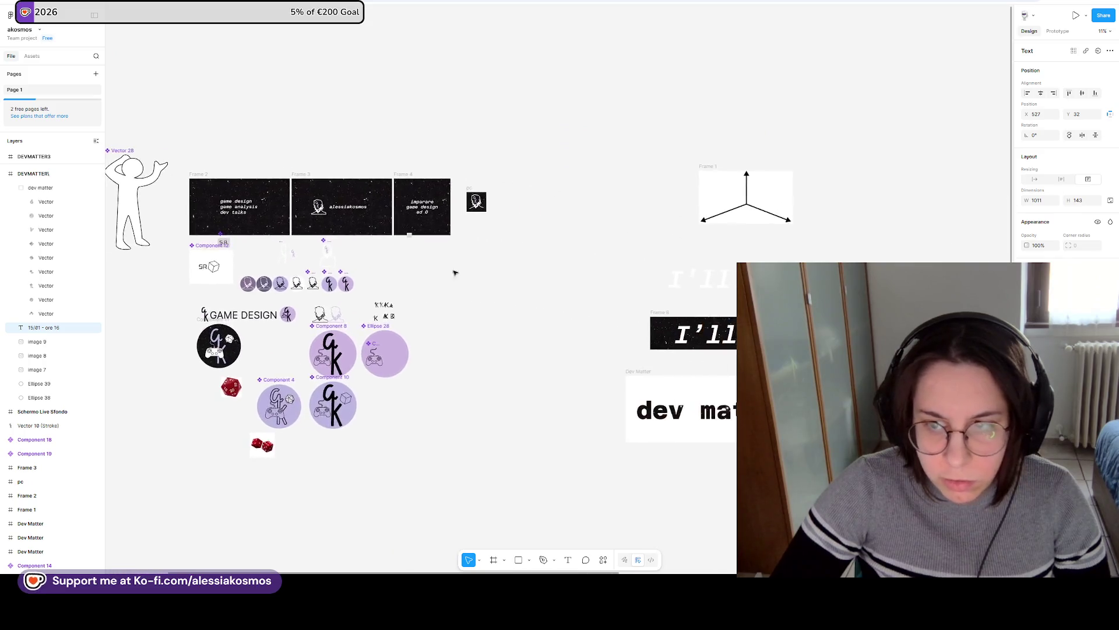
scroll(700, 233, "down", 3)
scroll(766, 153, "right", 7)
scroll(765, 153, "up", 2)
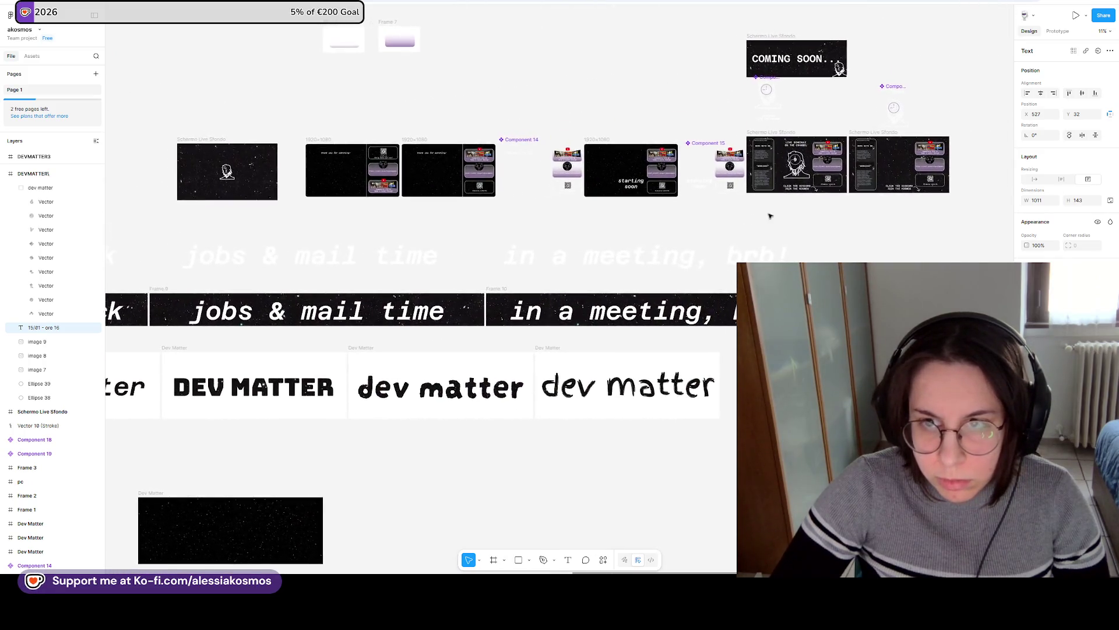
scroll(545, 325, "right", 4)
scroll(544, 325, "up", 2)
scroll(524, 181, "up", 2)
mouse_move(519, 201)
left_mouse_down()
mouse_move(528, 233)
mouse_move(723, 519)
mouse_move(729, 169)
mouse_move(717, 249)
mouse_move(518, 250)
mouse_move(572, 272)
left_mouse_up()
Drill into the new instance to edit the '9' number inside its clock.
scroll(723, 519, "down", 2)
scroll(732, 245, "right", 2)
scroll(490, 247, "up", 5)
double_click(547, 244)
double_click(550, 239)
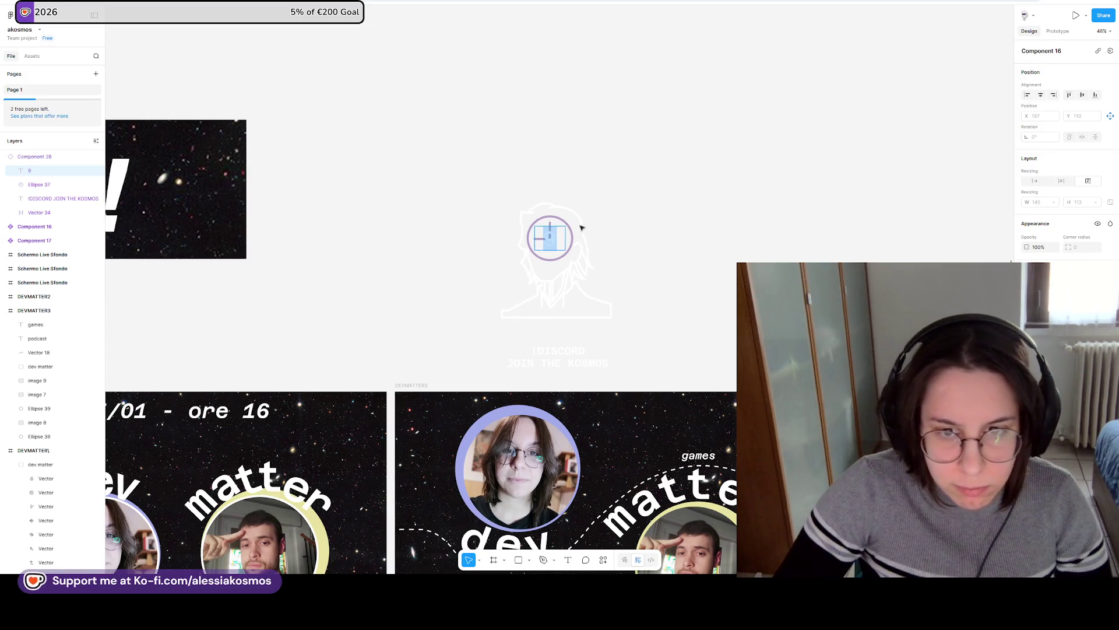
Jump from the clock instance to its main Component 16 via 'Go to main component'.
left_click(550, 226)
right_click(551, 225)
key("Escape")
left_click(553, 222)
left_click(552, 222)
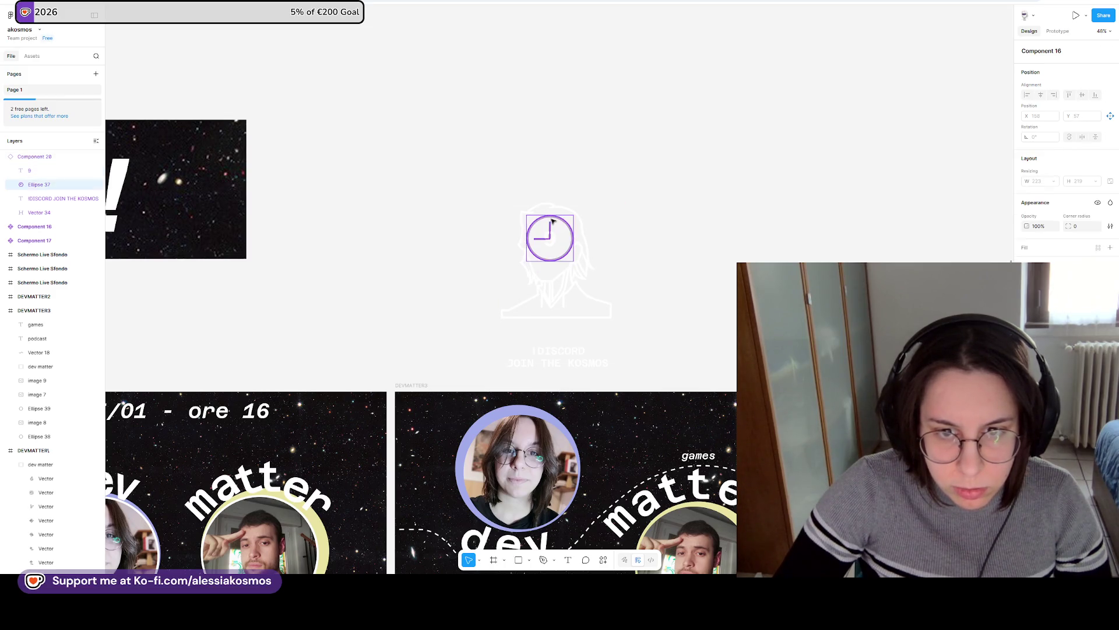
right_click(552, 222)
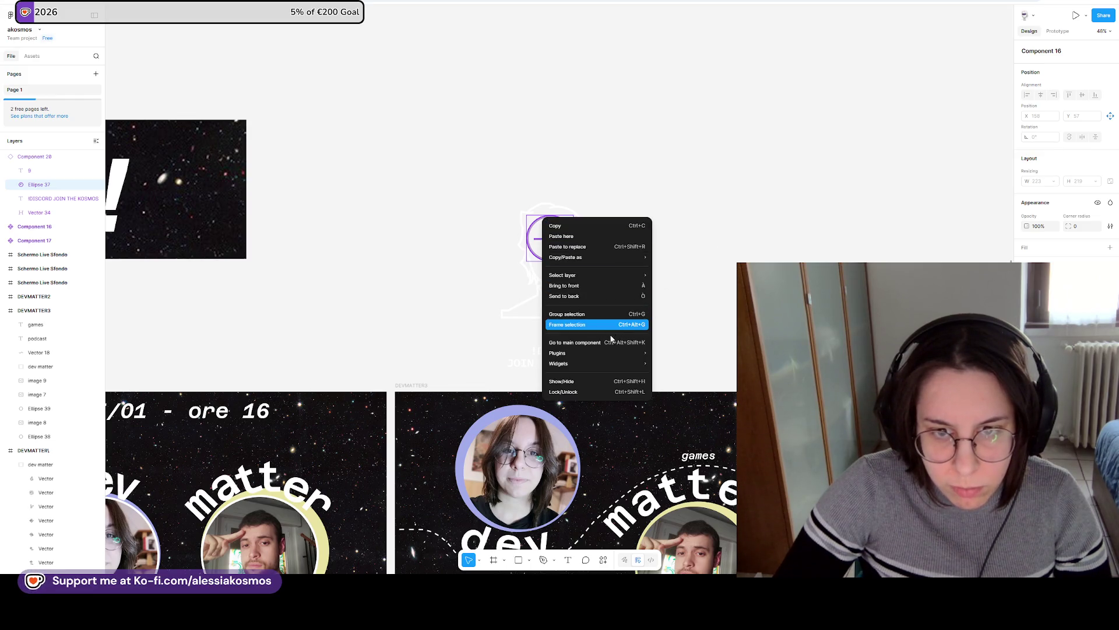
left_click(604, 342)
right_click(569, 216)
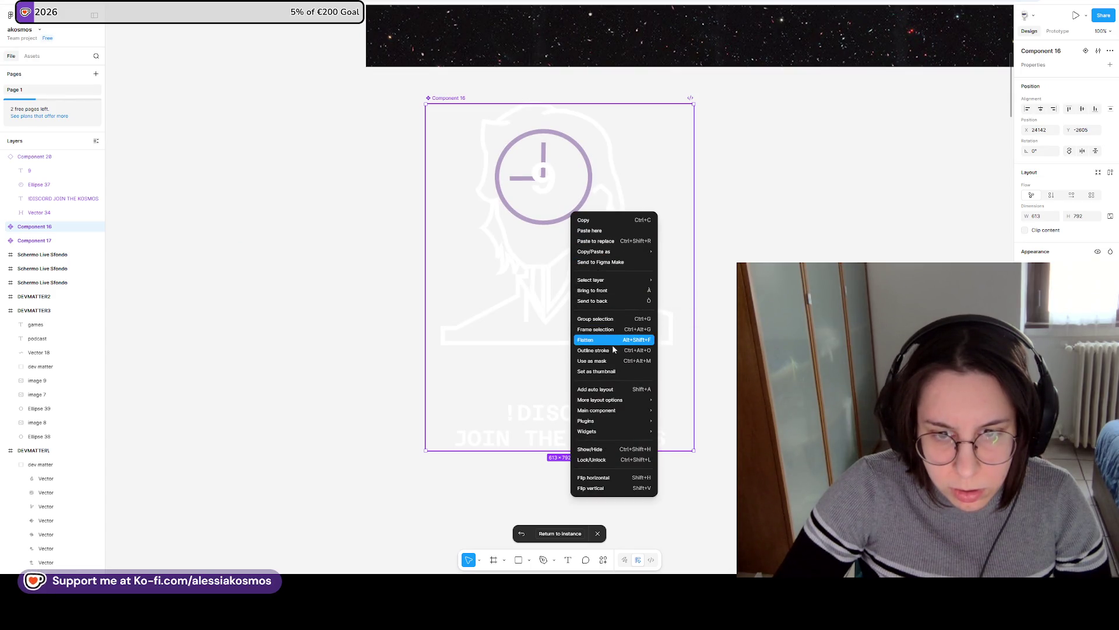
left_click(596, 371)
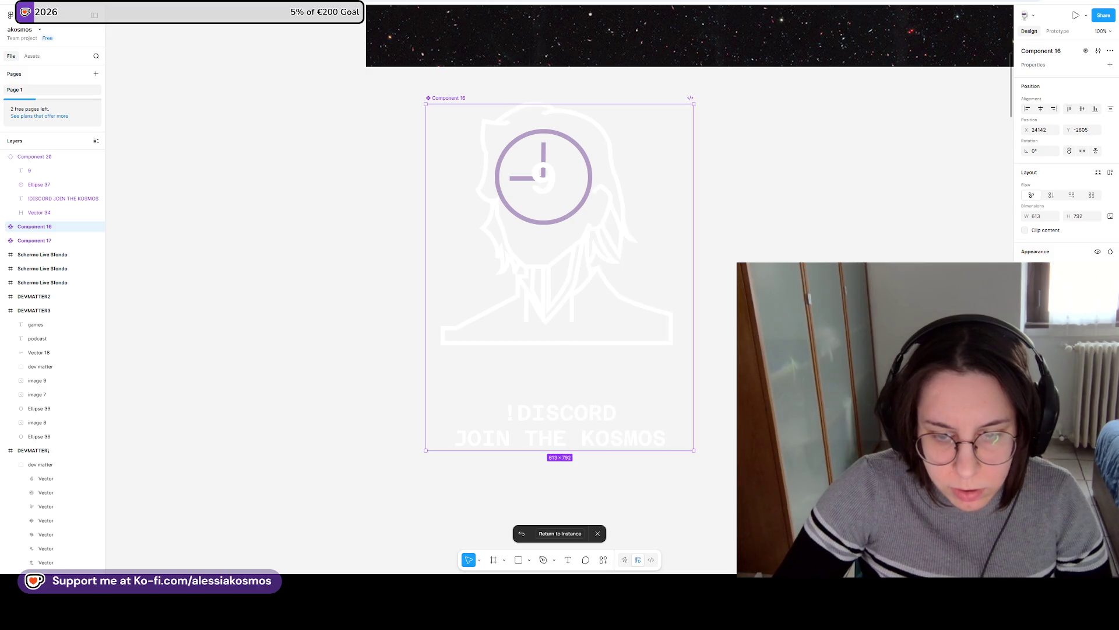
Start the This Is Sleep Token playlist in the music player, then return to Figma.
key("alt+Tab")
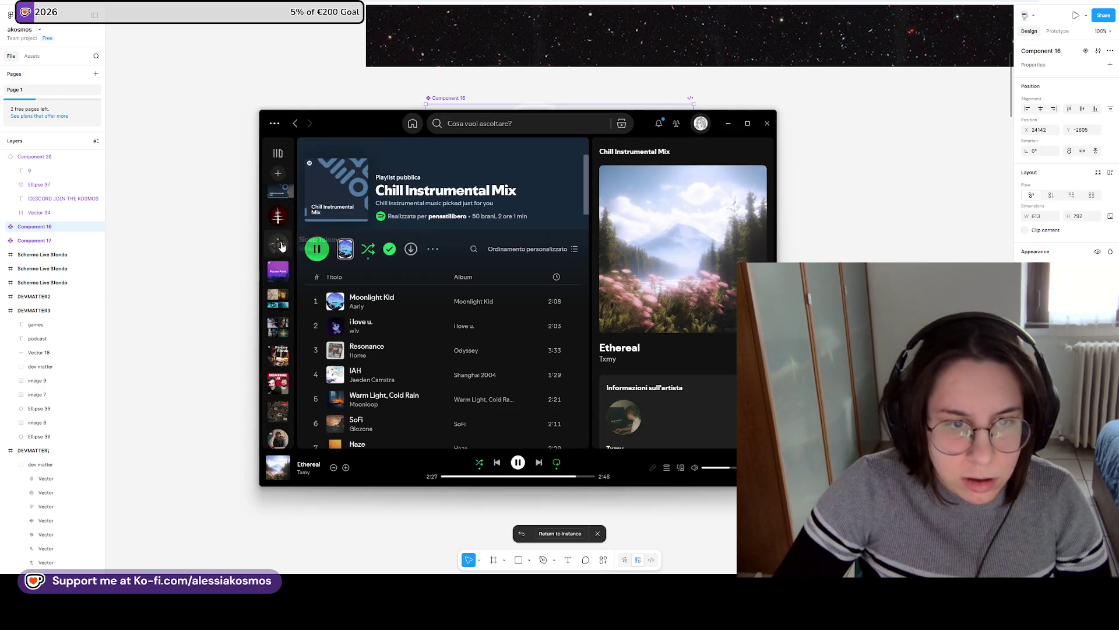
left_click(278, 245)
scroll(378, 350, "down", 10)
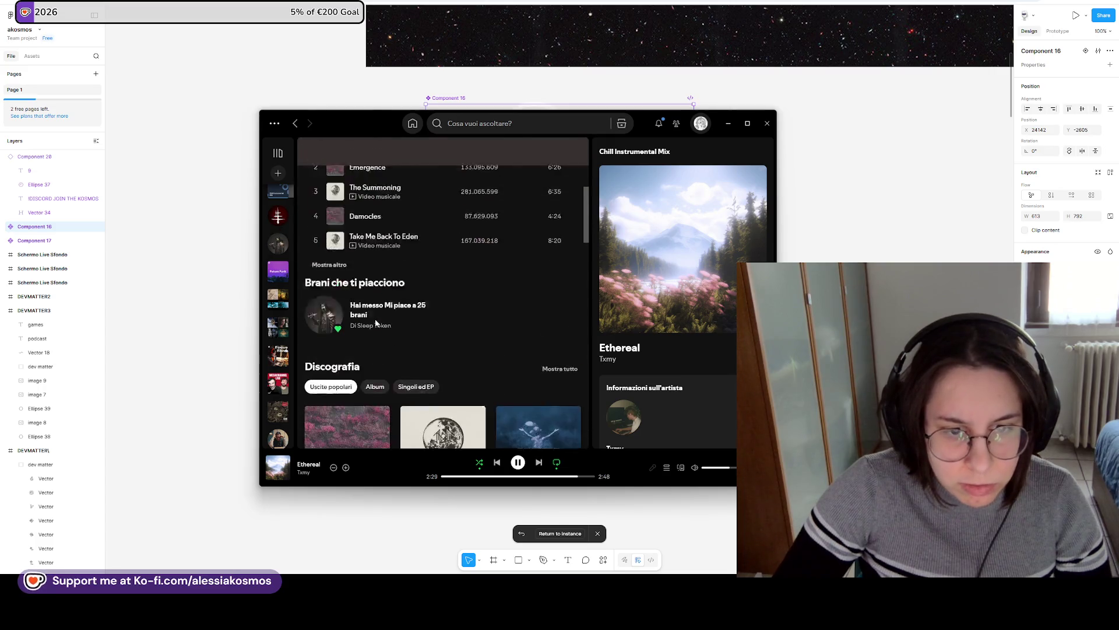
left_click(380, 383)
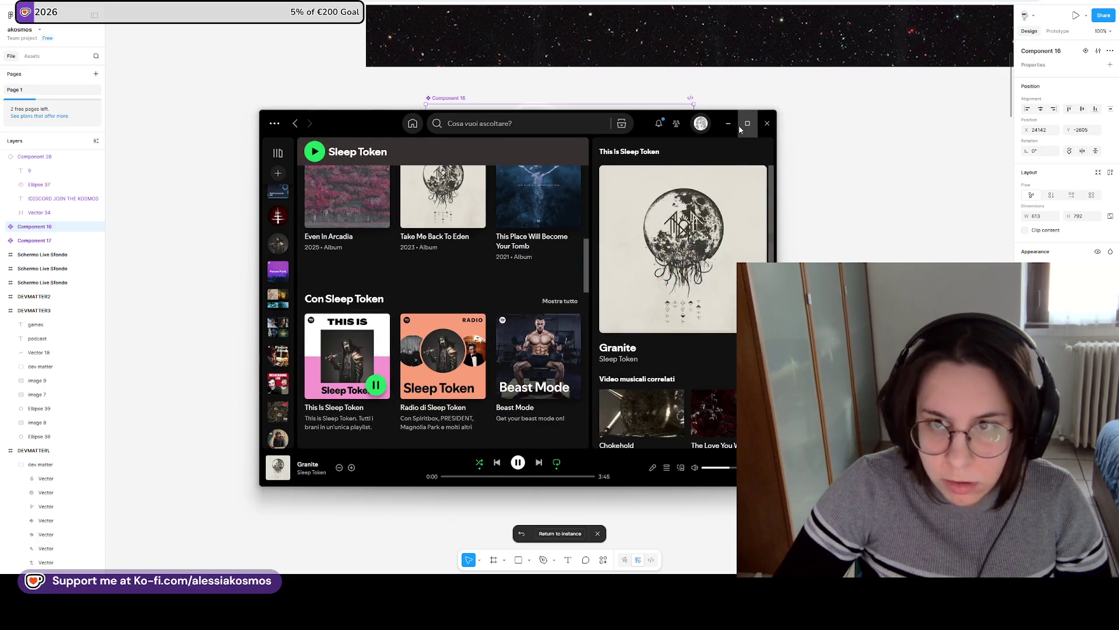
key("alt+Tab")
scroll(550, 211, "down", 1)
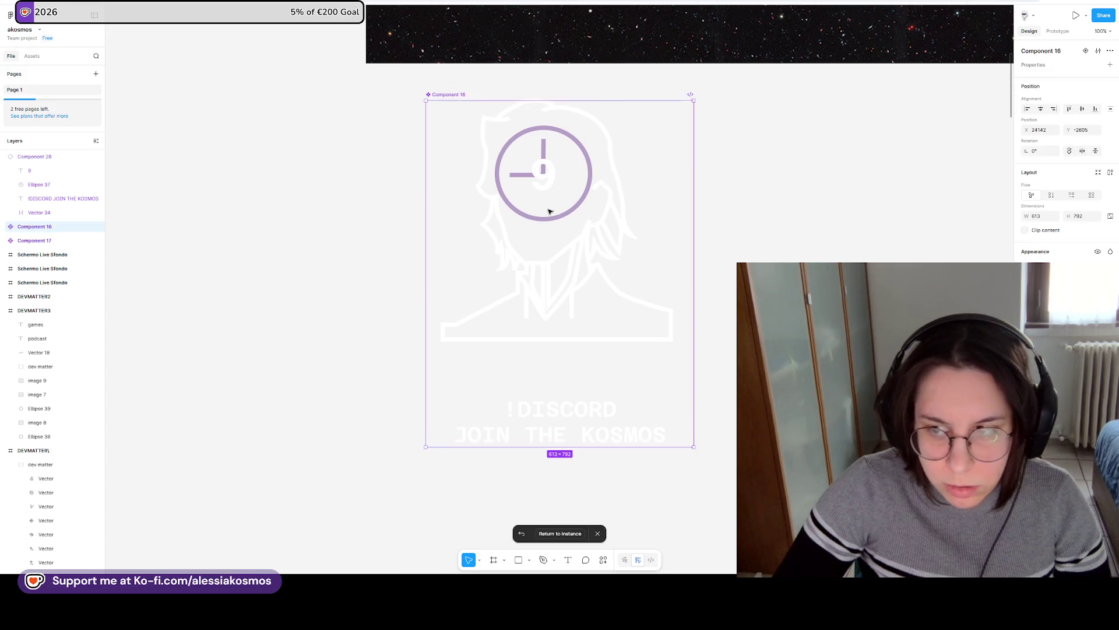
Dismiss the component's context menu and select Component 17 on the canvas.
right_click(549, 211)
left_click(746, 199)
scroll(745, 199, "down", 5)
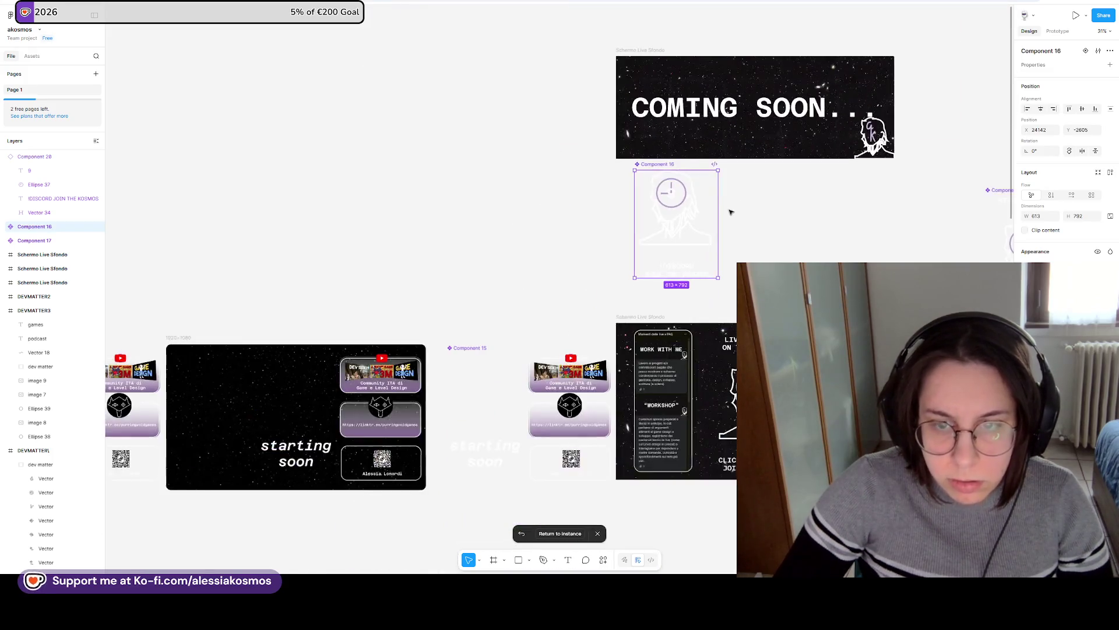
scroll(595, 190, "right", 4)
left_click(758, 249)
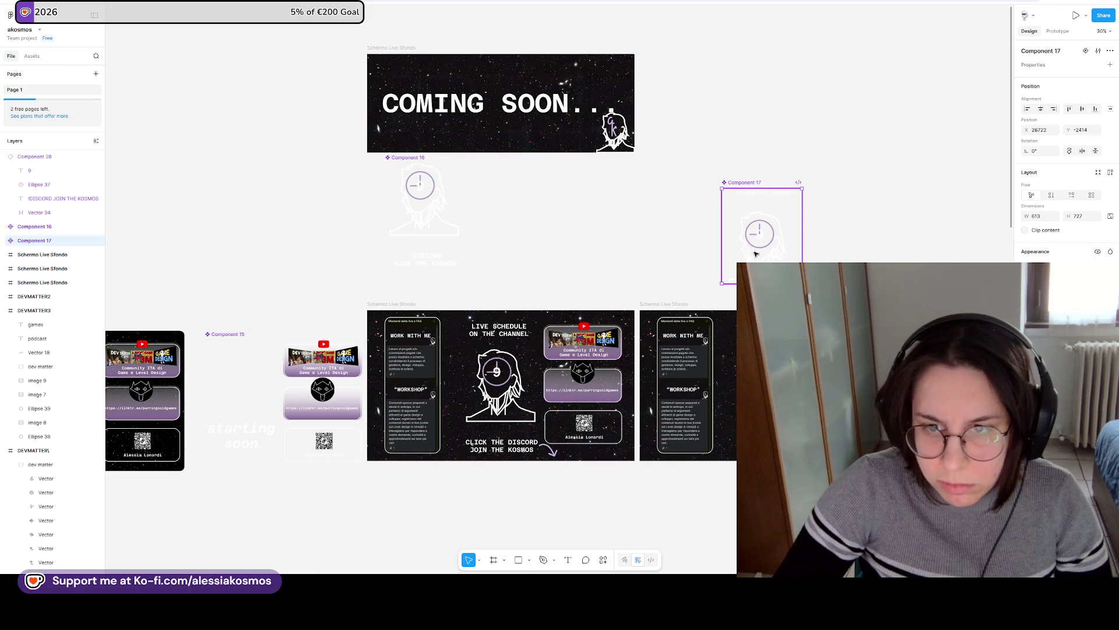
scroll(747, 251, "down", 5)
scroll(747, 250, "left", 2)
Drag the clock ring and its 9 out of the Schermo Live Sfondo frame, then edit the 9.
left_click(556, 242)
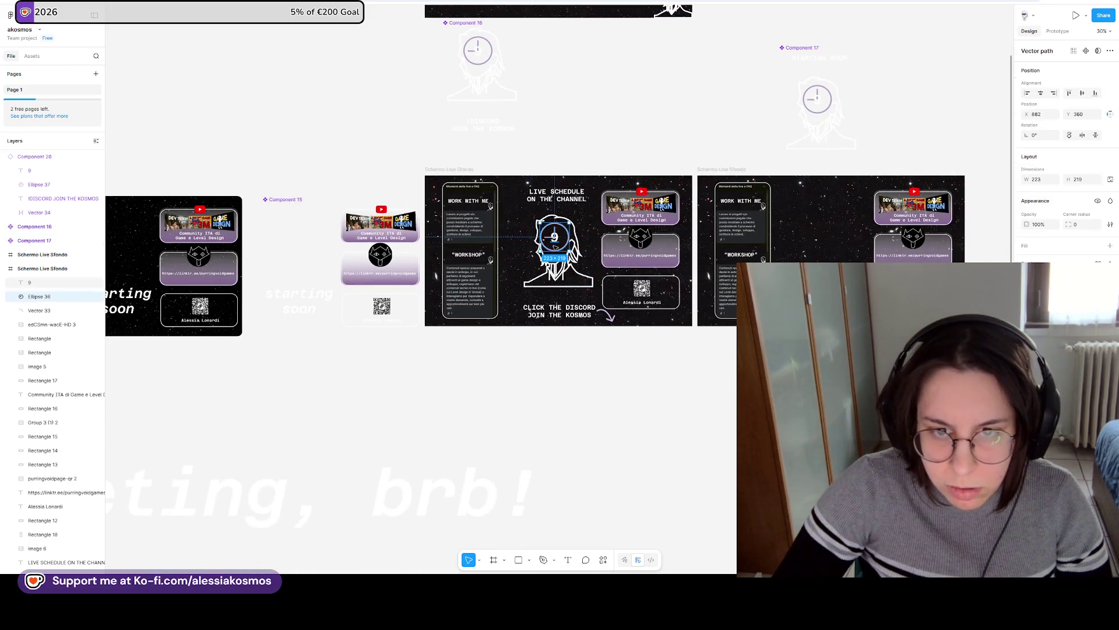
left_click(556, 239, "shift")
mouse_move(557, 237)
left_mouse_down()
mouse_move(635, 449)
mouse_move(560, 86)
mouse_move(614, 312)
mouse_move(612, 376)
left_mouse_up()
scroll(612, 376, "up", 5)
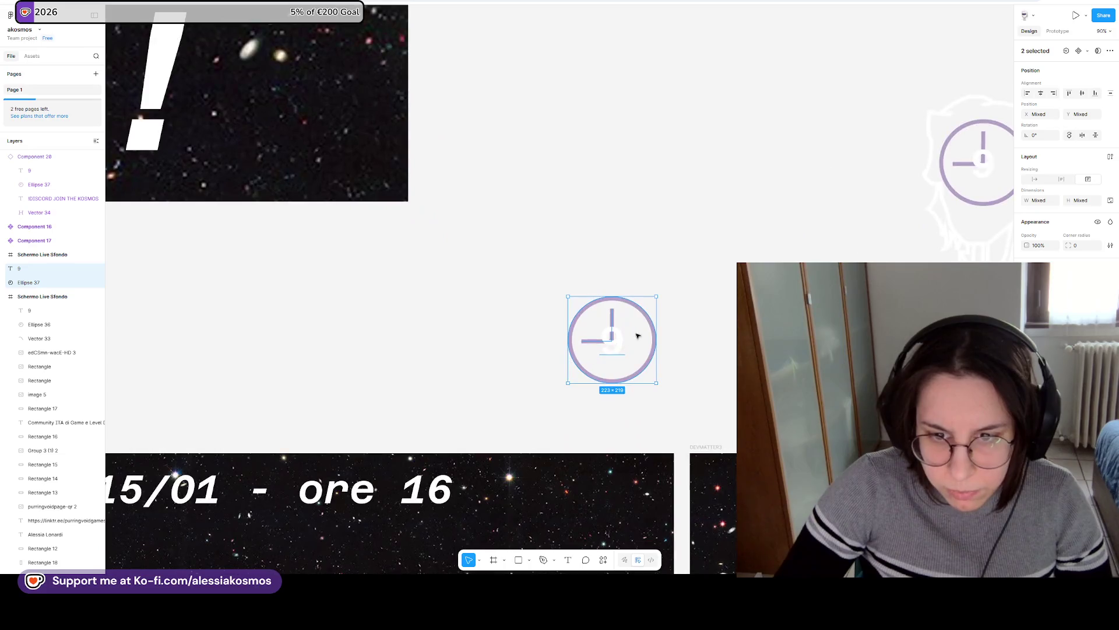
left_click(663, 353)
scroll(665, 356, "up", 2)
double_click(602, 347)
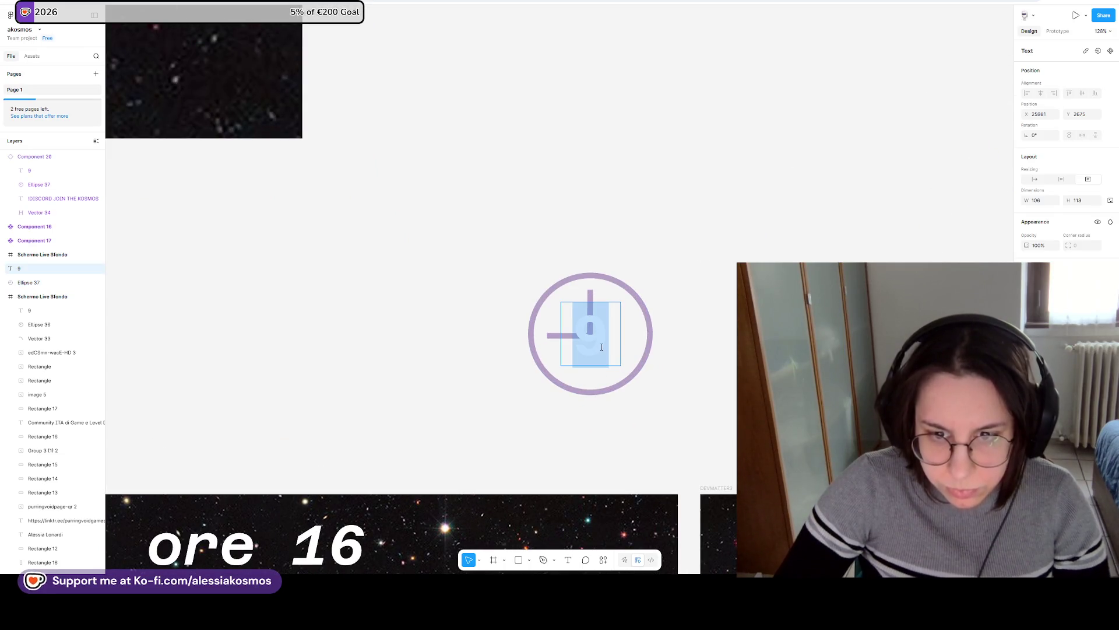
Change the clock number to 16, widen its text box and nudge the clock hand.
type("16")
key("Escape")
mouse_move(621, 345)
left_mouse_down()
mouse_move(644, 340)
mouse_move(607, 339)
mouse_move(592, 316)
mouse_move(612, 350)
mouse_move(552, 333)
mouse_move(631, 360)
left_mouse_up()
double_click(590, 295)
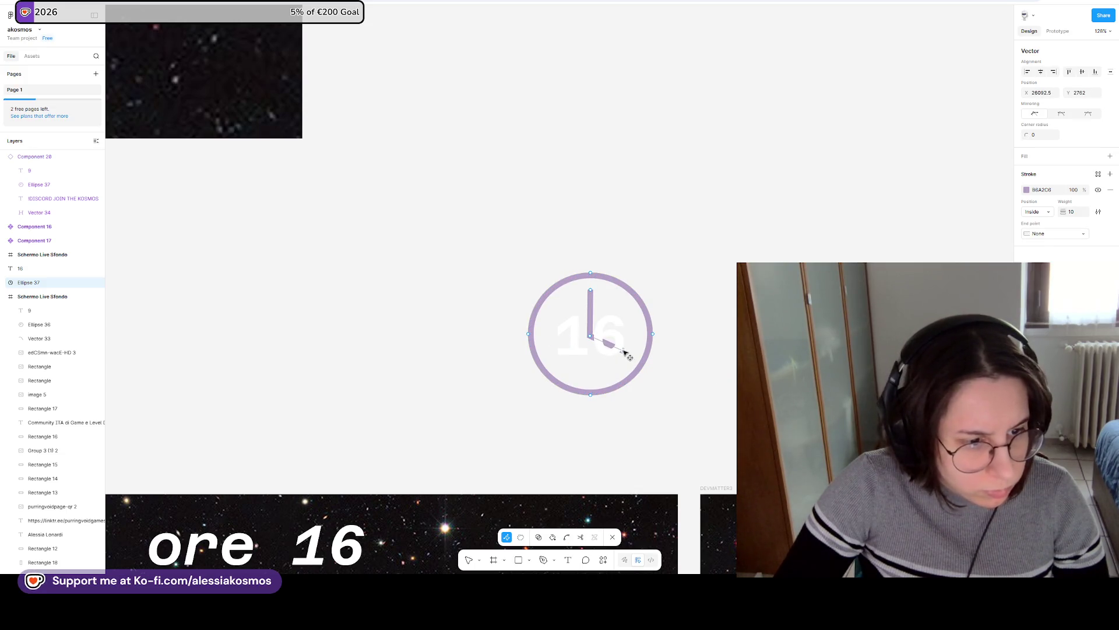
left_click_drag(625, 353, 627, 355)
key("Escape")
Move the 16 and its ring onto the DEVMATTER banner, centred below the 15/01 - ore 16 date.
left_click(622, 344)
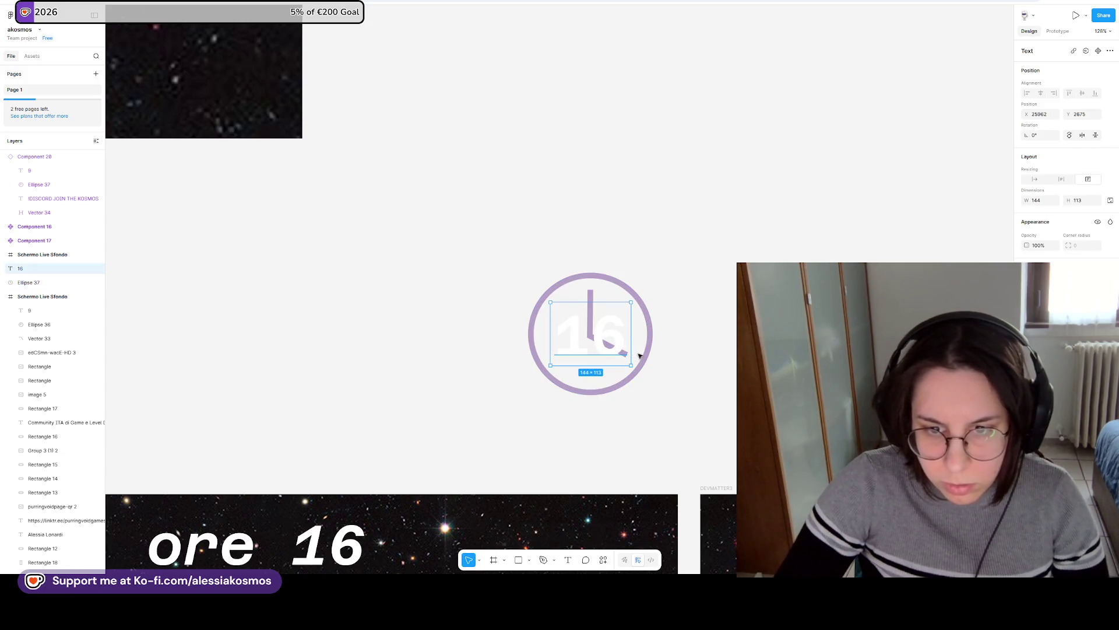
left_click(642, 361, "shift")
left_click_drag(623, 320, 475, 532)
scroll(475, 532, "down", 4)
scroll(475, 532, "left", 3)
mouse_move(615, 307)
left_mouse_down()
mouse_move(565, 351)
mouse_move(279, 436)
left_mouse_up()
scroll(709, 287, "down", 5)
scroll(709, 287, "right", 1)
left_click_drag(590, 255, 646, 210)
left_click_drag(607, 250, 597, 250)
Adjust the 16's font size so it fits on one line.
left_click(600, 255)
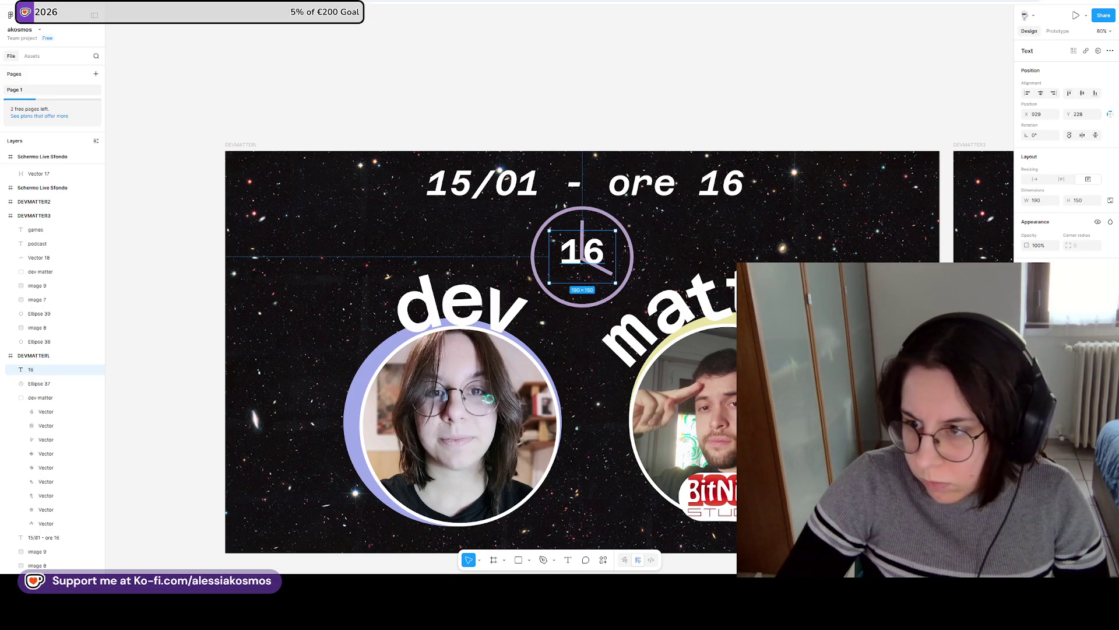
key("ctrl+shift+period")
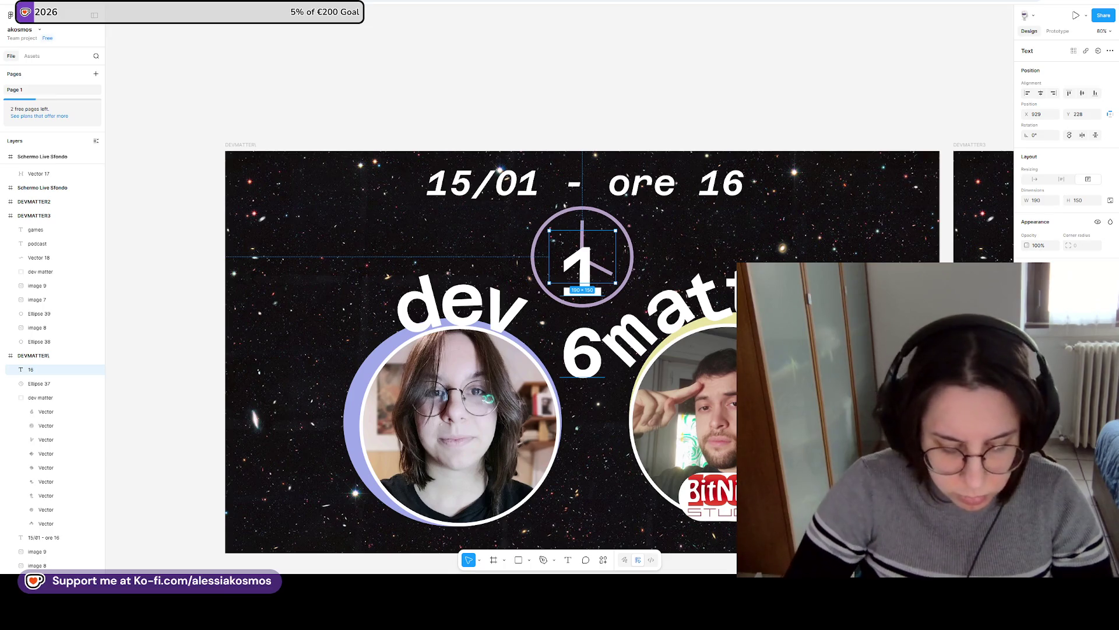
key("ctrl+shift+comma")
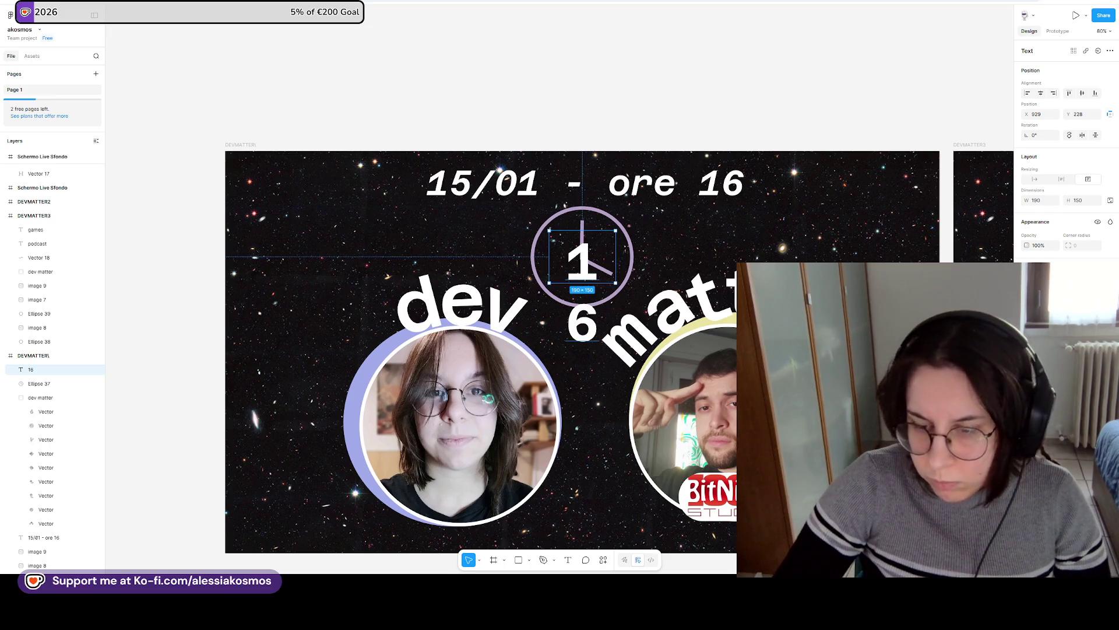
key("ctrl+shift+comma")
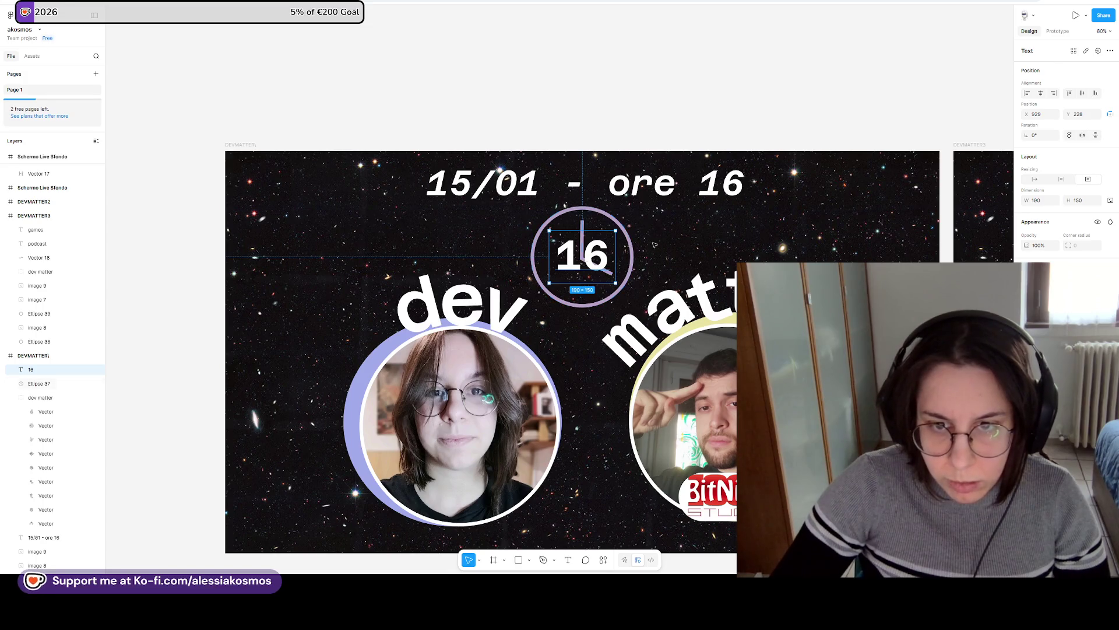
Reposition the clock ring around the 16.
left_click(606, 274)
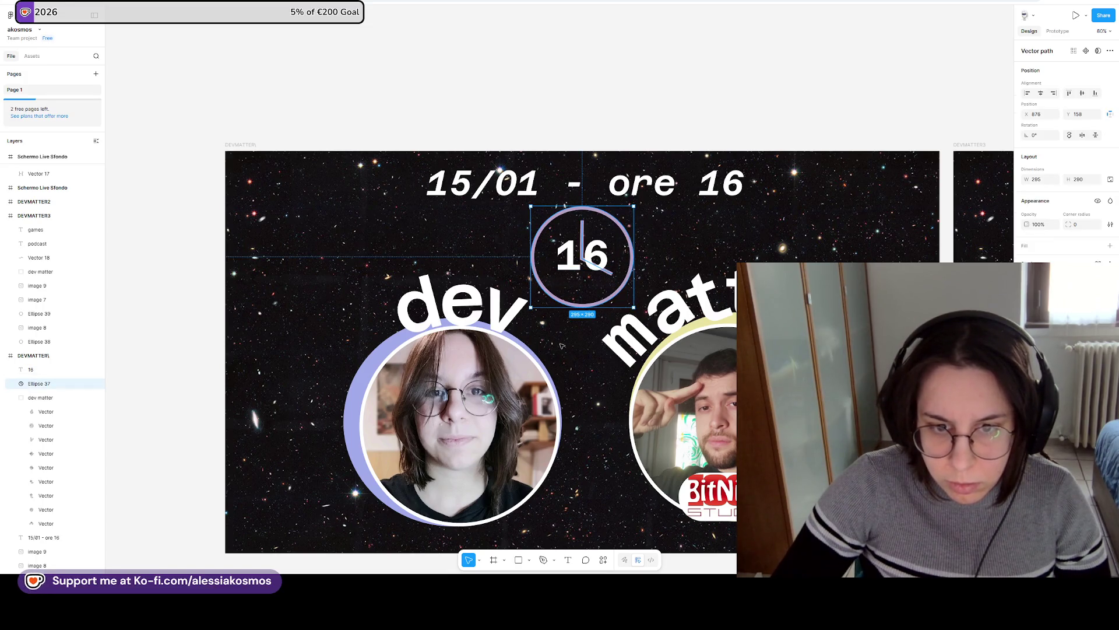
left_click(533, 366)
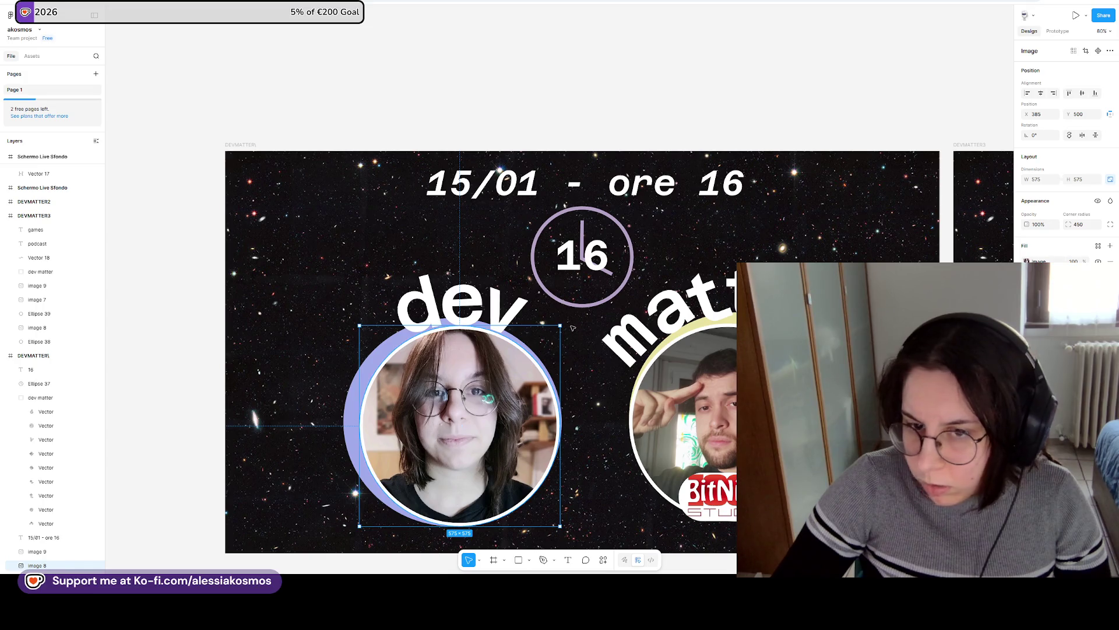
left_click(615, 276)
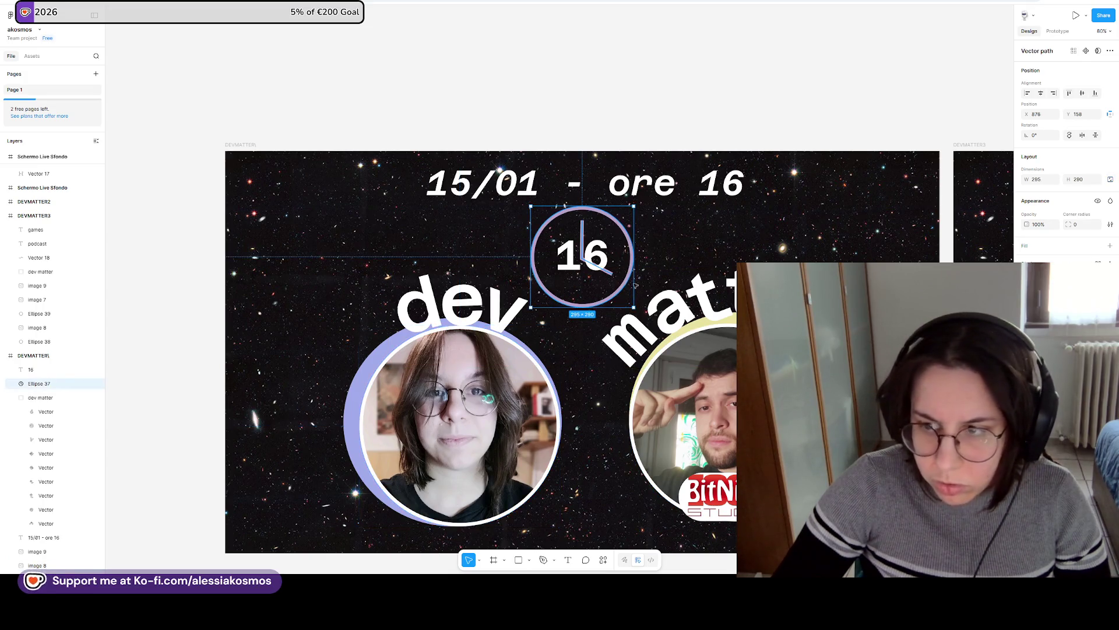
mouse_move(559, 302)
left_mouse_down()
mouse_move(537, 363)
mouse_move(558, 303)
left_mouse_up()
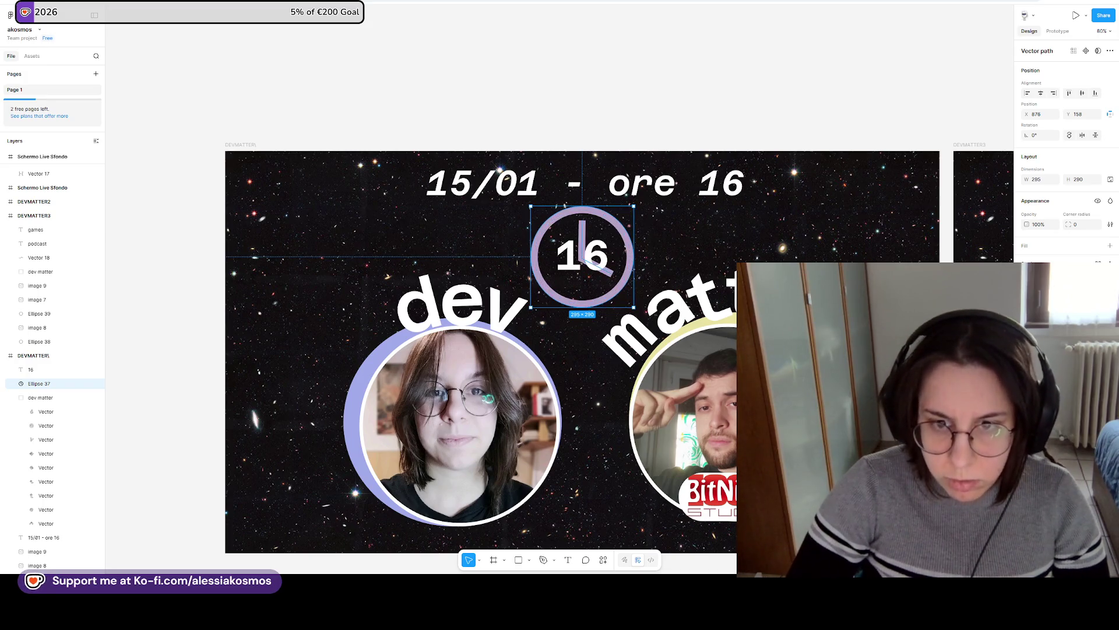
key("Escape")
left_click(612, 244)
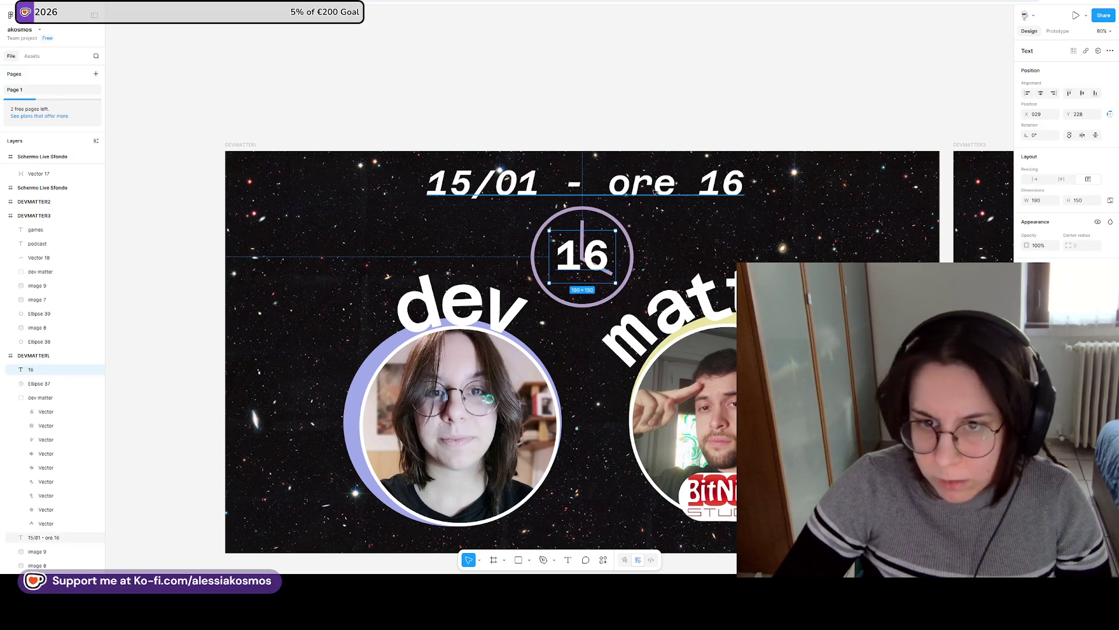
Make the date heading SemiBold and delete ' - ore 16', leaving just 15/01.
left_click(626, 199)
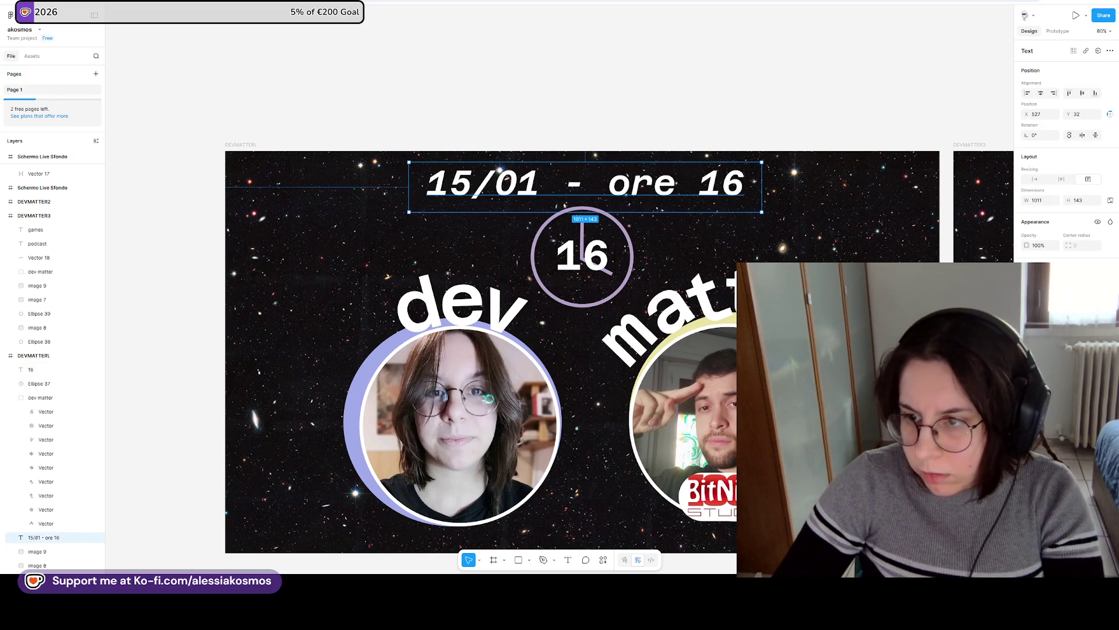
left_click(1044, 304)
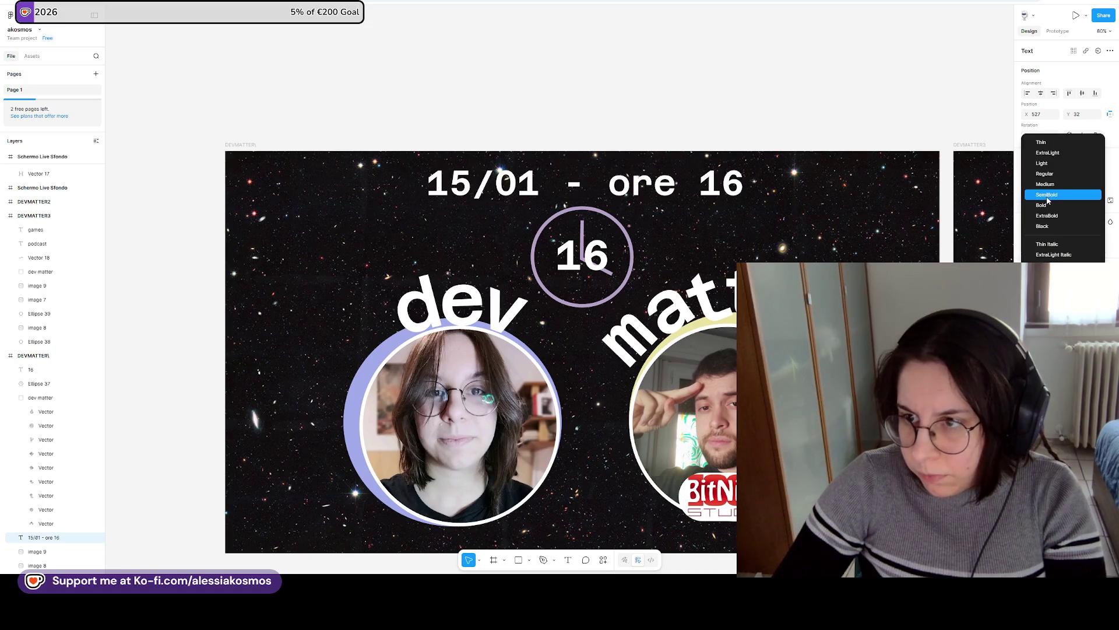
left_click(1048, 194)
double_click(583, 185)
left_click_drag(540, 185, 773, 194)
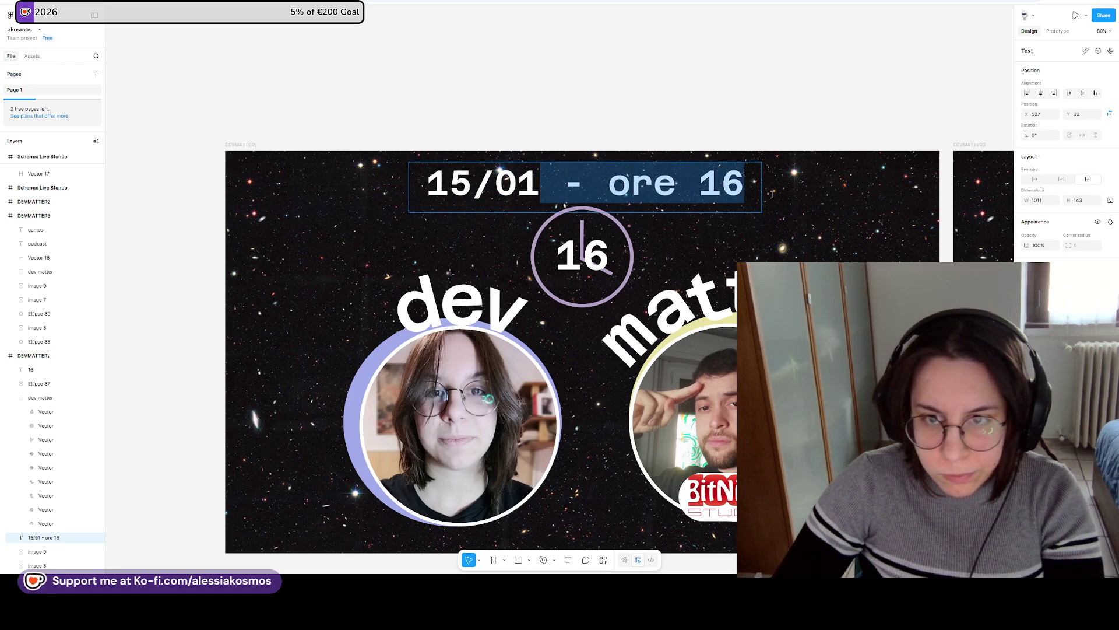
key("BackSpace")
key("alt+Tab")
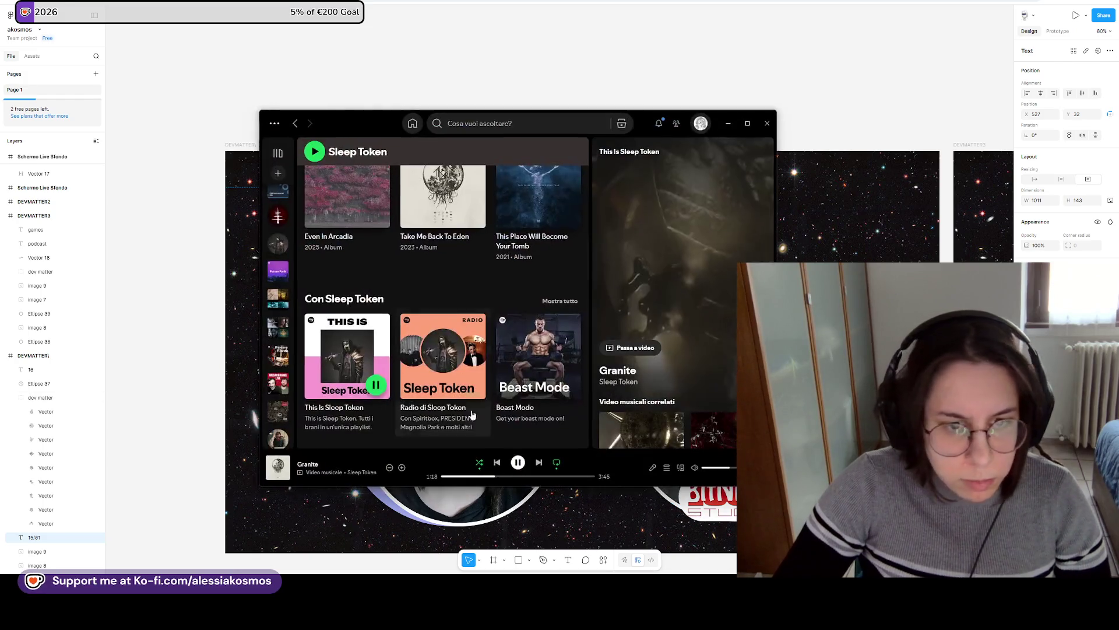
Move the Spotify window aside and return to the Figma canvas.
left_click_drag(616, 122, 249, 170)
key("alt+Tab")
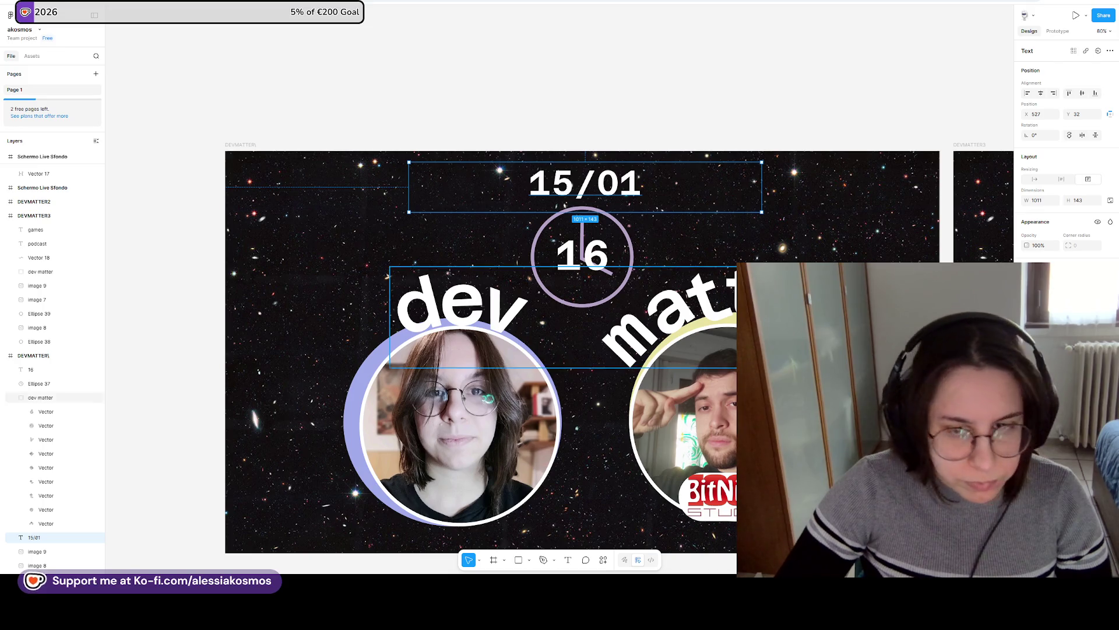
Break the date into 15 over /01, shift it left and narrow its text box.
double_click(617, 185)
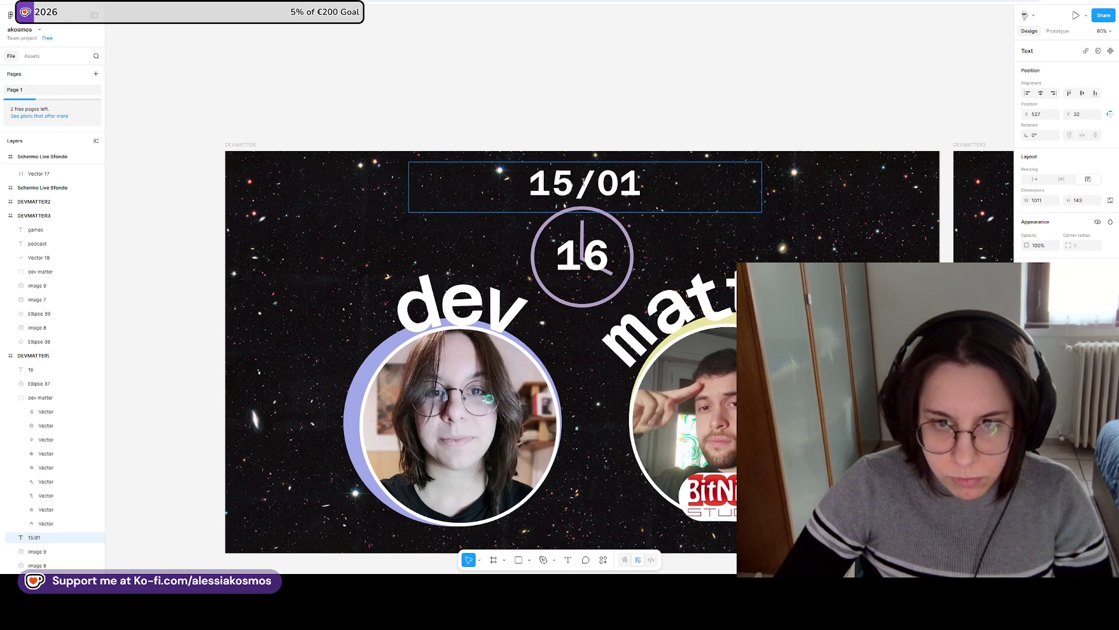
left_click(576, 186)
key("Return")
key("Escape")
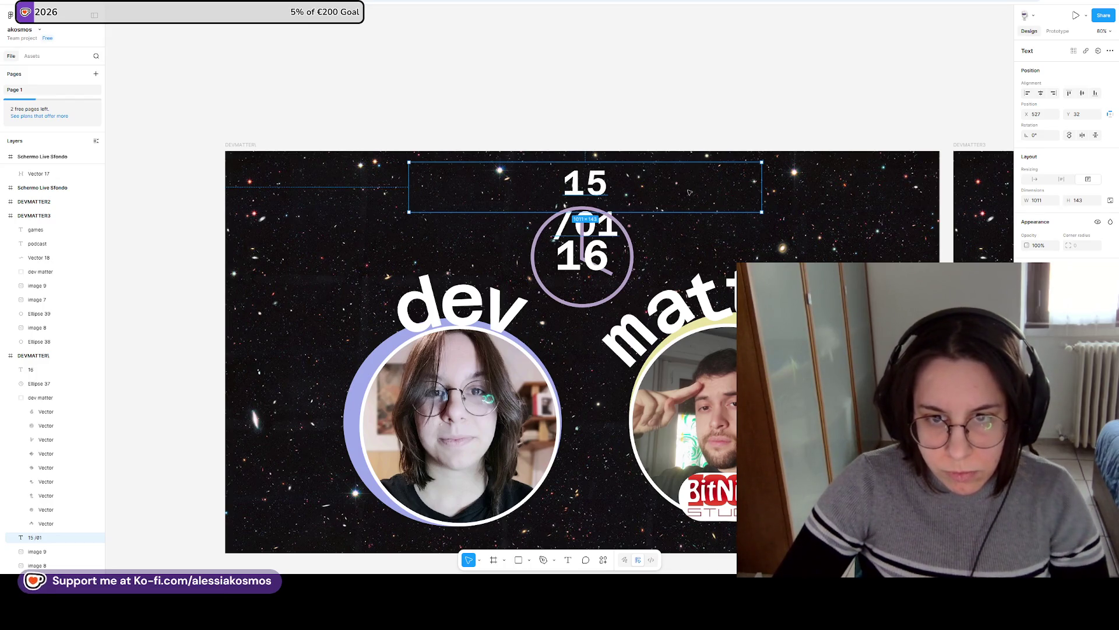
left_click_drag(585, 220, 540, 225)
left_click_drag(715, 190, 439, 187)
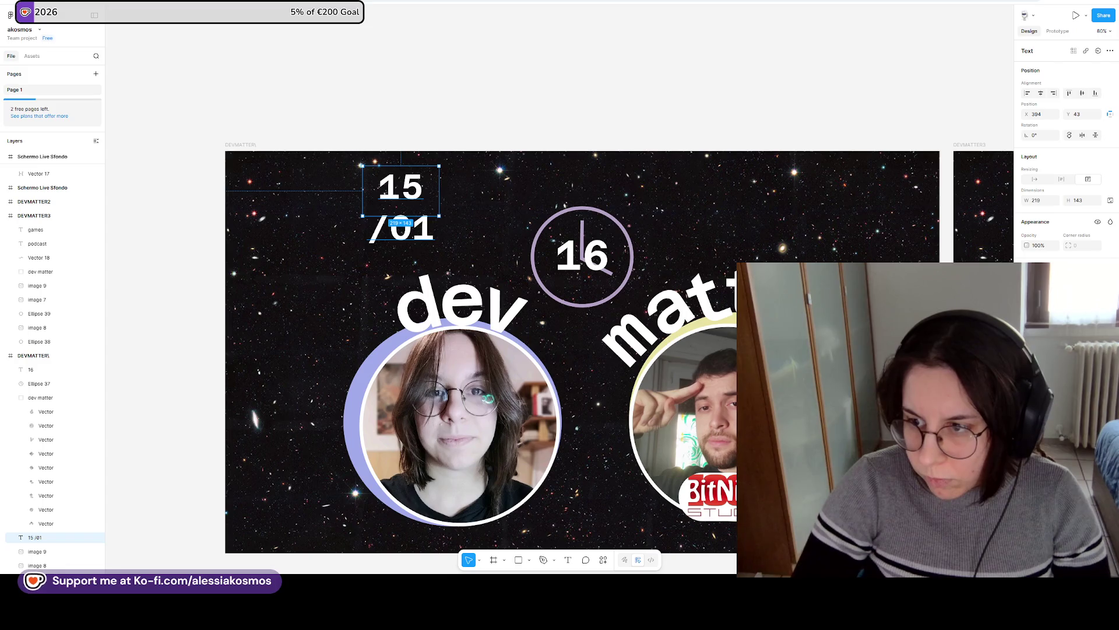
Enlarge the stacked date, fit its box, and move it together with the 16 and clock ring.
key("ctrl+shift+period")
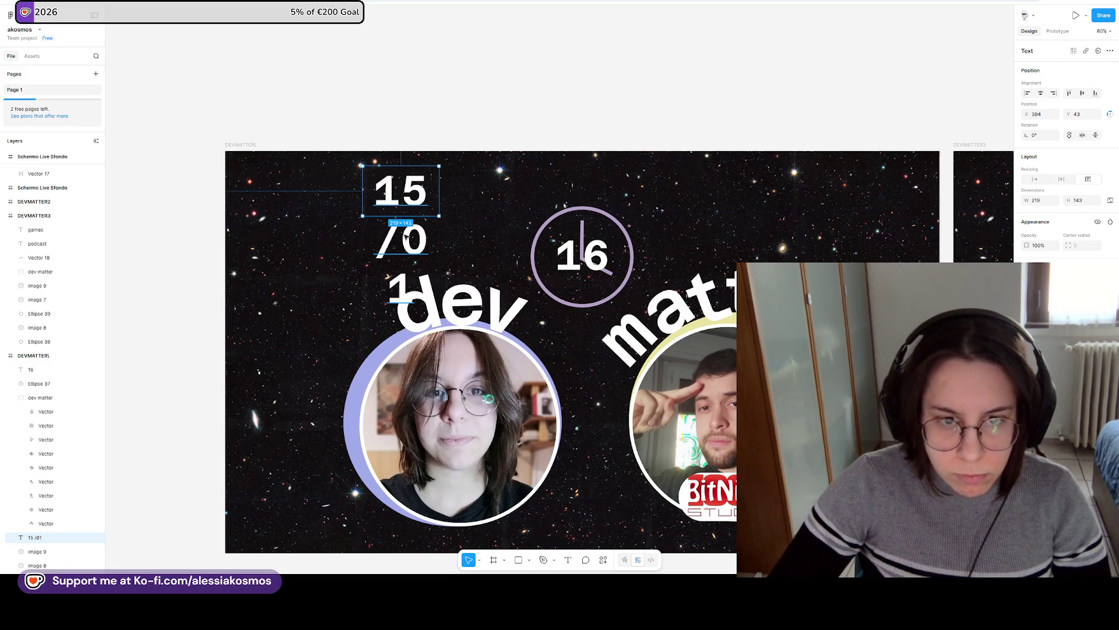
double_click(393, 237)
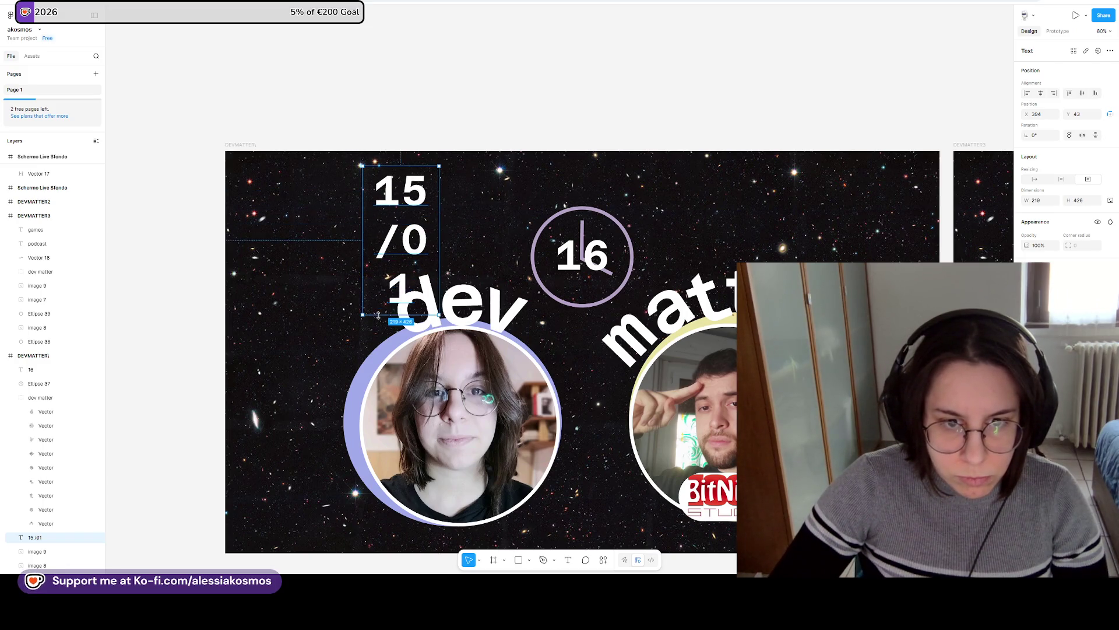
mouse_move(439, 243)
left_mouse_down()
mouse_move(530, 234)
mouse_move(585, 205)
mouse_move(589, 190)
mouse_move(631, 207)
left_mouse_up()
left_click(583, 255)
left_click(564, 237, "shift")
left_click(517, 193, "shift")
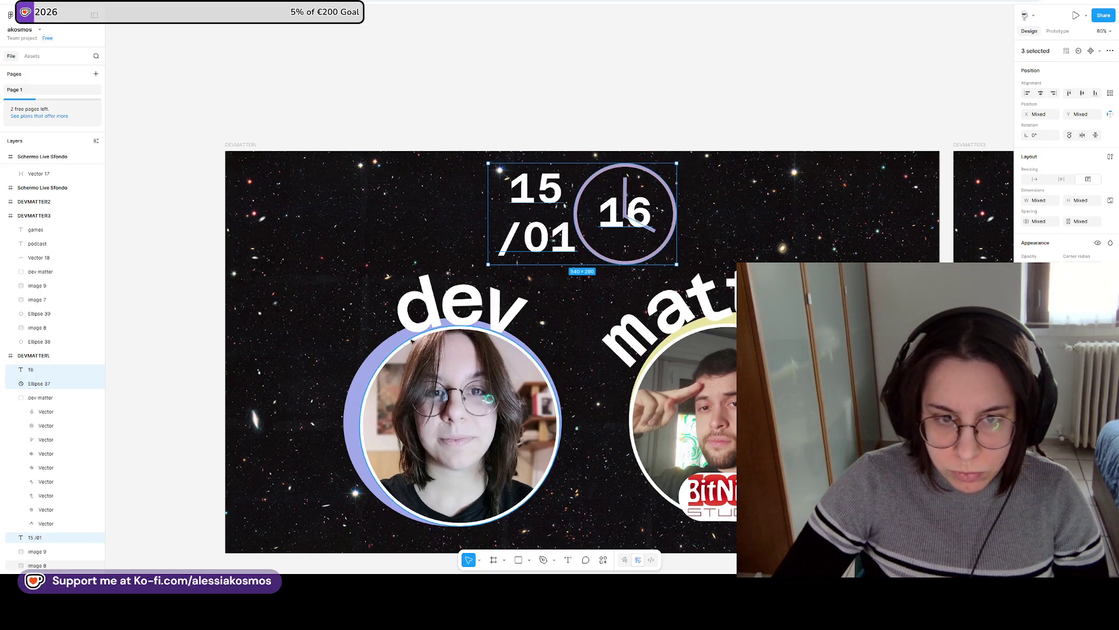
left_click(351, 420)
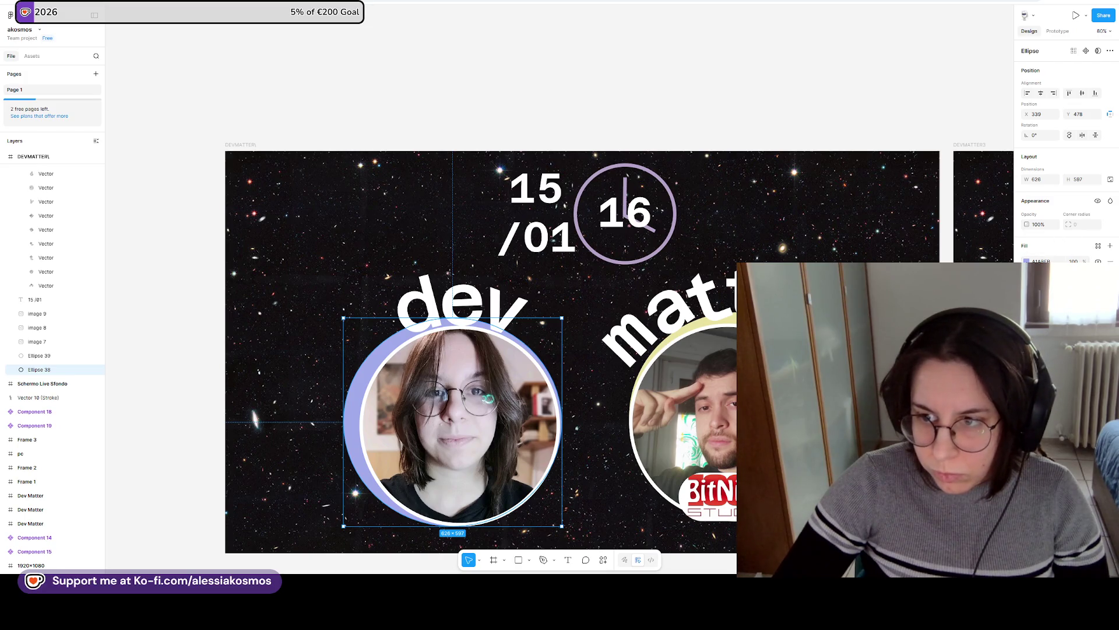
left_click(1026, 261)
key("i")
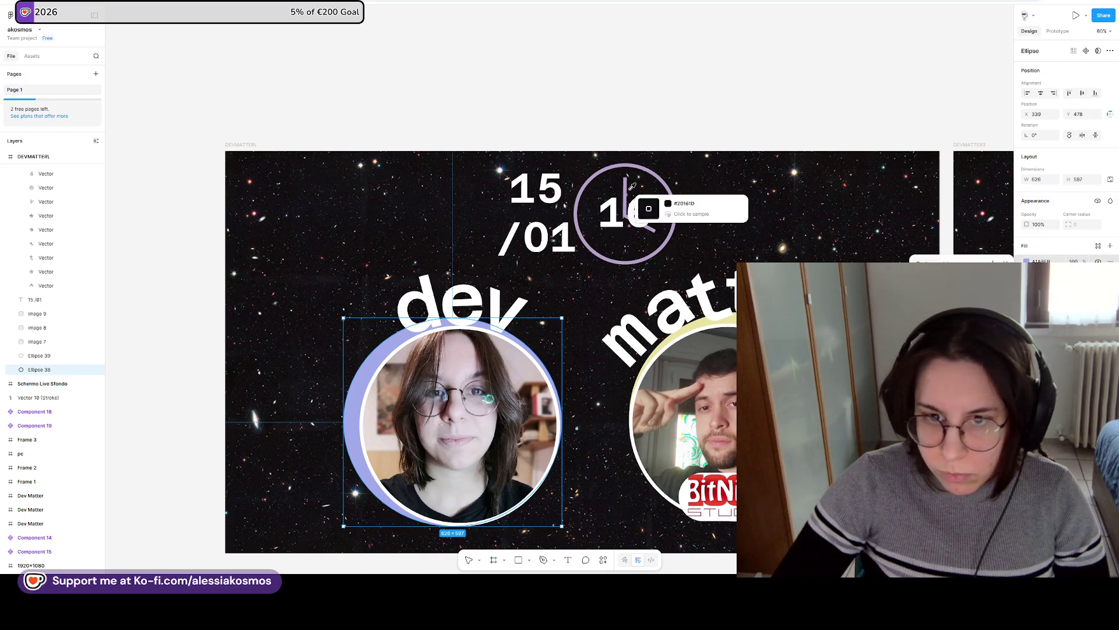
key("Escape")
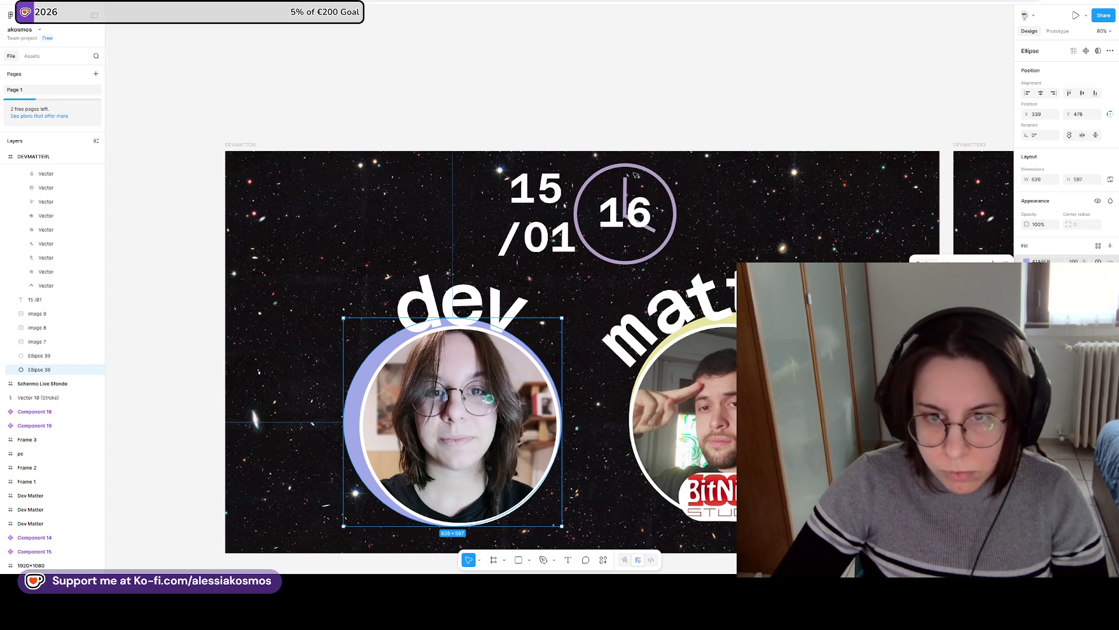
left_click(645, 175)
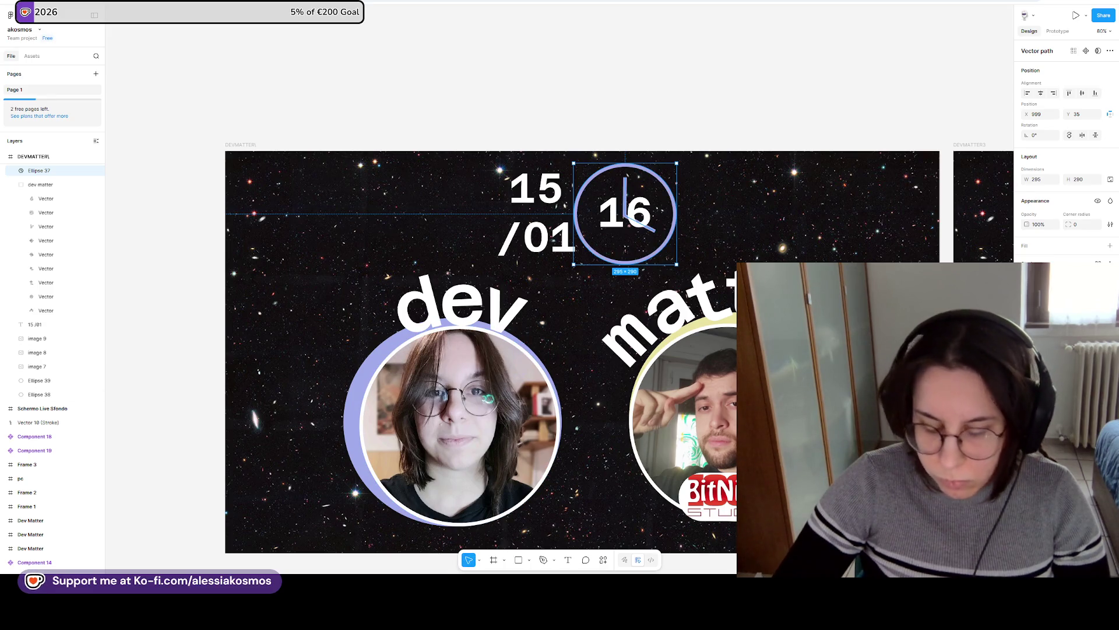
key("Escape")
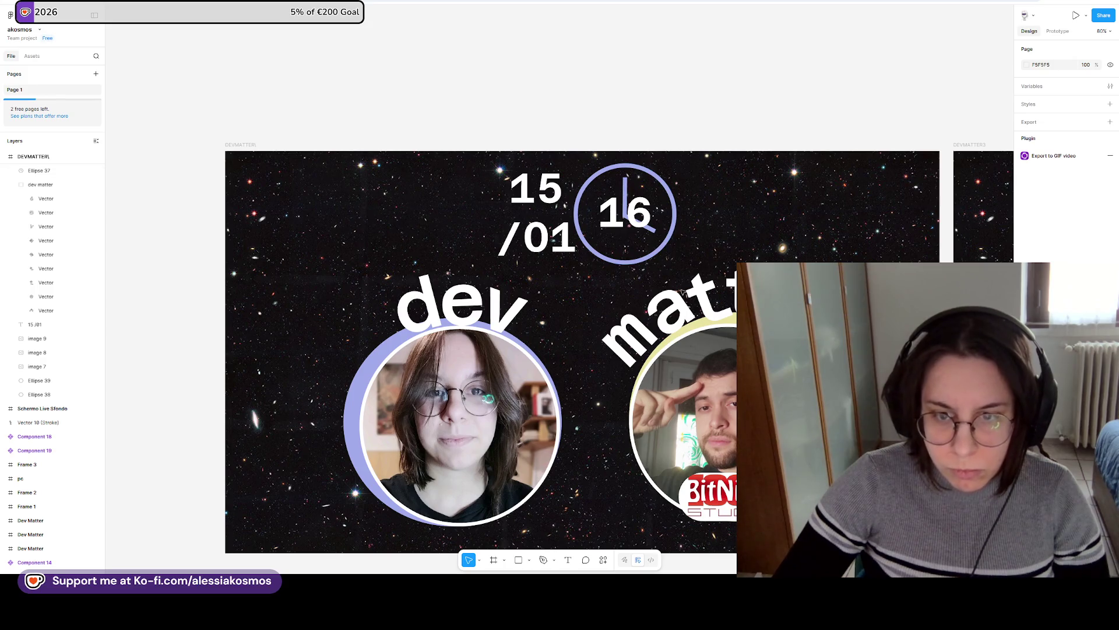
scroll(684, 291, "down", 5)
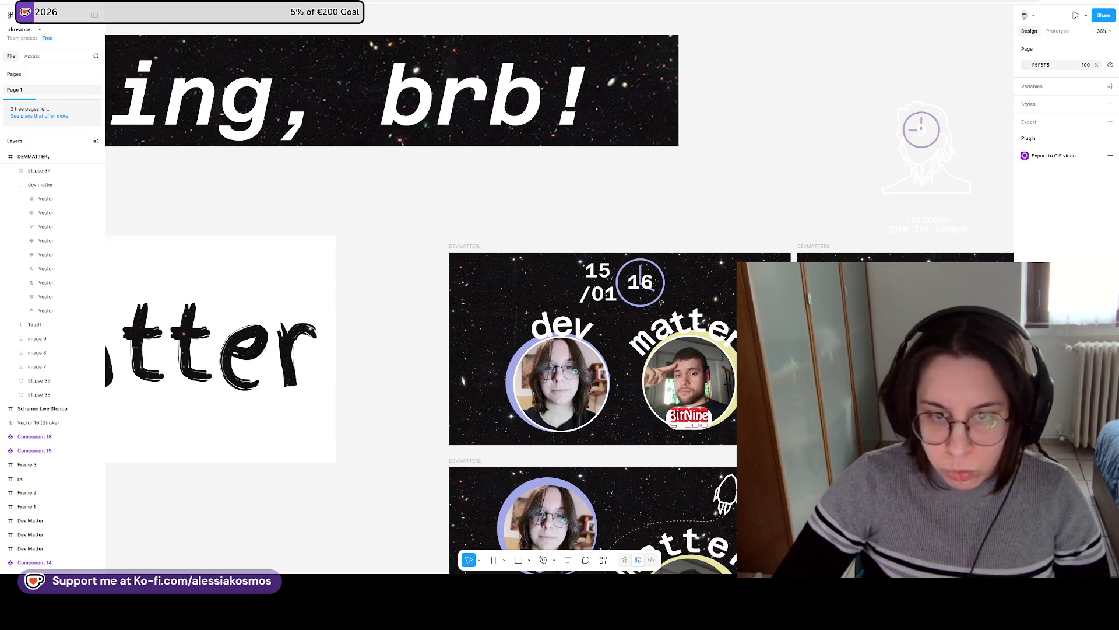
Make a small helper copy of the purple portrait ring (Ellipse 38) near the 16.
scroll(664, 301, "up", 3)
left_click(476, 412)
mouse_move(477, 412)
left_mouse_down()
mouse_move(703, 257)
mouse_move(639, 280)
left_mouse_up()
mouse_move(592, 378)
left_mouse_down()
mouse_move(635, 303)
mouse_move(629, 262)
mouse_move(680, 311)
mouse_move(754, 283)
left_mouse_up()
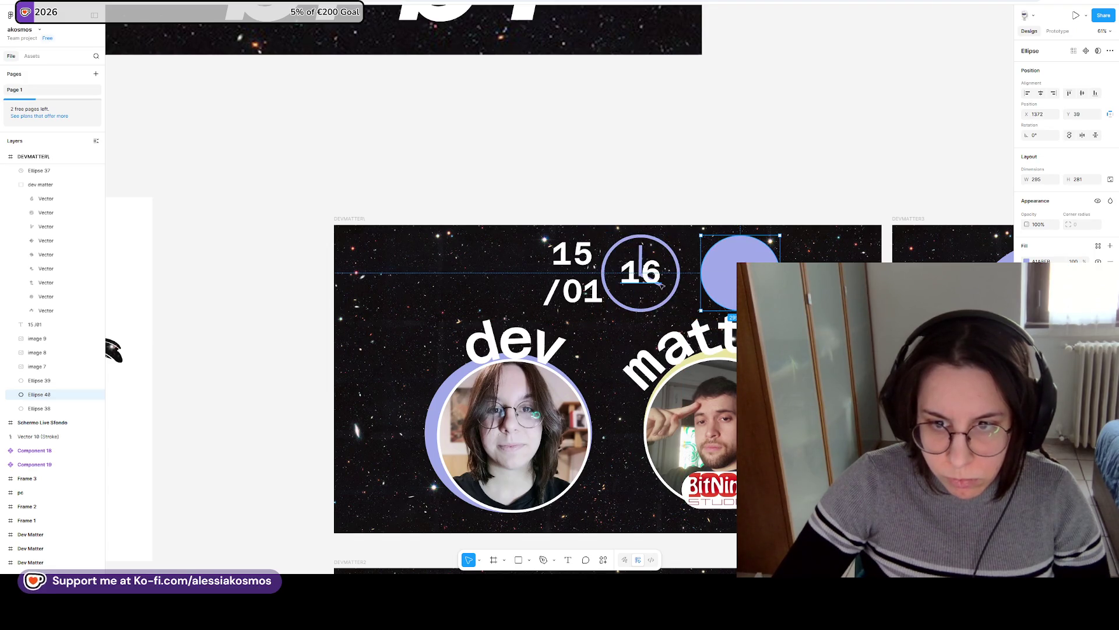
key("Escape")
Fill the clock circle with the helper's sampled purple, then delete the helper circle.
left_click(674, 298)
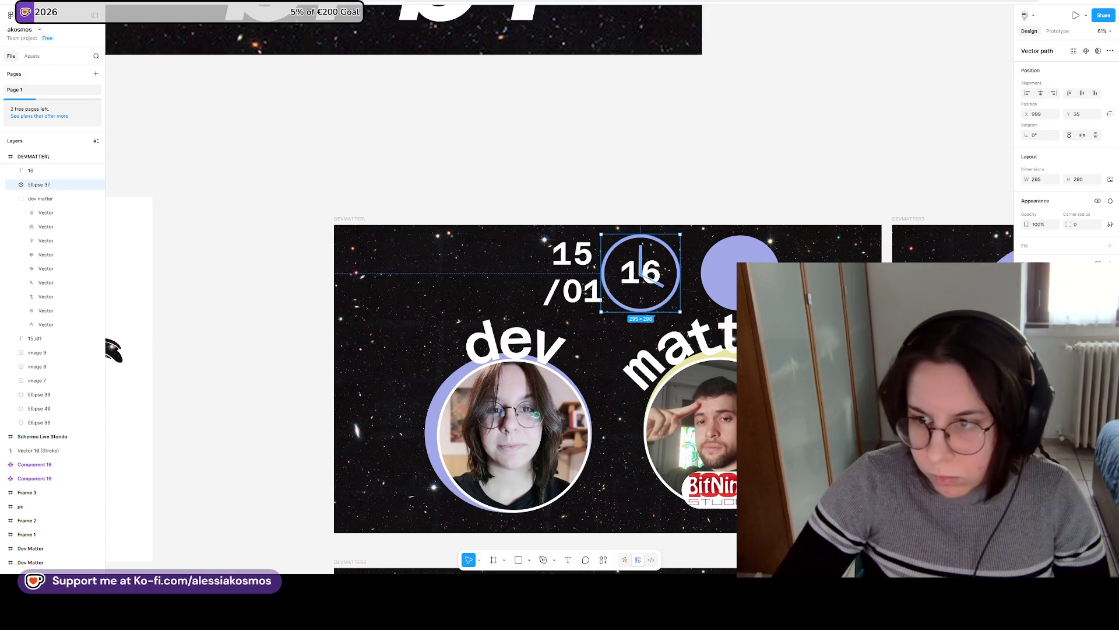
left_click(1032, 254)
key("Escape")
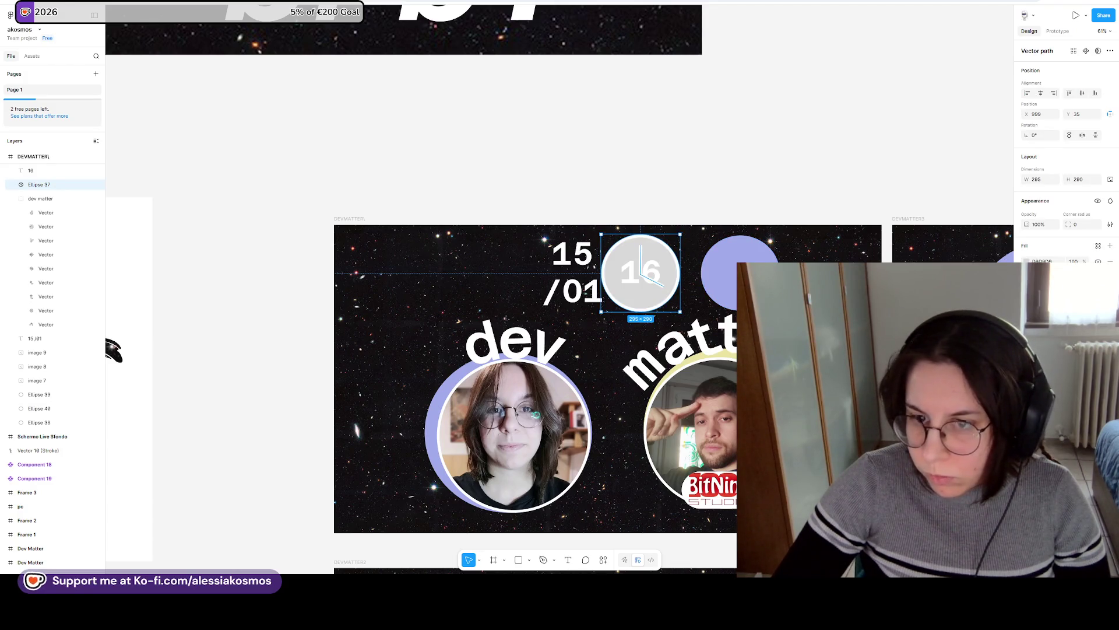
left_click(1026, 260)
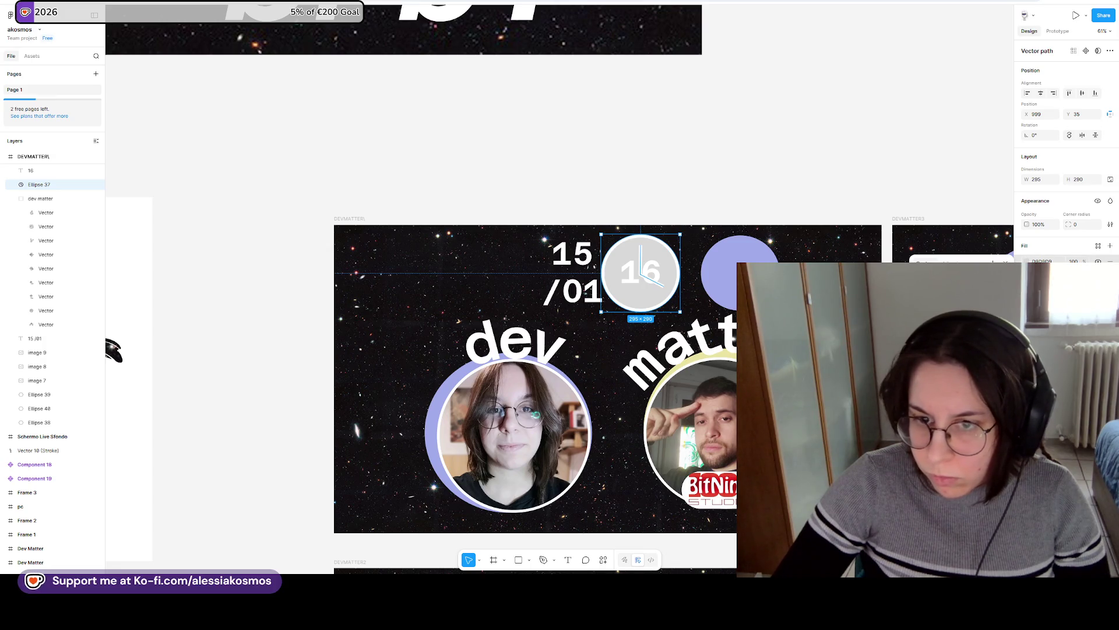
left_click(718, 265)
left_click(718, 265)
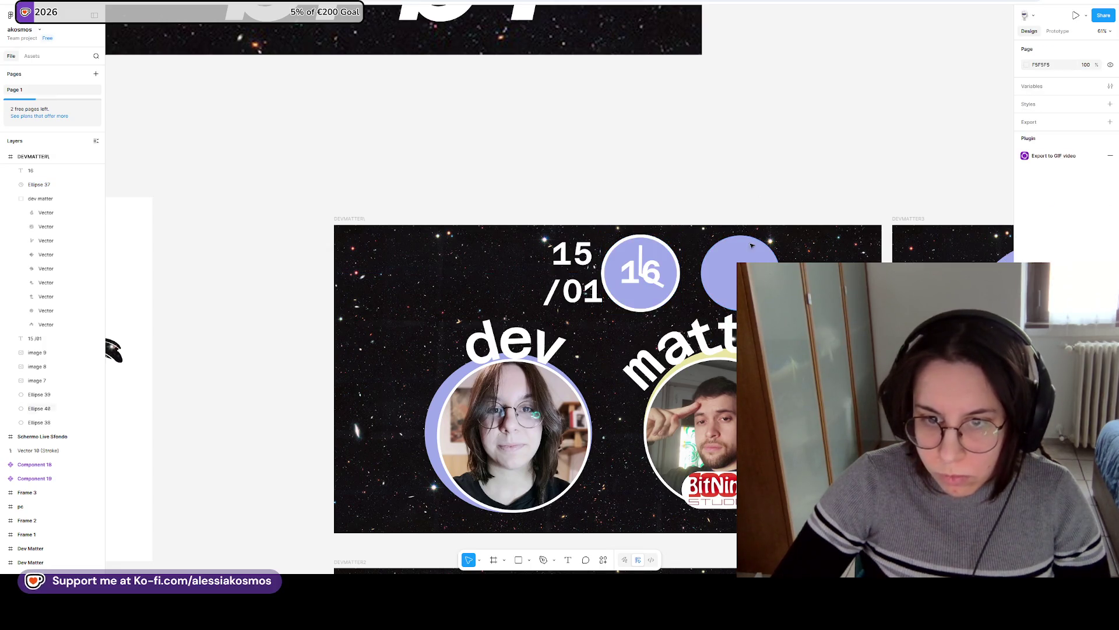
key("Delete")
Recentre the 16 inside the purple clock circle.
left_click(653, 270)
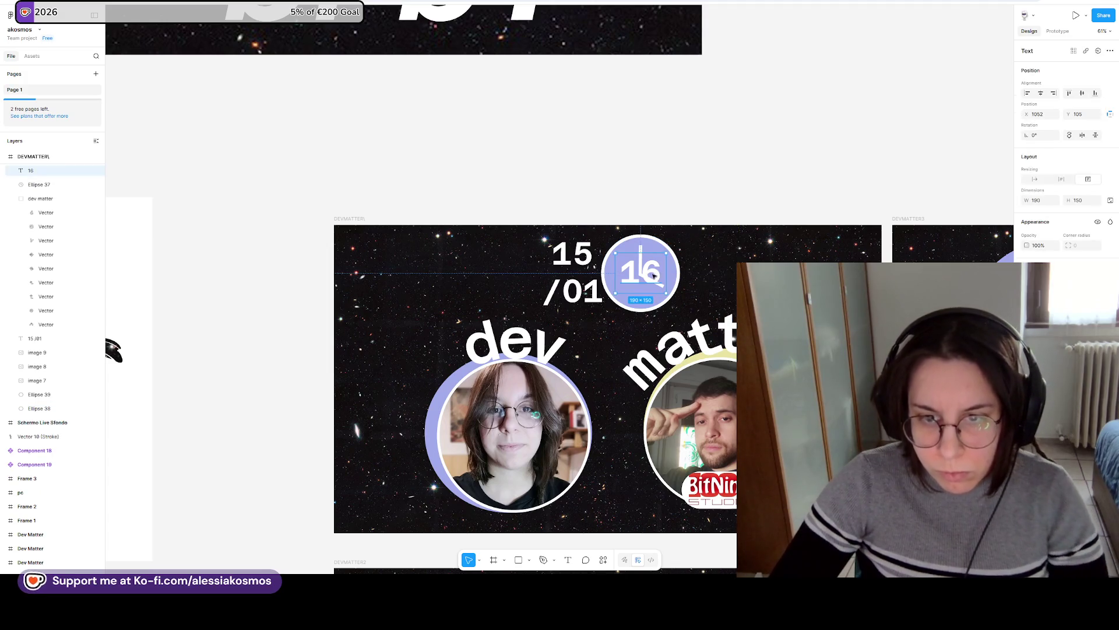
mouse_move(653, 270)
left_mouse_down()
mouse_move(653, 299)
mouse_move(653, 272)
left_mouse_up()
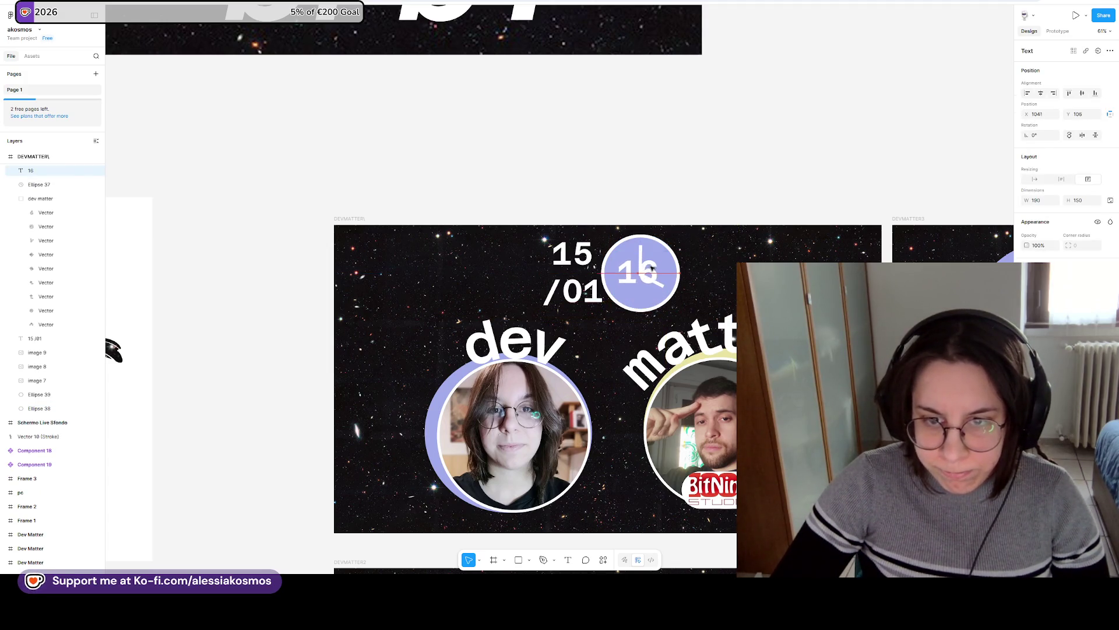
key("Escape")
left_click(678, 268)
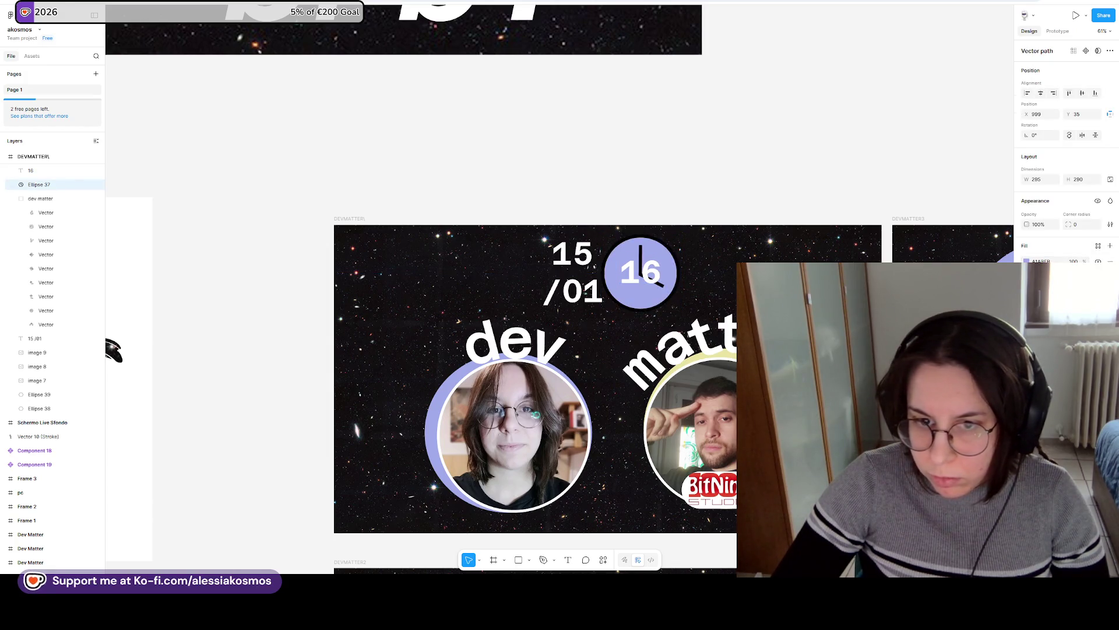
Duplicate the clock circle and toggle its fill off, then back on in lavender.
left_click(740, 217)
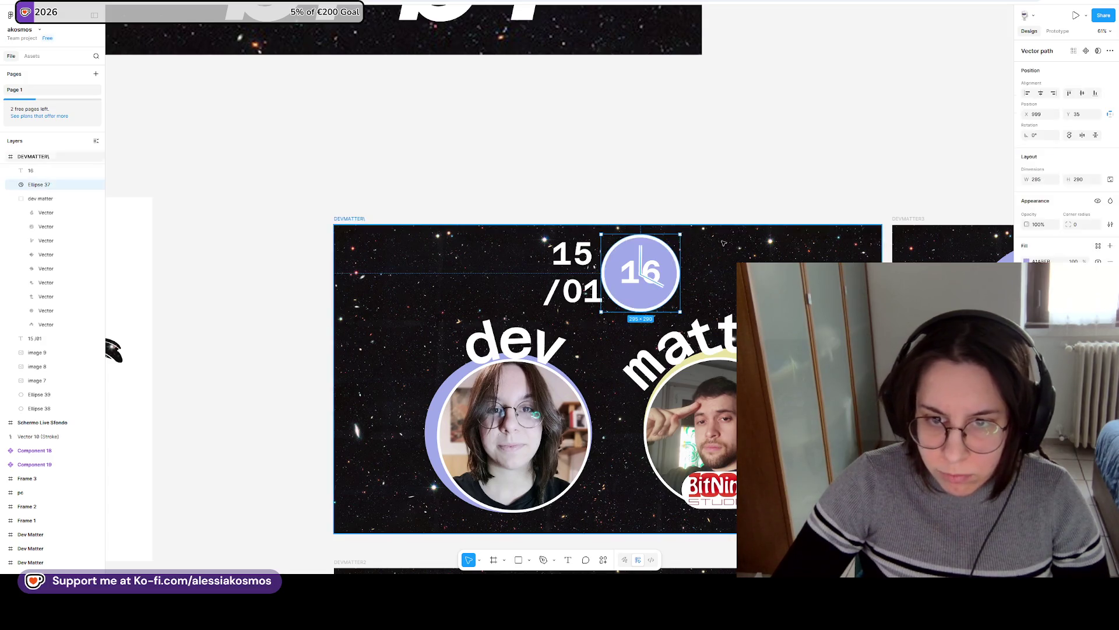
key("ctrl+v")
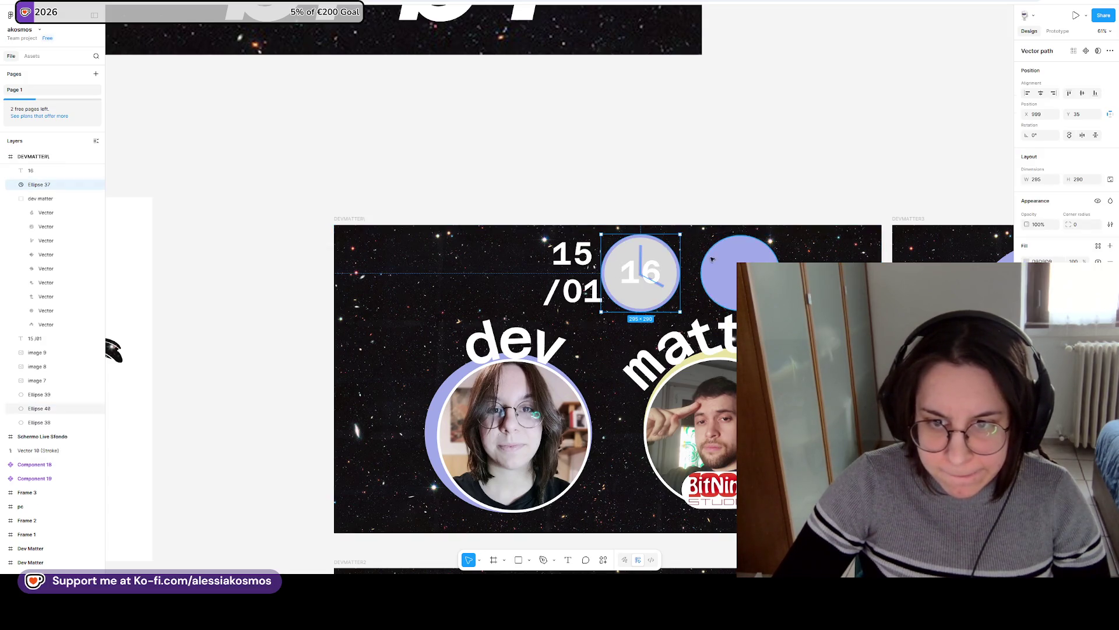
left_click(1110, 261)
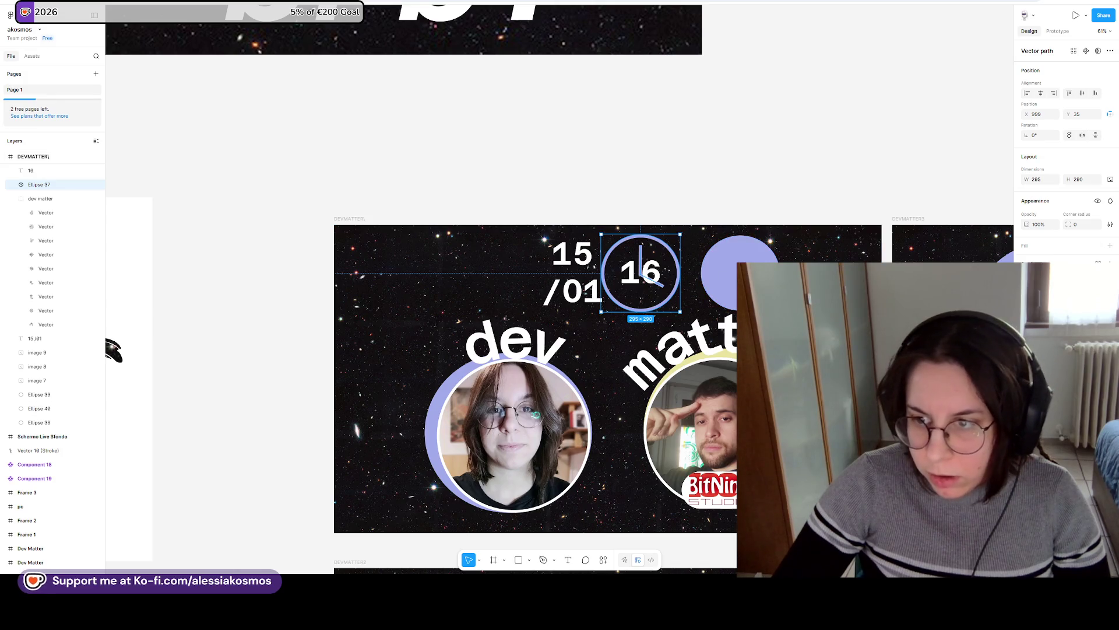
left_click(656, 260)
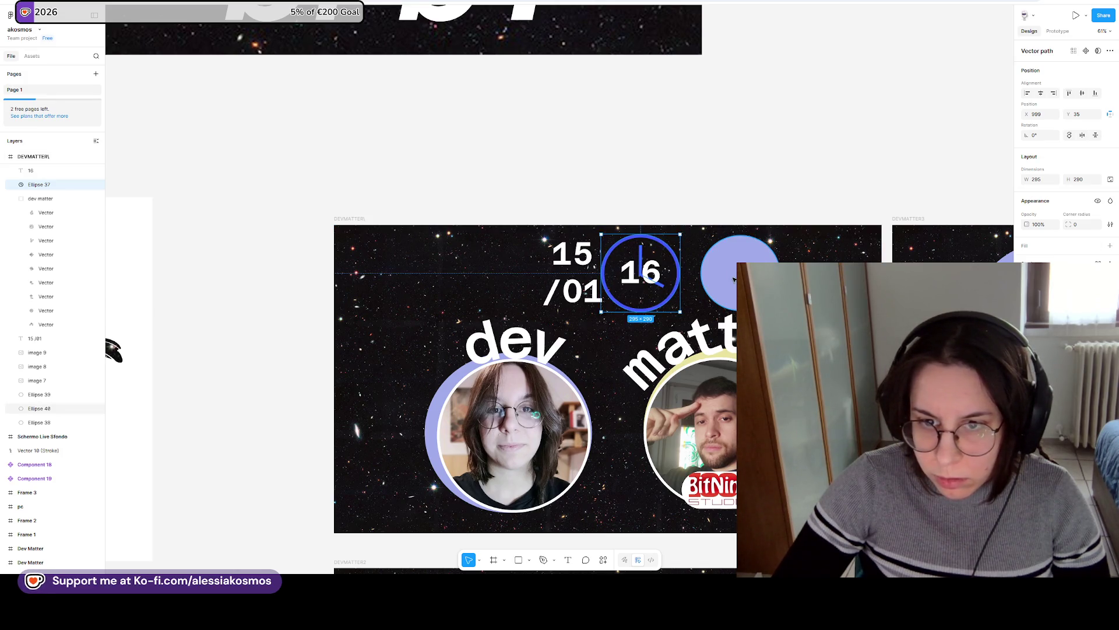
left_click(660, 246)
left_click(1025, 247)
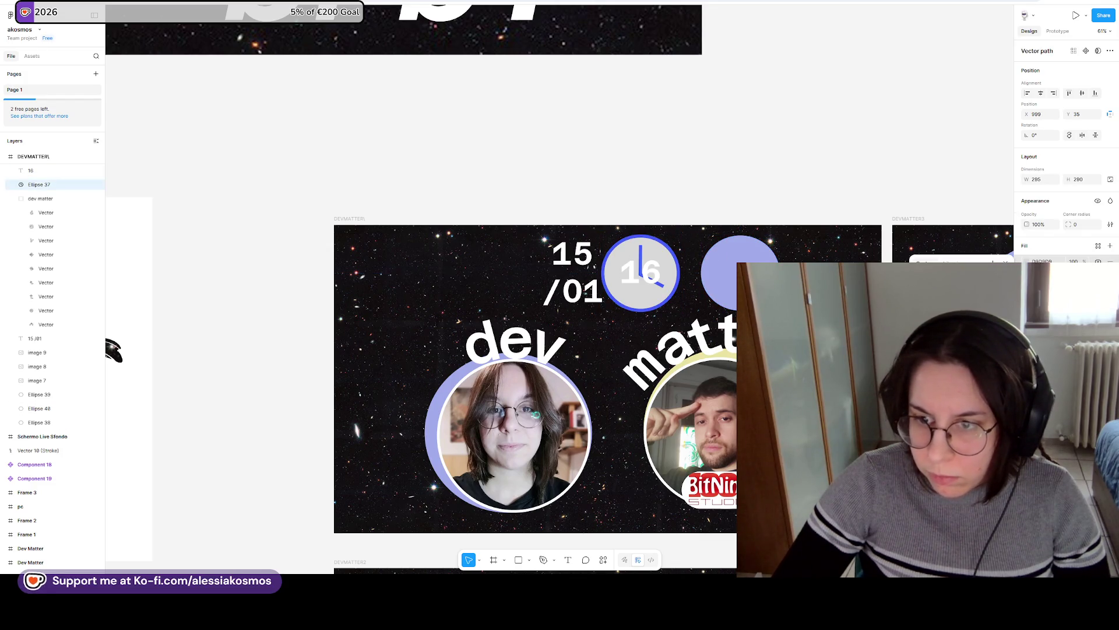
left_click(763, 189)
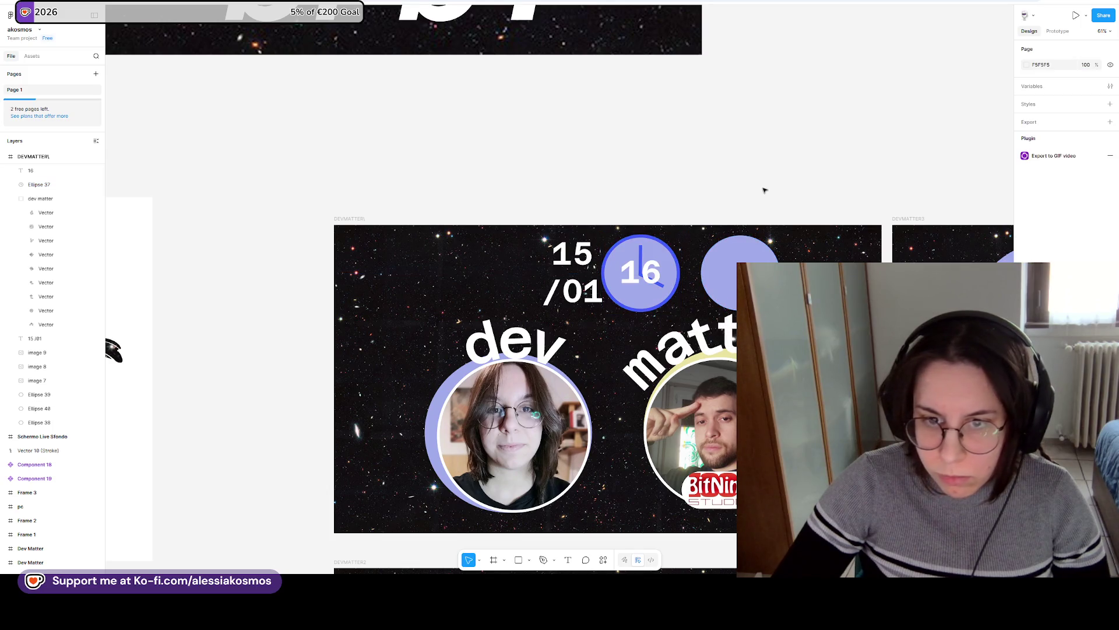
Delete the extra lavender circle beside the clock.
scroll(695, 285, "down", 3)
left_click(664, 204)
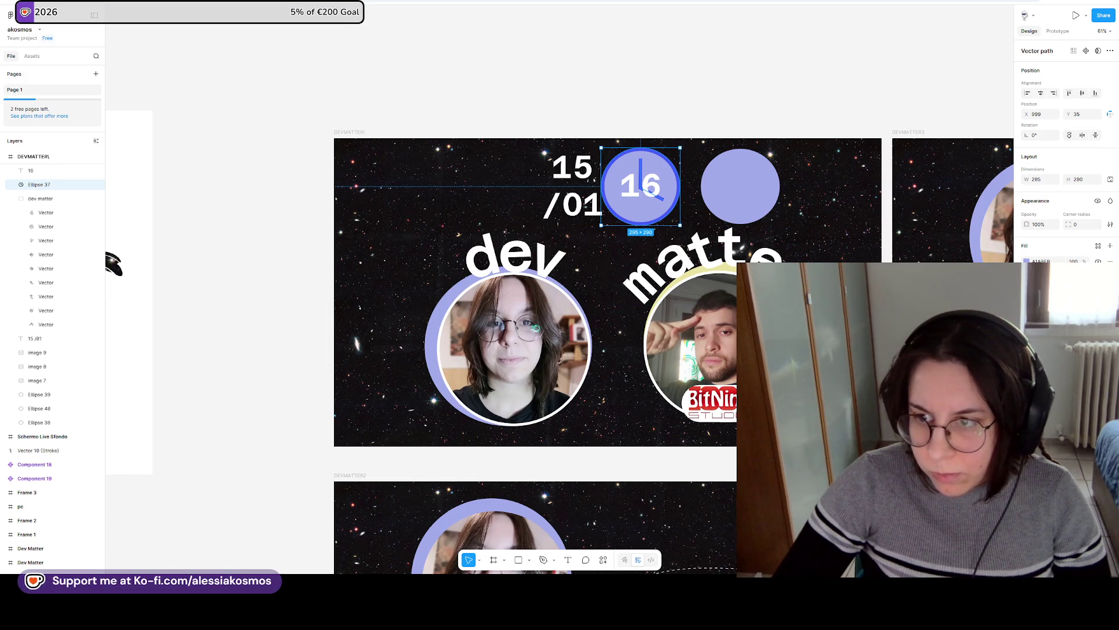
left_click(39, 408)
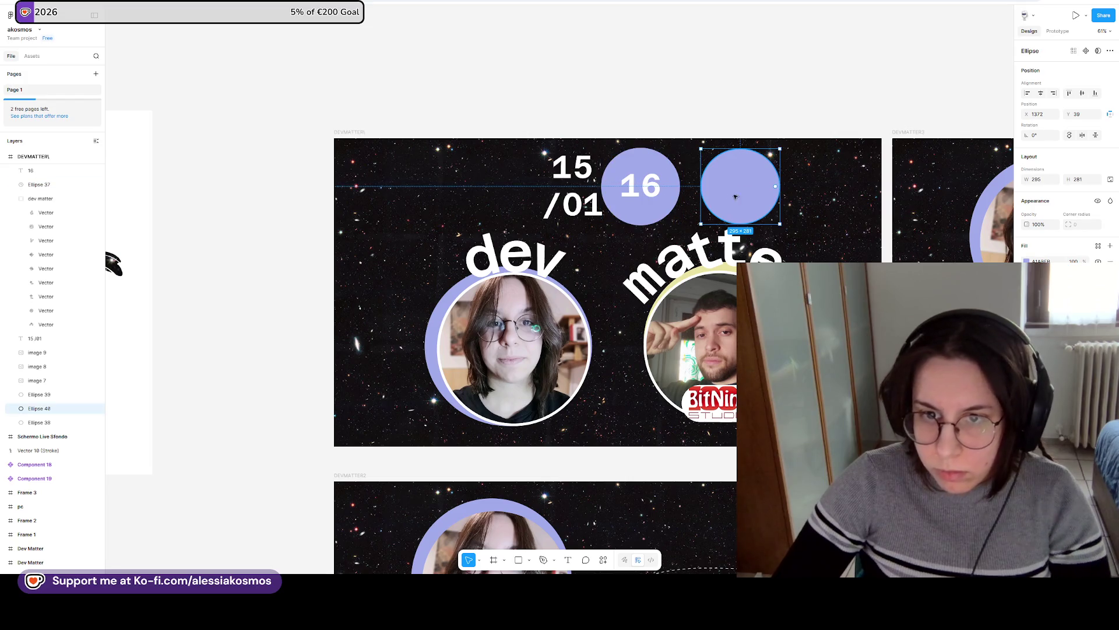
key("Delete")
left_click(39, 184)
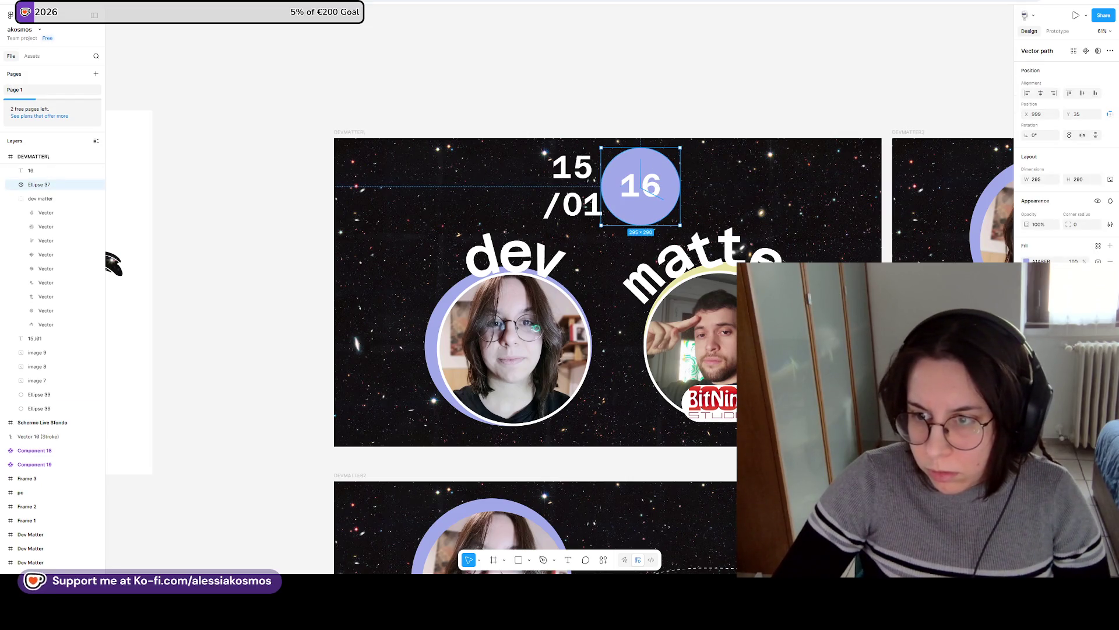
key("Escape")
key("Escape")
Undo four times to return the clock to an outline-only ring.
key("ctrl+z")
key("ctrl+z")
key("ctrl+z")
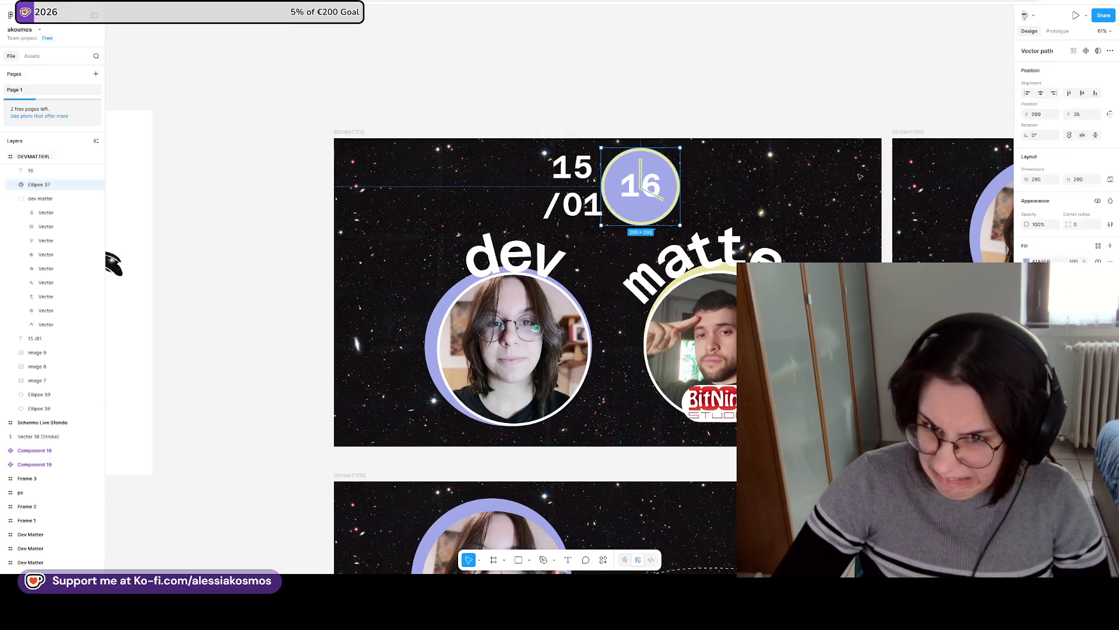
key("ctrl+z")
key("ctrl+z")
key("ctrl+z")
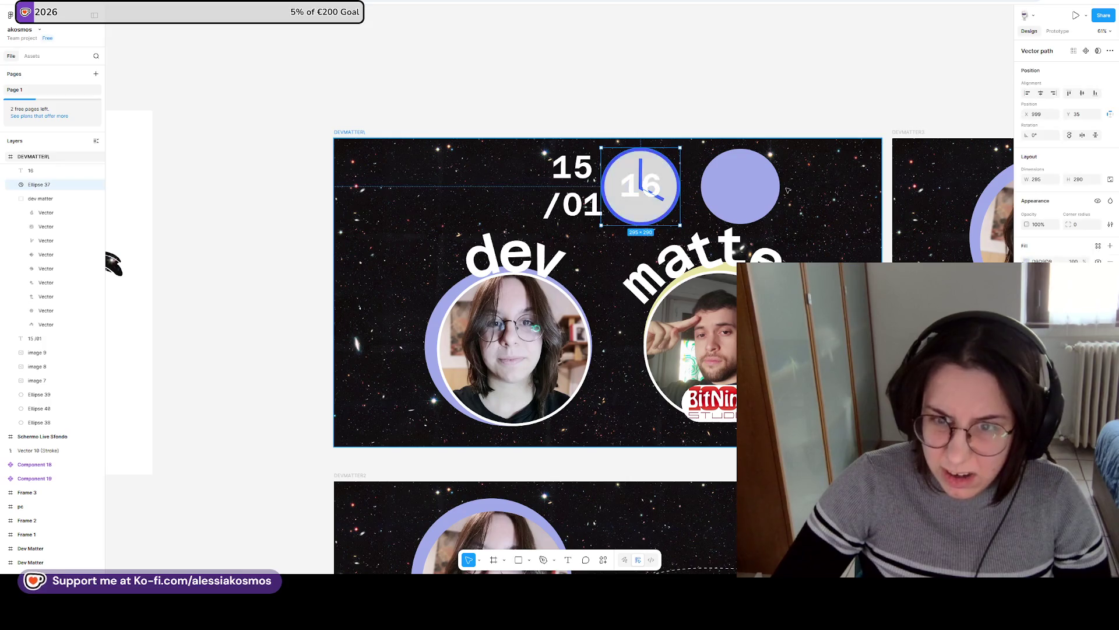
key("ctrl+z")
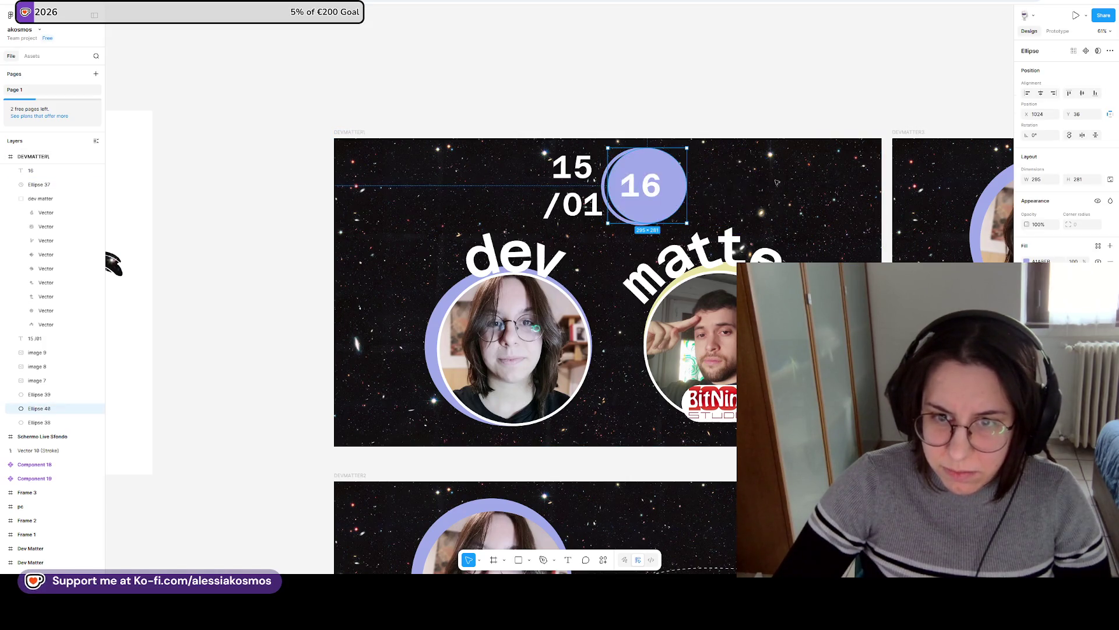
key("ctrl+z")
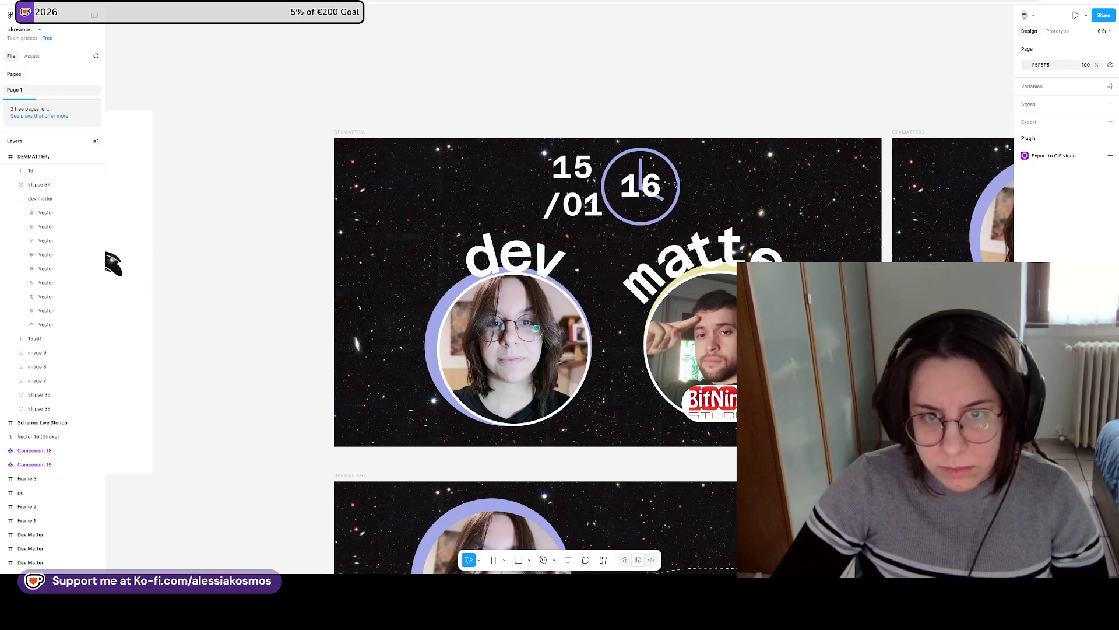
scroll(670, 184, "up", 1)
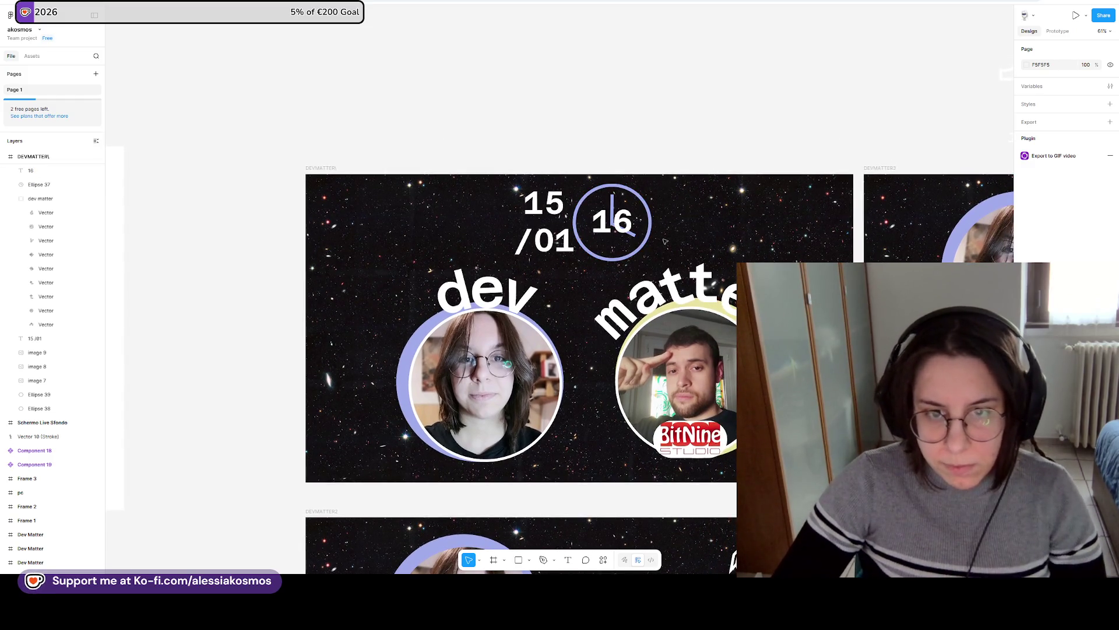
Remove the stray frame and circle duplicates.
scroll(668, 250, "down", 3)
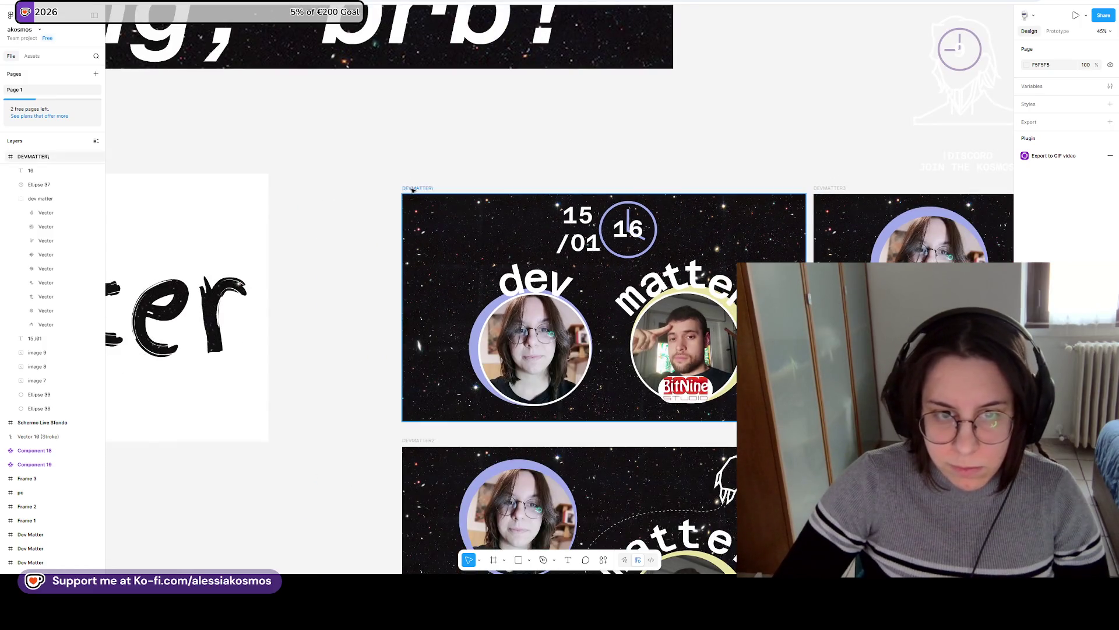
left_click(577, 218)
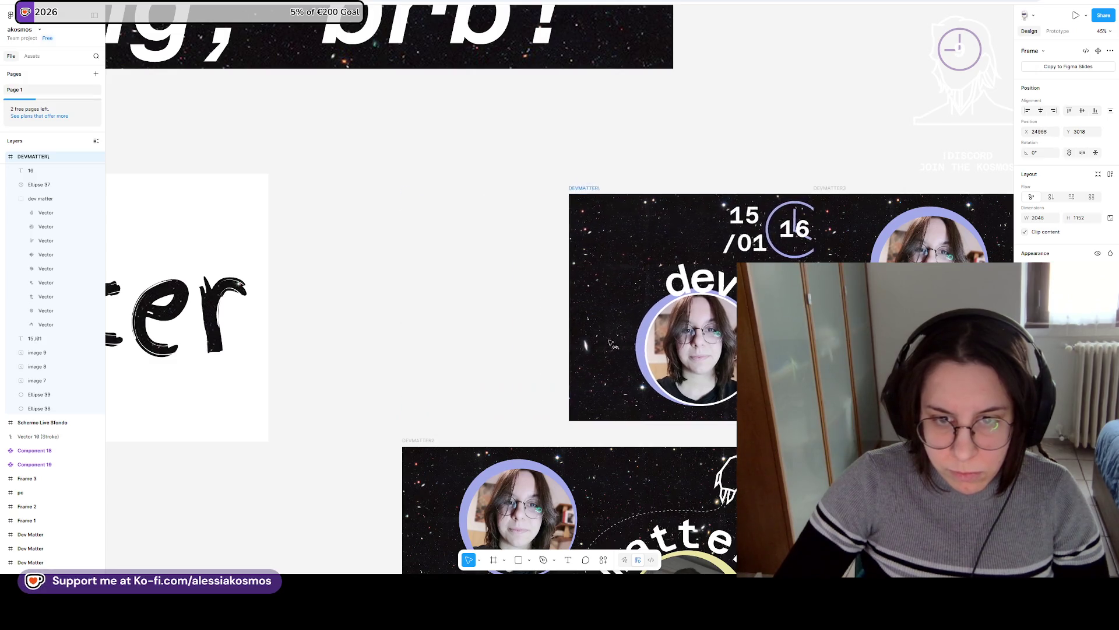
mouse_move(464, 280)
left_mouse_down()
mouse_move(512, 280)
mouse_move(465, 279)
mouse_move(685, 367)
left_mouse_up()
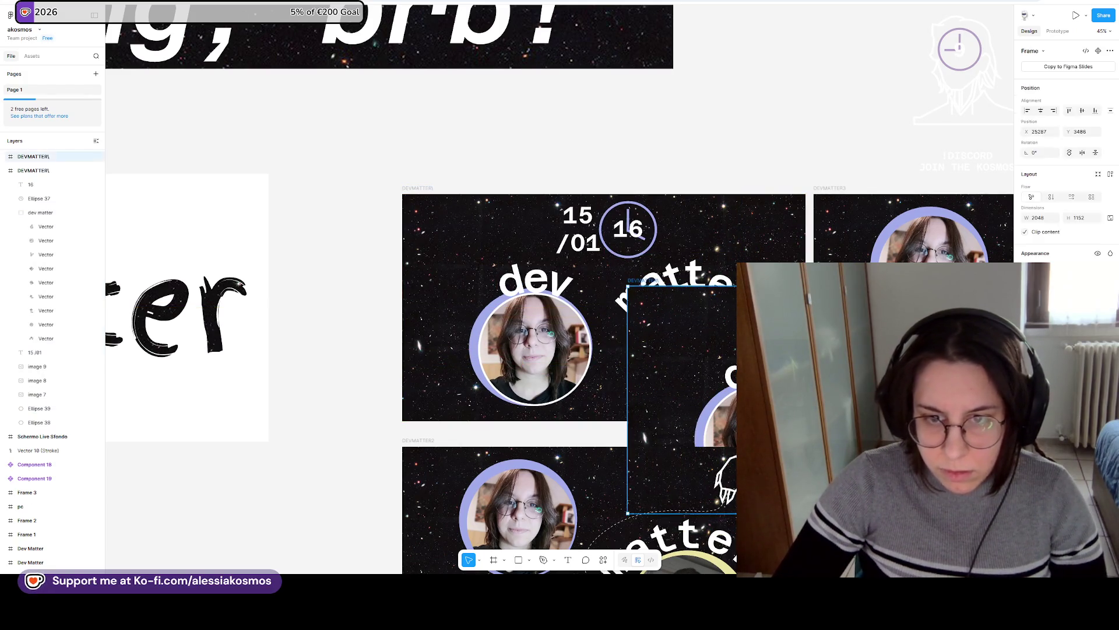
key("Delete")
key("ctrl+v")
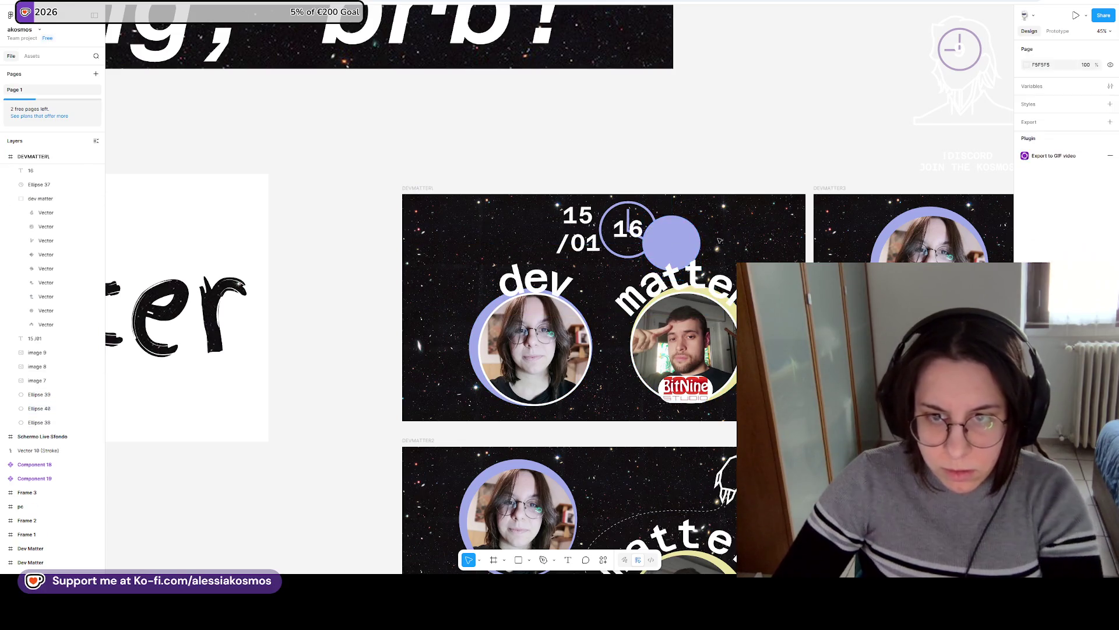
key("Delete")
Scale the clock, dev matter lettering and portraits to about three quarters and shift them right.
mouse_move(758, 258)
left_mouse_down()
mouse_move(493, 402)
mouse_move(472, 382)
left_mouse_up()
left_click_drag(756, 200, 686, 250)
mouse_move(641, 293)
left_mouse_down()
mouse_move(684, 285)
mouse_move(548, 267)
mouse_move(572, 268)
left_mouse_up()
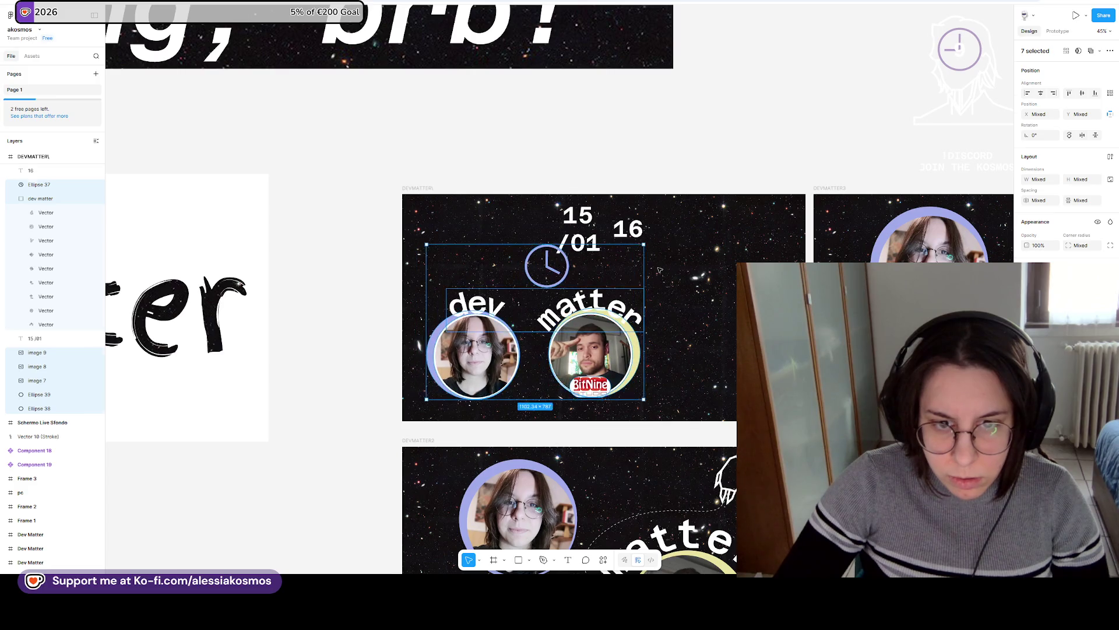
Move the 16 left of 15/01 and set the frame width to 1152 for a square.
left_click(614, 227)
left_click_drag(613, 228, 519, 231)
left_click(712, 229)
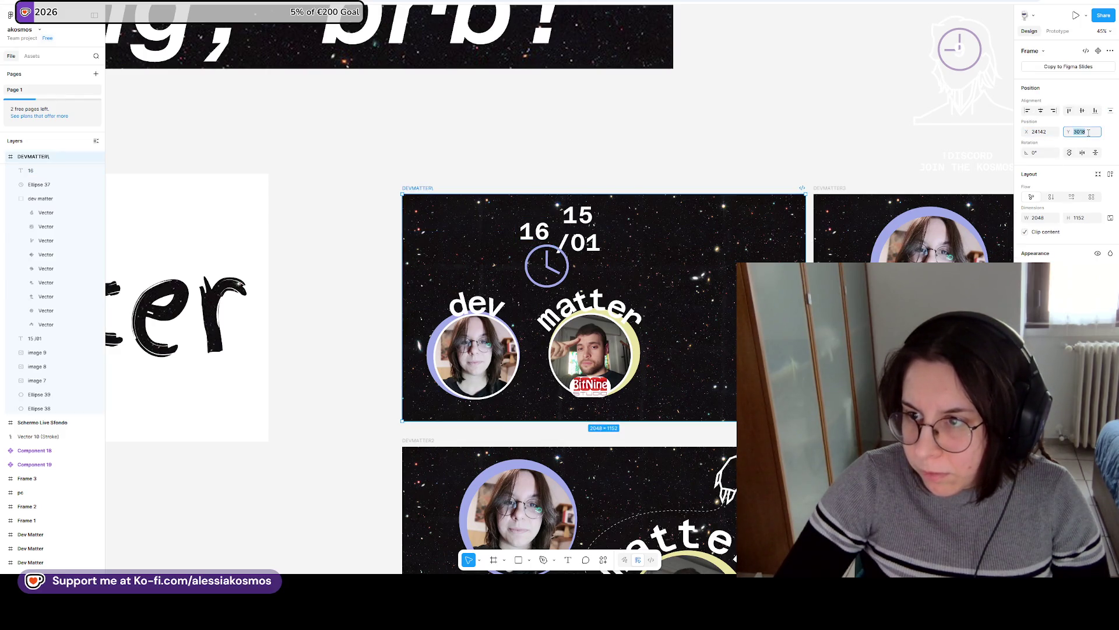
left_click(757, 125)
key("ctrl+z")
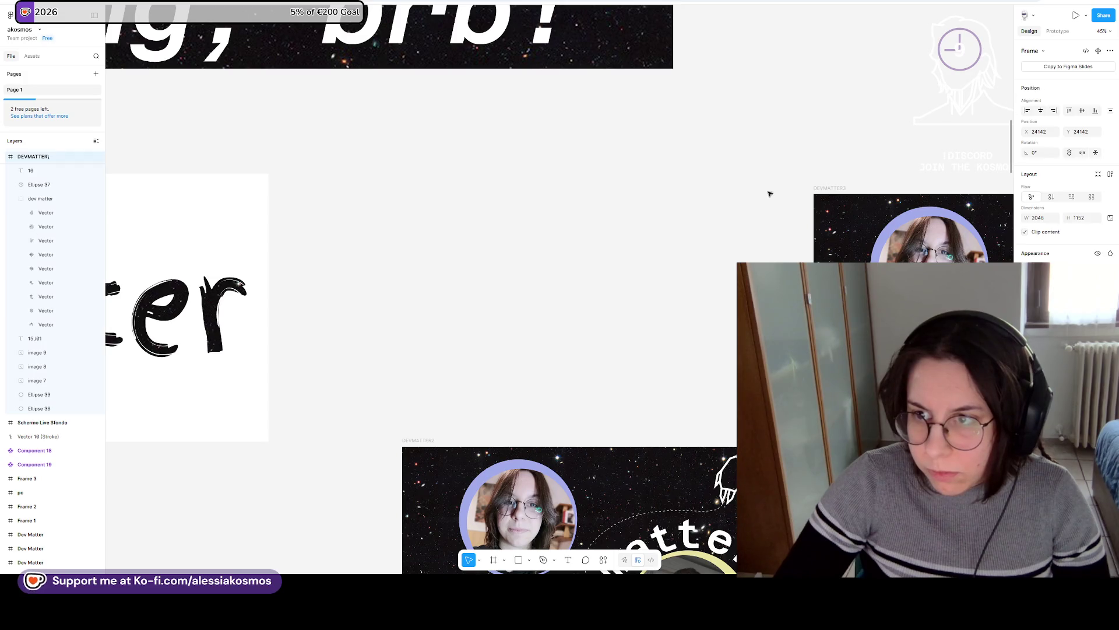
key("ctrl+z")
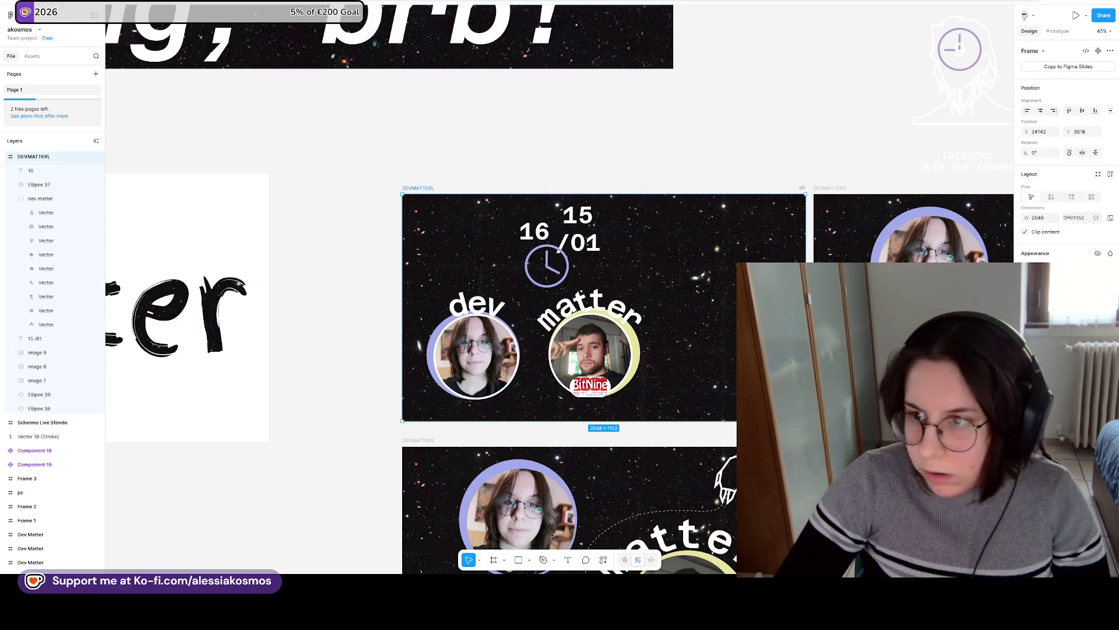
type("1152")
key("Return")
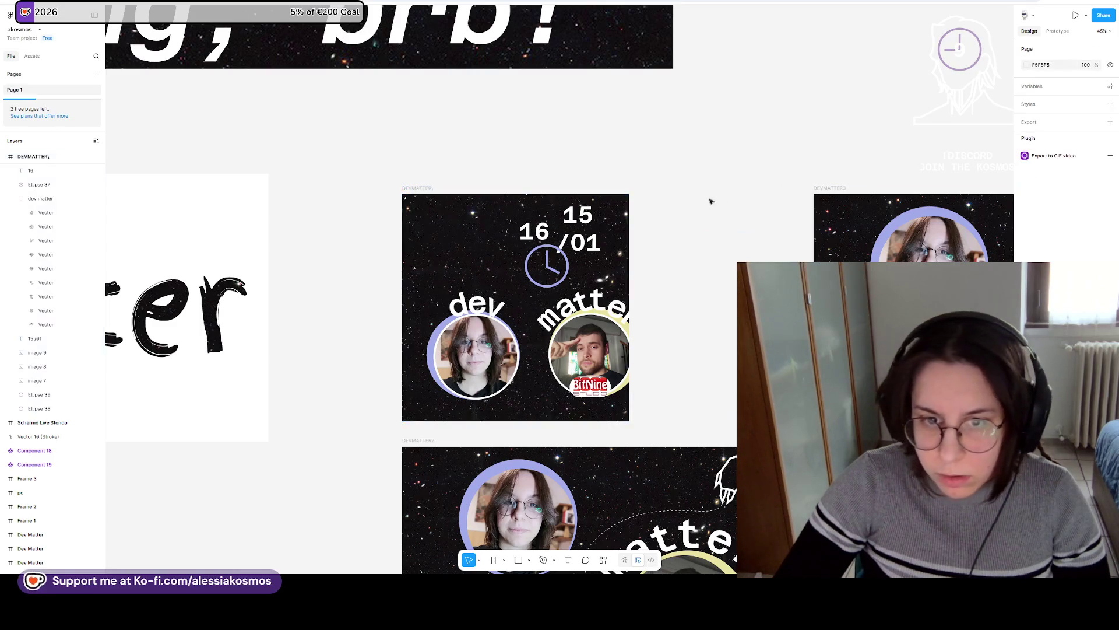
Reposition the 15/01 and 16 date texts.
mouse_move(722, 192)
left_mouse_down()
mouse_move(575, 251)
mouse_move(583, 234)
mouse_move(478, 230)
left_mouse_up()
key("ctrl+z")
left_click(548, 231)
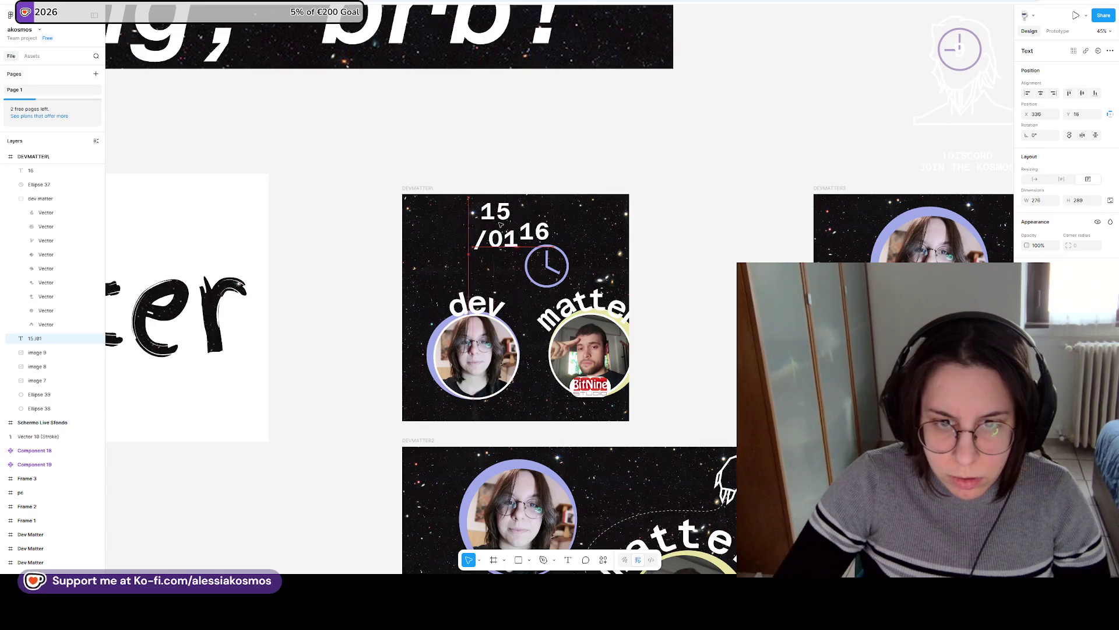
Move the clock up onto the 16, then shift the 15/01 date and clock into place.
left_click(525, 280)
left_click(567, 257)
scroll(567, 257, "left", 3)
scroll(567, 257, "up", 3)
mouse_move(642, 284)
left_mouse_down()
mouse_move(616, 223)
mouse_move(627, 215)
left_mouse_up()
left_click(630, 240, "shift")
left_click(539, 225, "shift")
left_click_drag(623, 242, 629, 246)
left_click_drag(548, 249, 539, 261)
Enlarge the clock ring around the 16, then shift the date and clock left together.
left_click(642, 261, "shift")
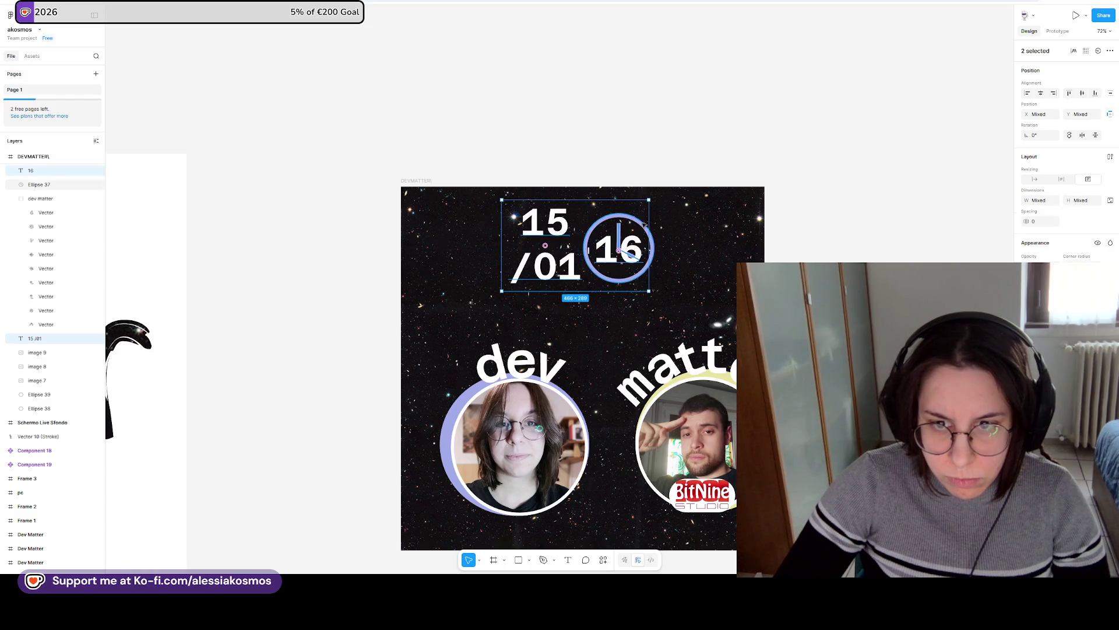
left_click(646, 232)
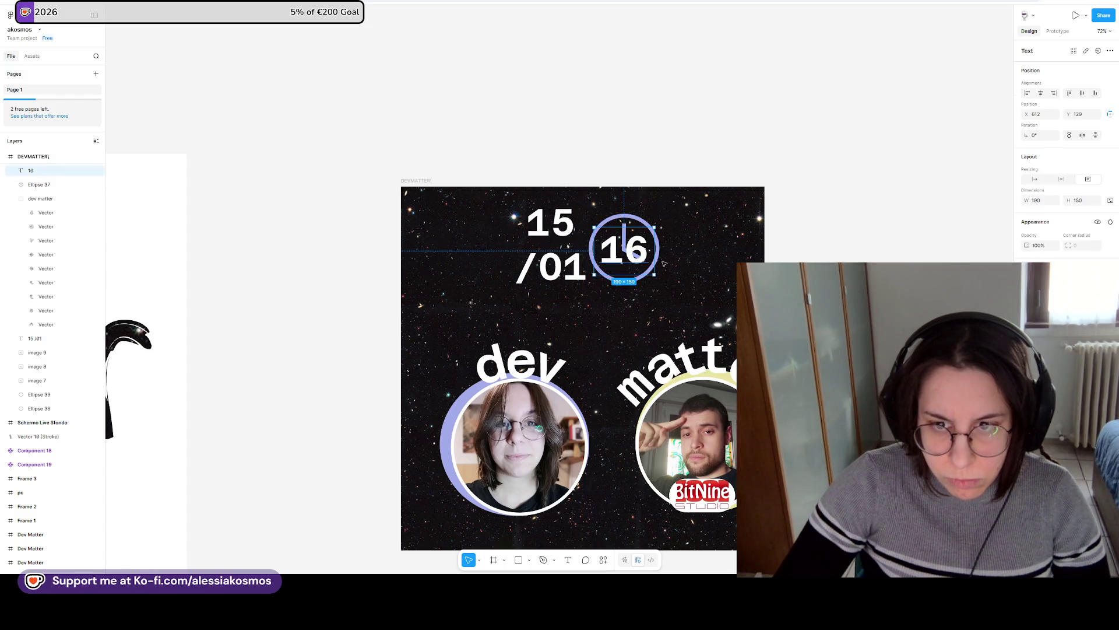
left_click(657, 263, "shift")
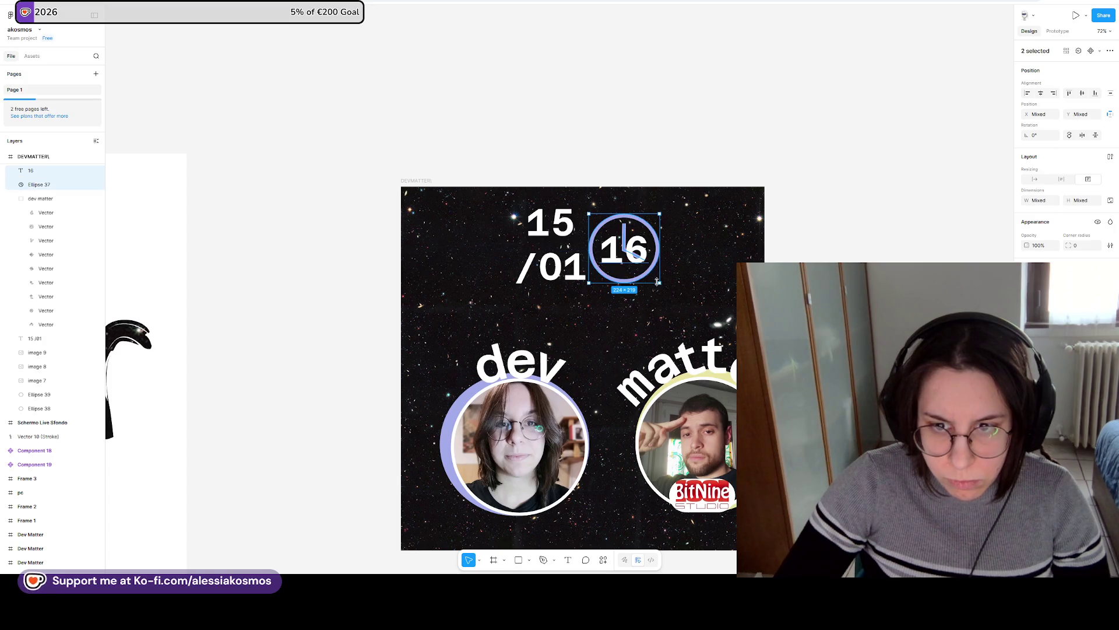
left_click(659, 281)
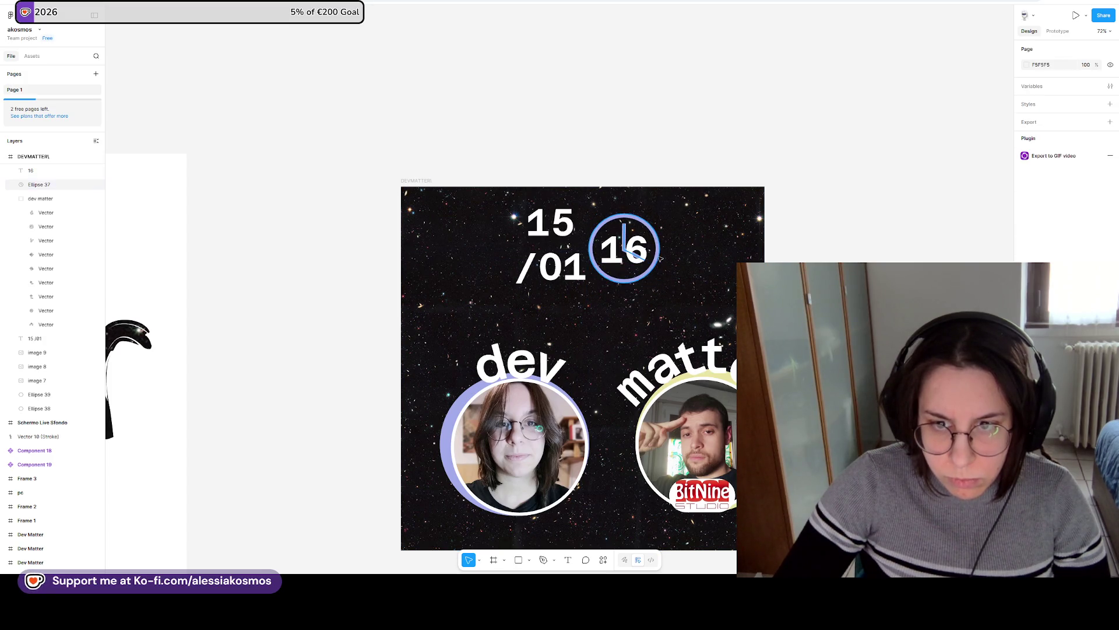
mouse_move(678, 291)
left_mouse_down()
mouse_move(681, 304)
mouse_move(641, 241)
left_mouse_up()
left_click(635, 245)
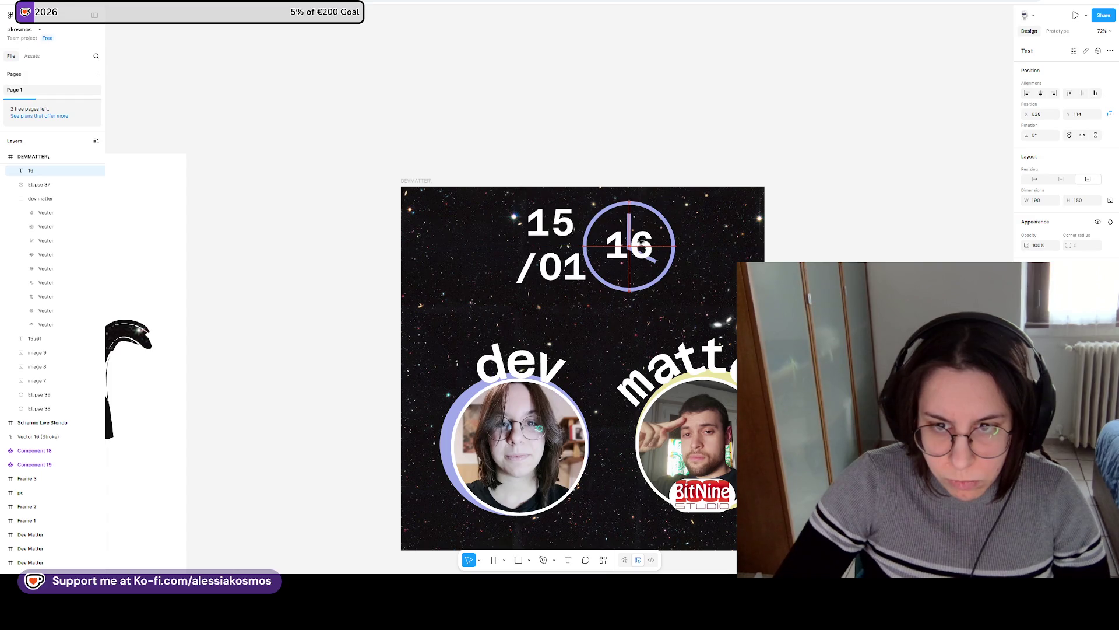
left_click(595, 252, "shift")
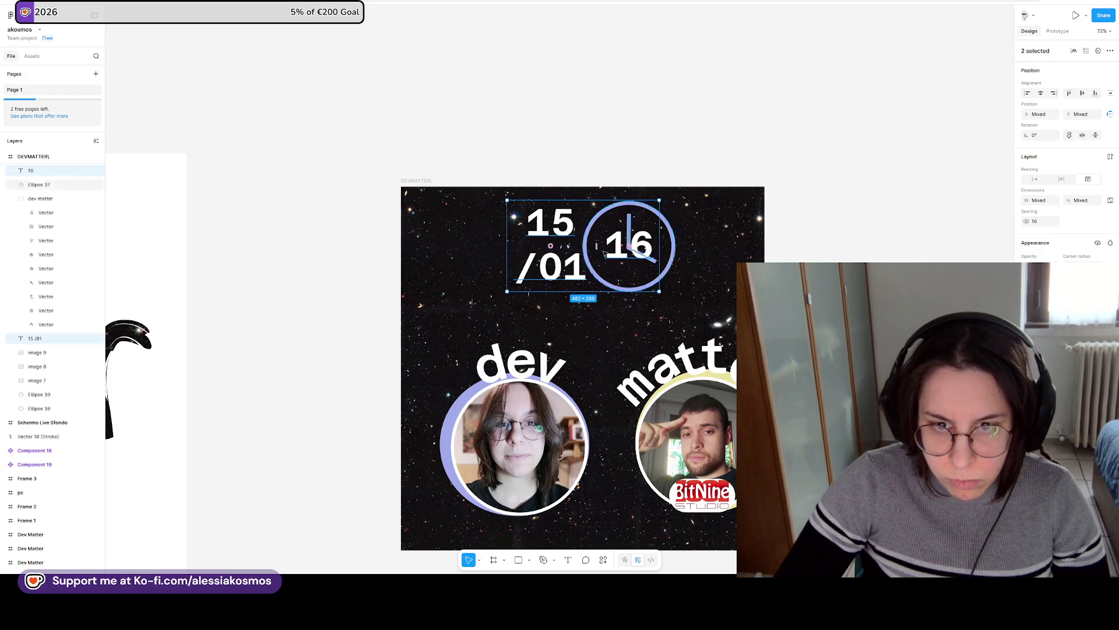
left_click(675, 246, "shift")
left_click_drag(653, 244, 646, 249)
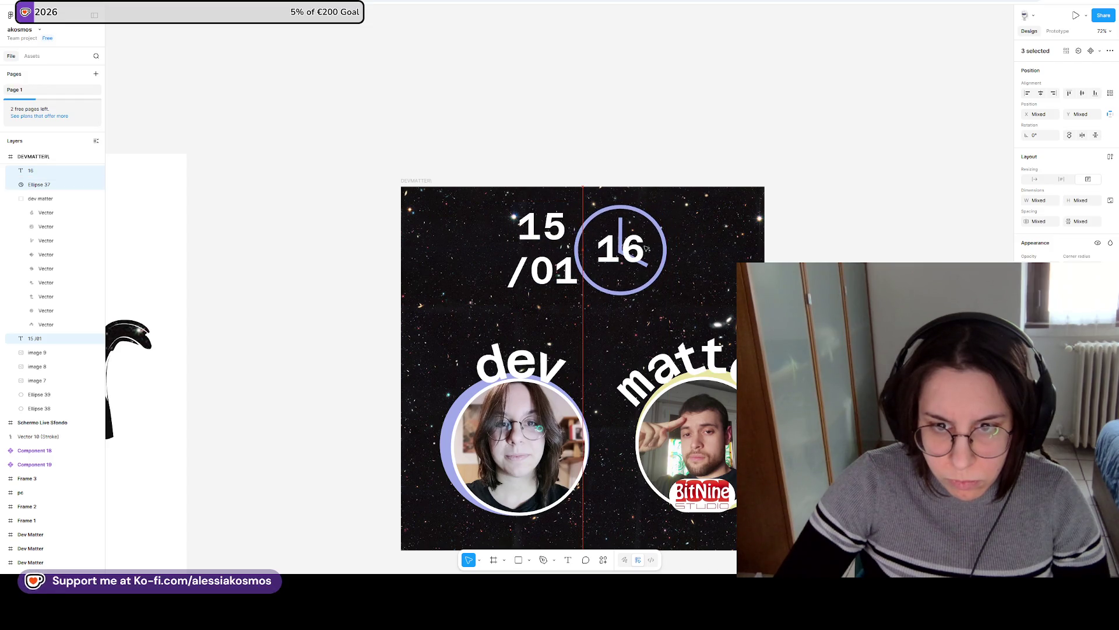
Shift the dev matter lettering and portrait circles left as one selection.
left_click(567, 380)
left_click_drag(567, 380, 558, 381)
key("ctrl+z")
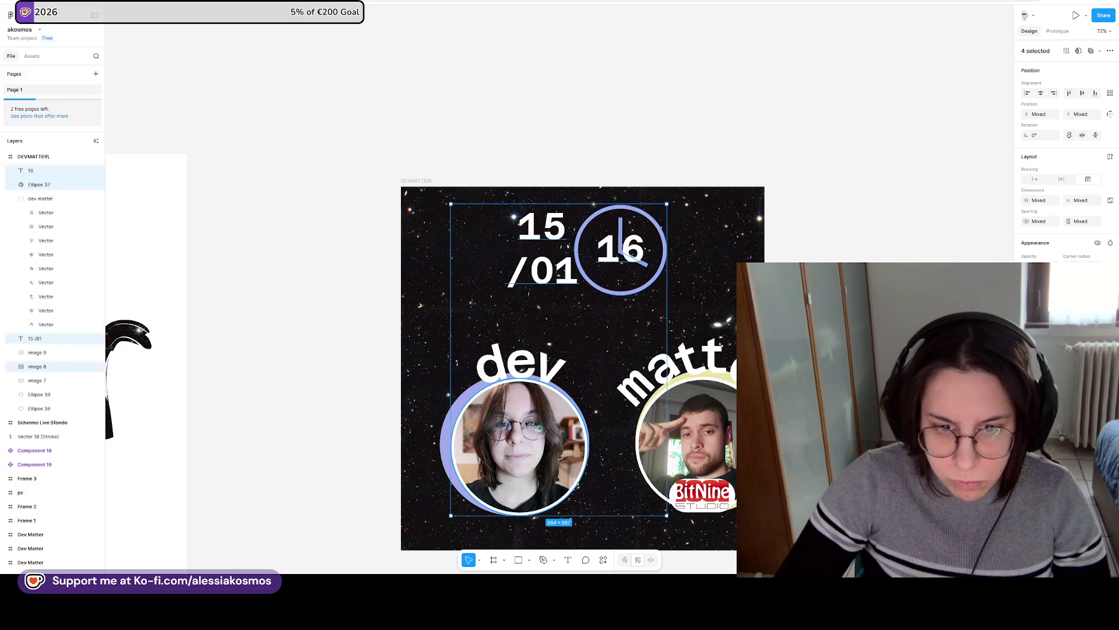
left_click(417, 370)
mouse_move(416, 368)
left_mouse_down()
mouse_move(460, 518)
mouse_move(717, 522)
left_mouse_up()
left_click_drag(513, 443, 505, 441)
left_click_drag(738, 453, 722, 453)
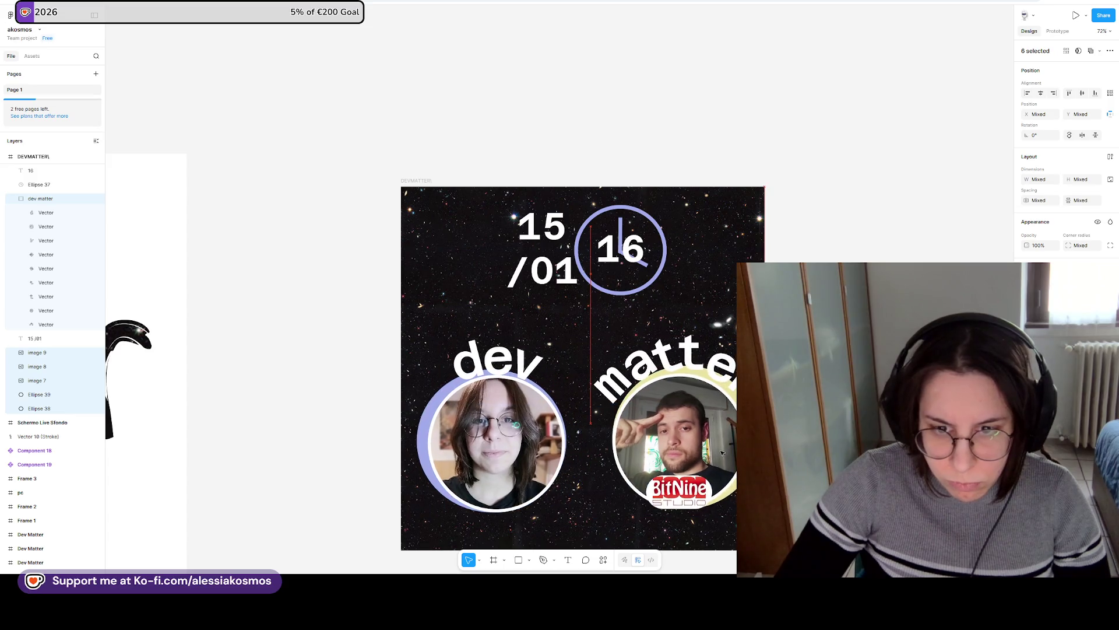
Move the left portrait and ring right and the right portrait and ring left.
left_click(534, 452)
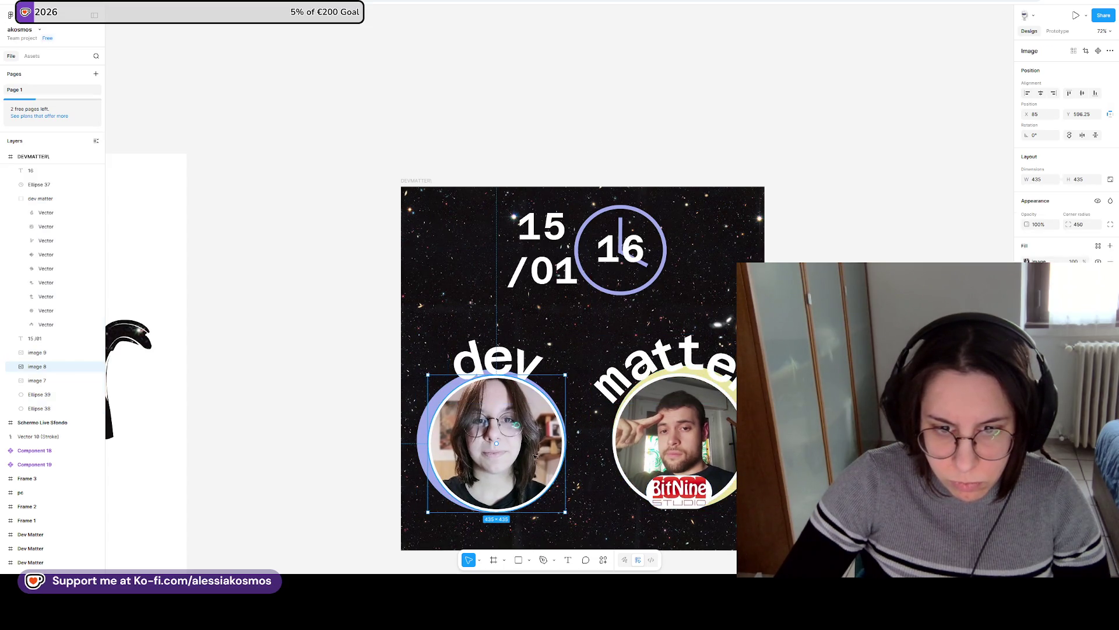
left_click(427, 416, "shift")
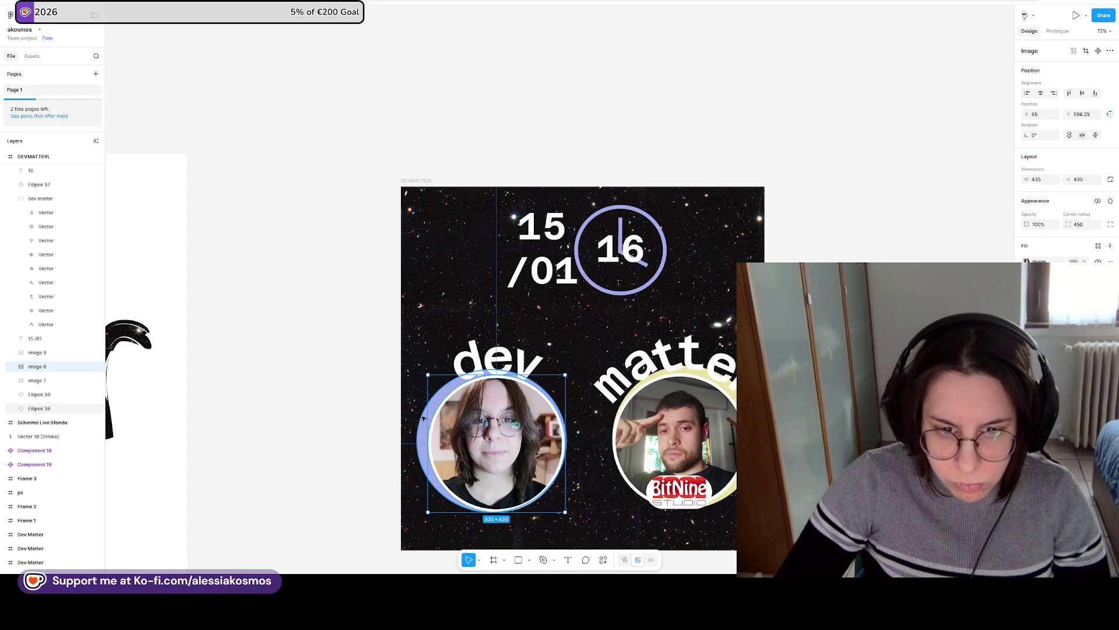
left_click_drag(491, 420, 502, 420)
left_click(731, 420)
left_click(731, 420, "shift")
left_click(731, 424, "shift")
left_click_drag(735, 433, 724, 433)
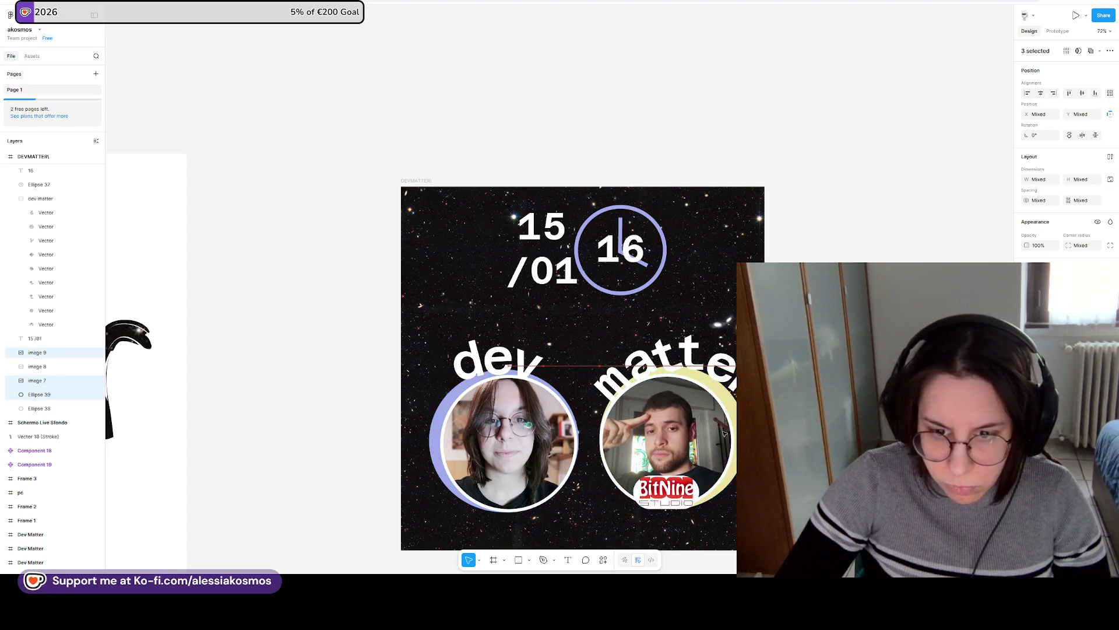
Move the dev matter lettering up-left and adjust the v and e letters.
left_click(713, 363)
left_click_drag(712, 363, 707, 363)
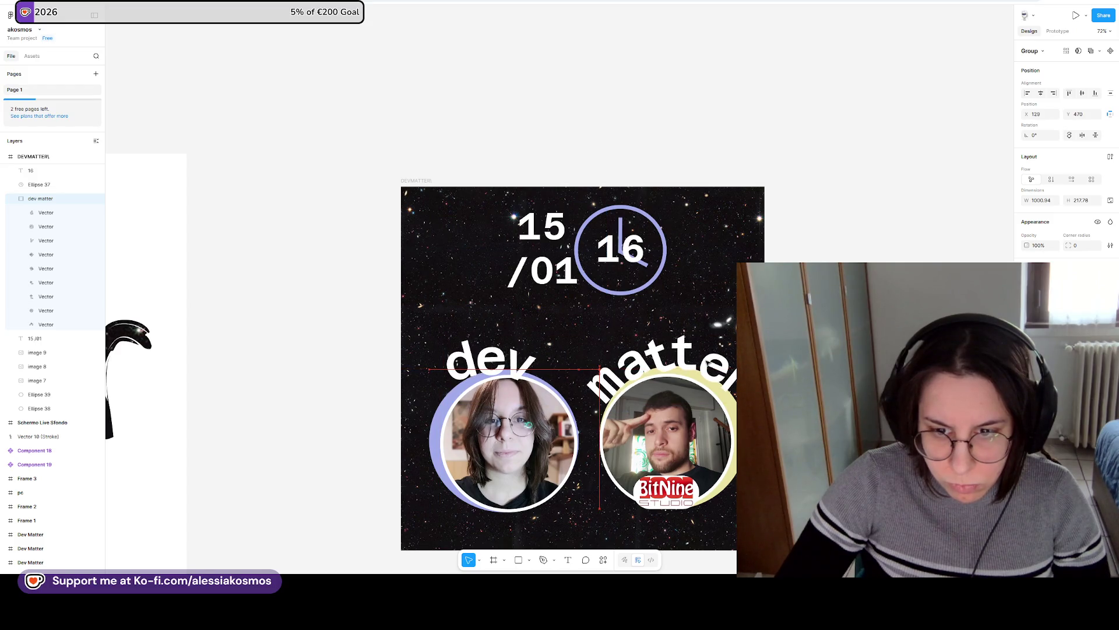
double_click(516, 360)
mouse_move(516, 364)
left_mouse_down()
mouse_move(537, 365)
mouse_move(467, 362)
left_mouse_up()
left_click(583, 362)
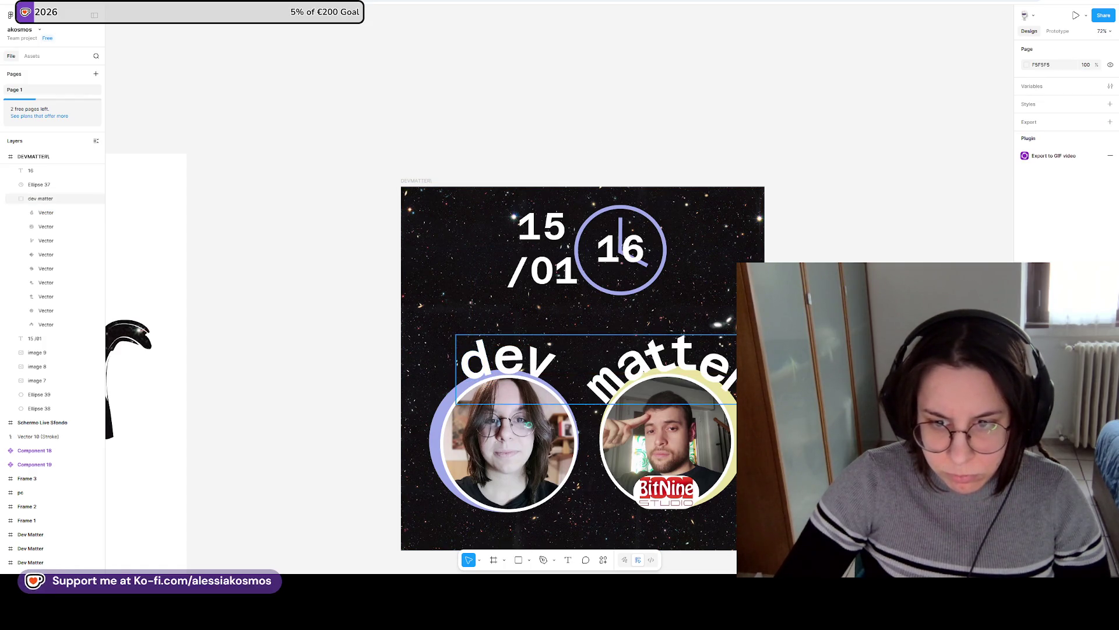
Move the 15/01 date slightly left and the 16 clock right and down.
left_click_drag(563, 282, 538, 294)
left_click(642, 258)
left_click(657, 266, "shift")
left_click_drag(656, 266, 669, 277)
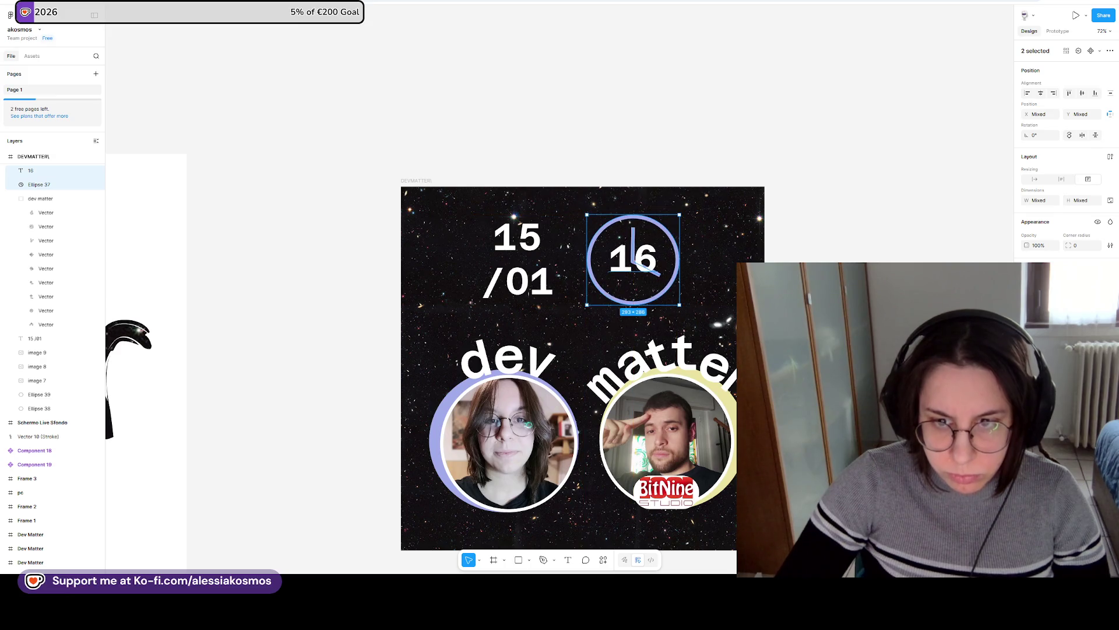
Copy Vector 18, the dashed curve, from DEVMATTER3 into the square DEVMATTER1 design.
key("Escape")
scroll(704, 330, "down", 5, "ctrl")
scroll(705, 329, "right", 2)
scroll(420, 291, "up", 3, "ctrl")
scroll(405, 205, "right", 4)
scroll(647, 262, "down", 5, "ctrl")
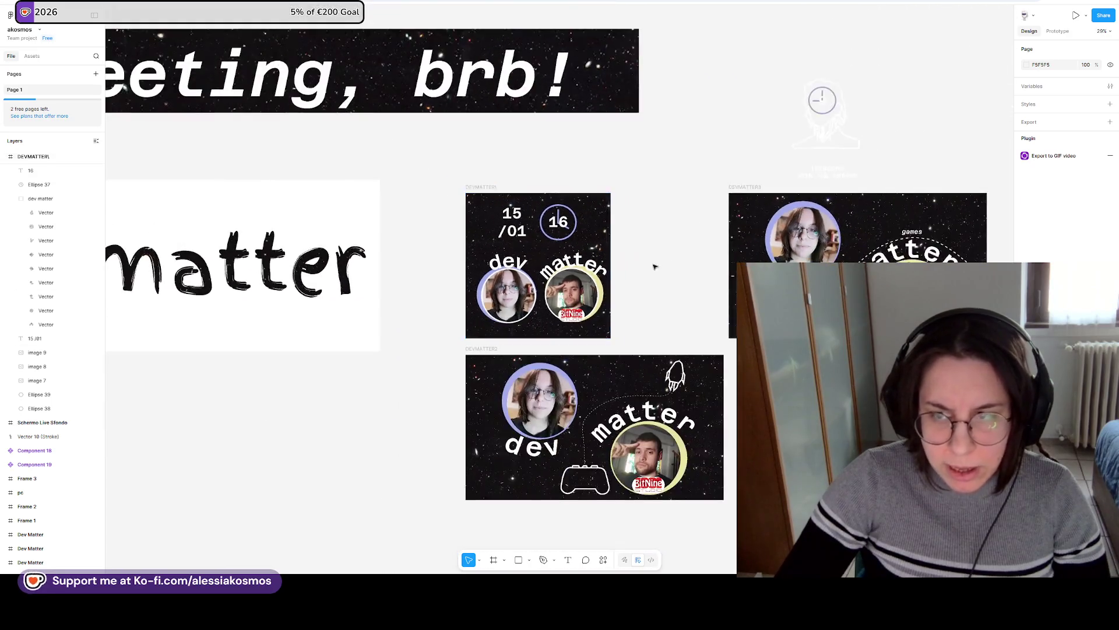
left_click(689, 287)
left_click_drag(690, 287, 443, 241, "alt")
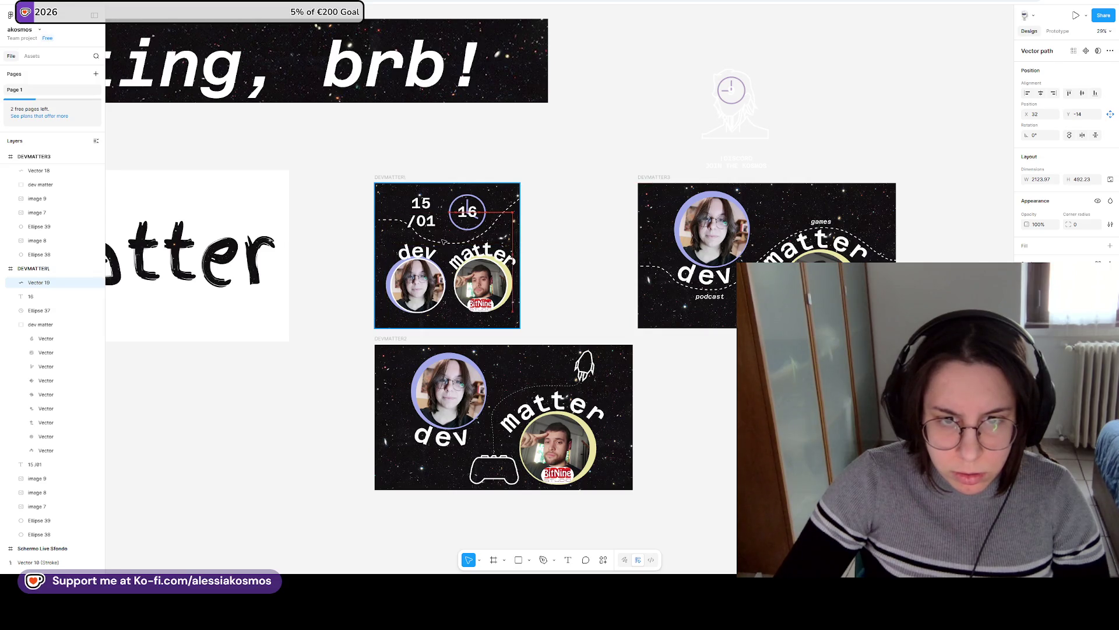
scroll(437, 233, "up", 5, "ctrl")
left_click(429, 226)
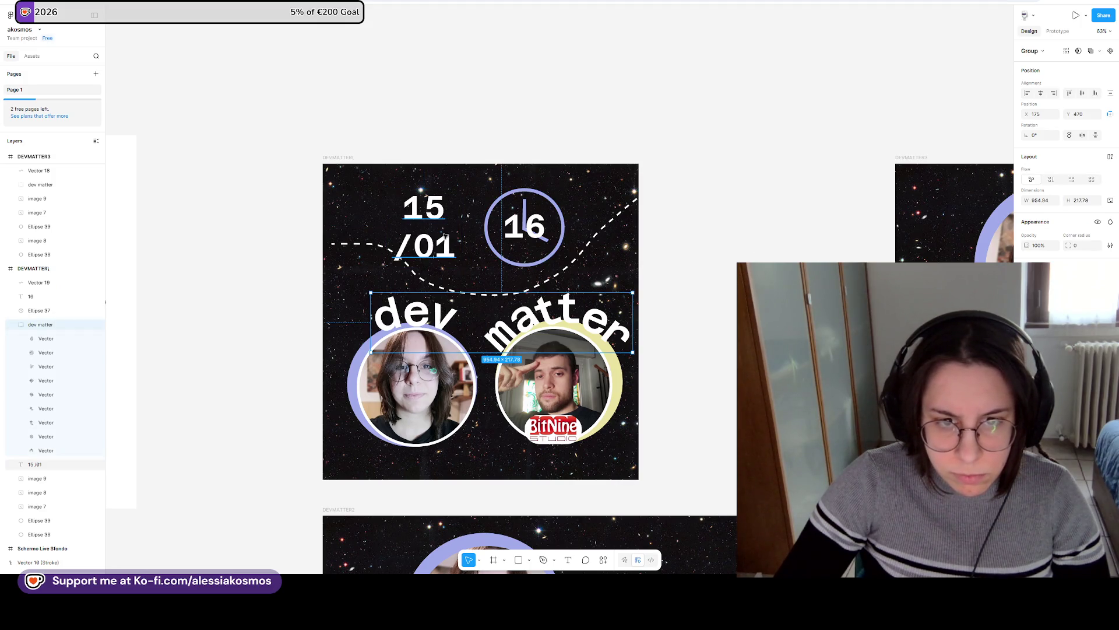
Put the date on one line as 15/01 and fit its text box.
left_click_drag(462, 241, 545, 239)
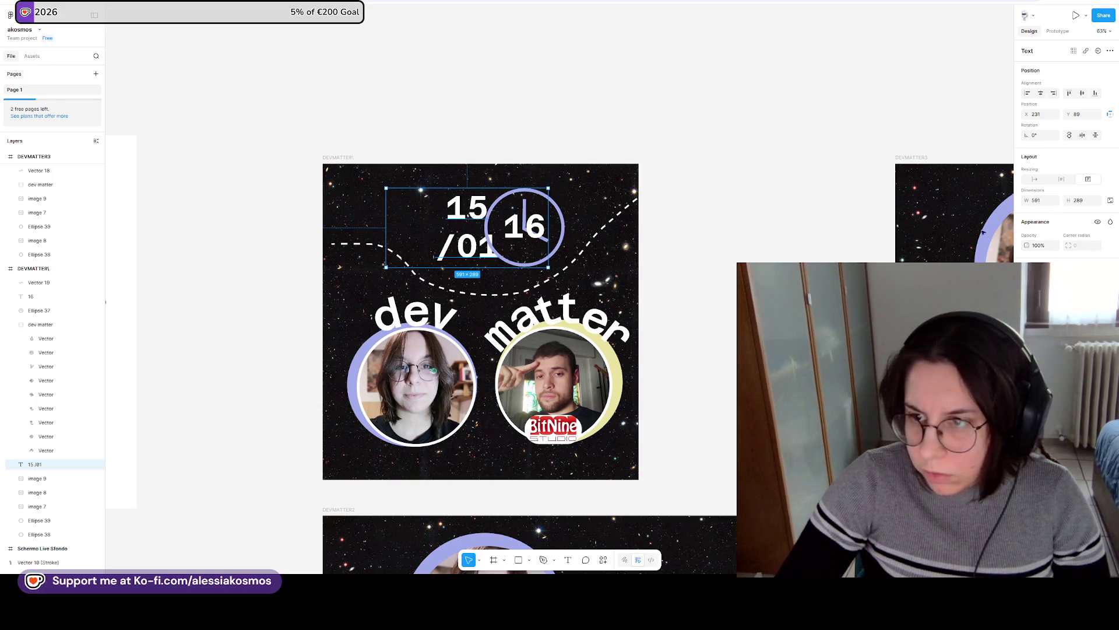
left_click_drag(461, 248, 456, 248)
double_click(435, 245)
key("BackSpace")
key("Escape")
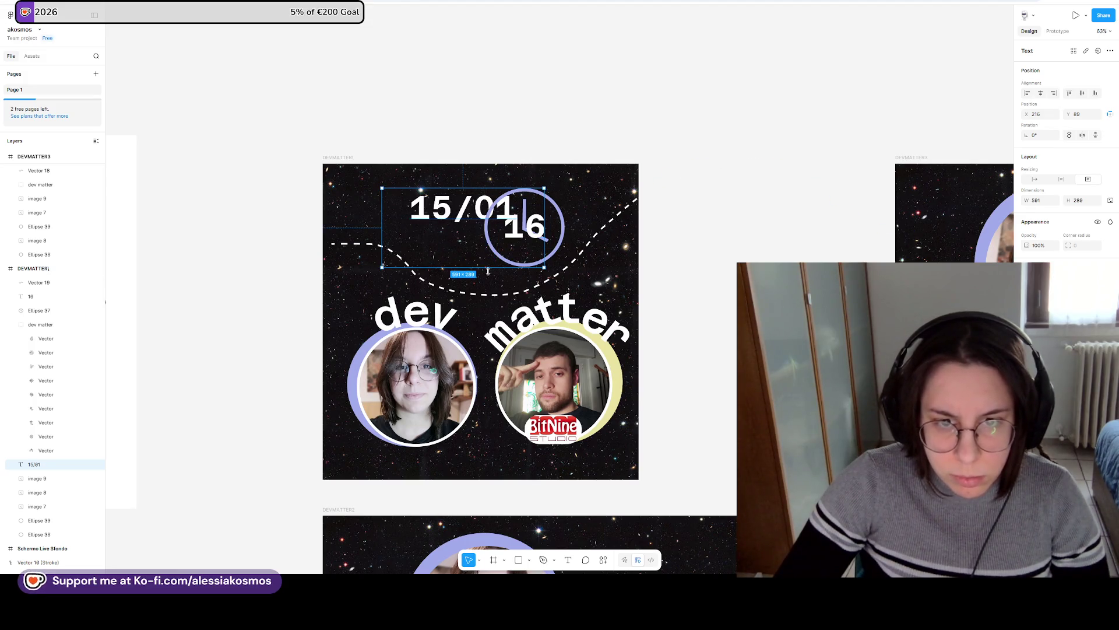
left_click_drag(498, 269, 502, 226)
left_click_drag(545, 184, 534, 204)
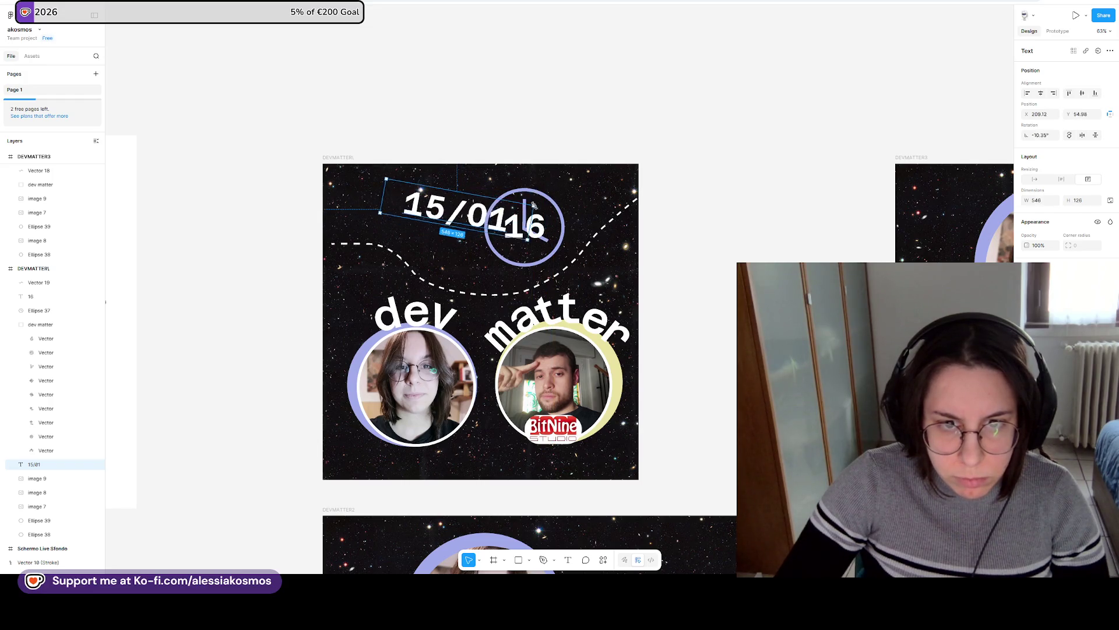
key("ctrl+z")
key("ctrl+z")
Delete the clock ring around 16 and move 15/01 onto the dashed curve.
left_click(520, 228)
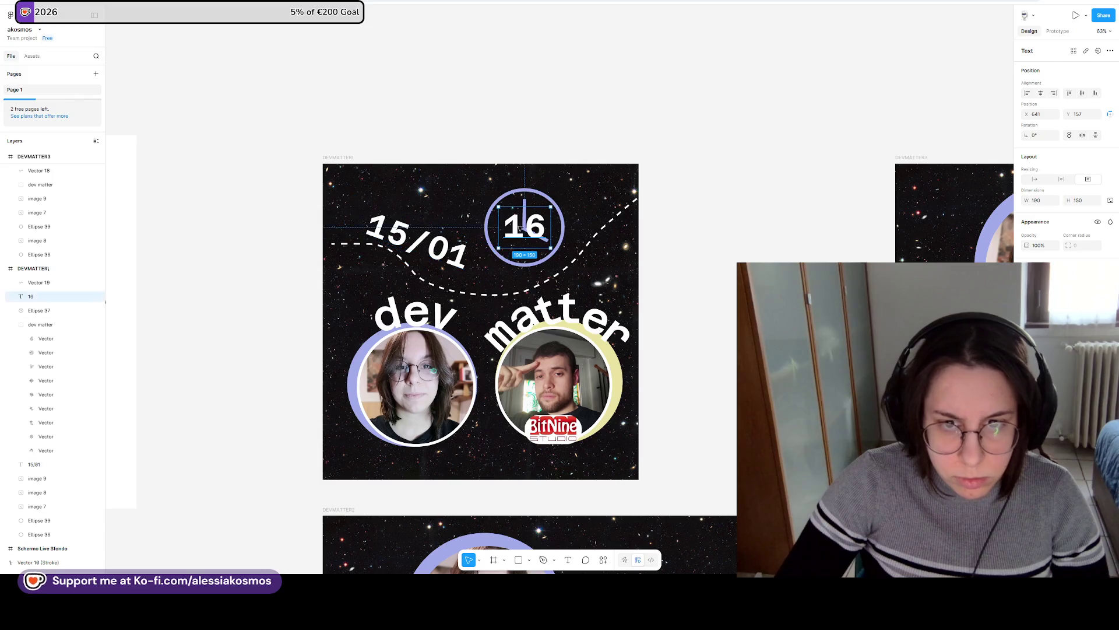
key("Tab")
key("Delete")
left_click(528, 227)
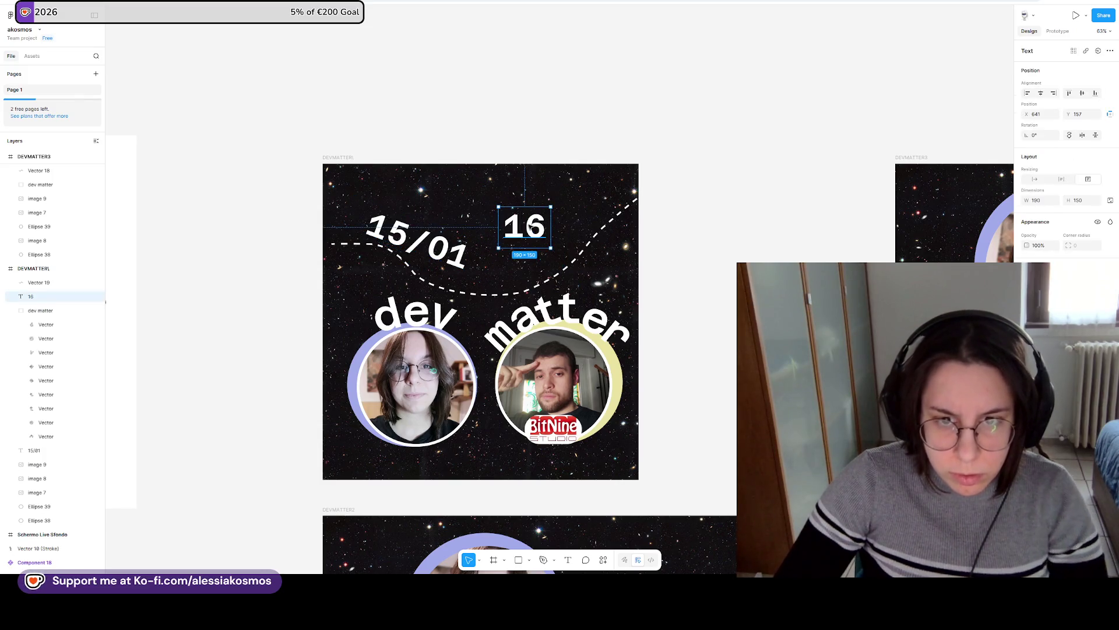
double_click(529, 226)
left_click(510, 227)
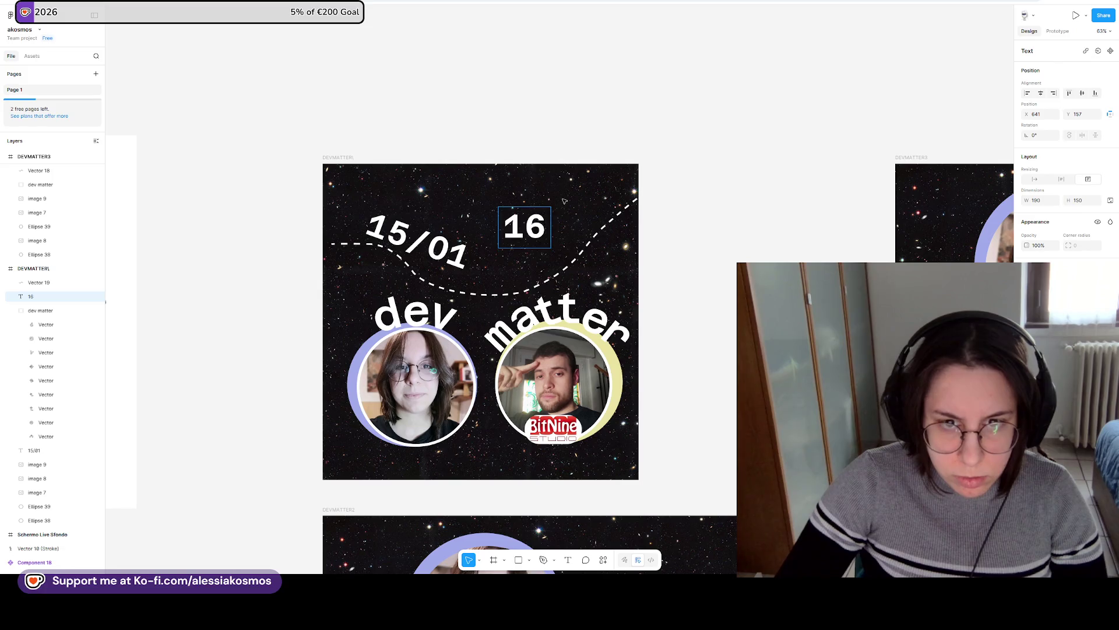
left_click(417, 241)
left_click_drag(417, 240, 464, 267)
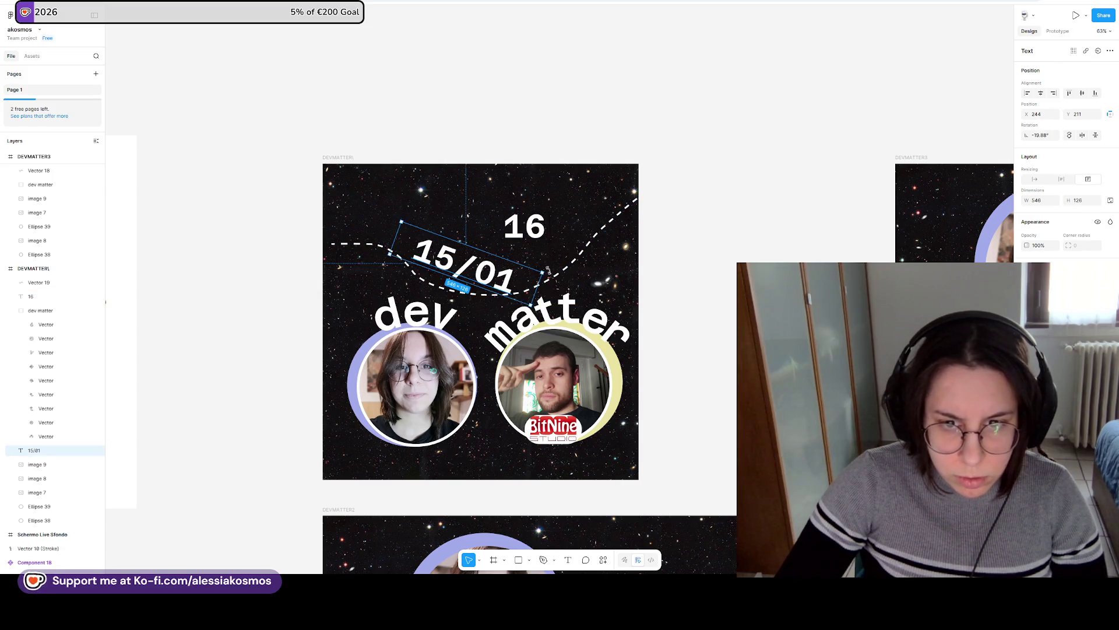
Outline the 15/01 text into shapes, then rotate the 0 and last 1 along the curve.
right_click(506, 277)
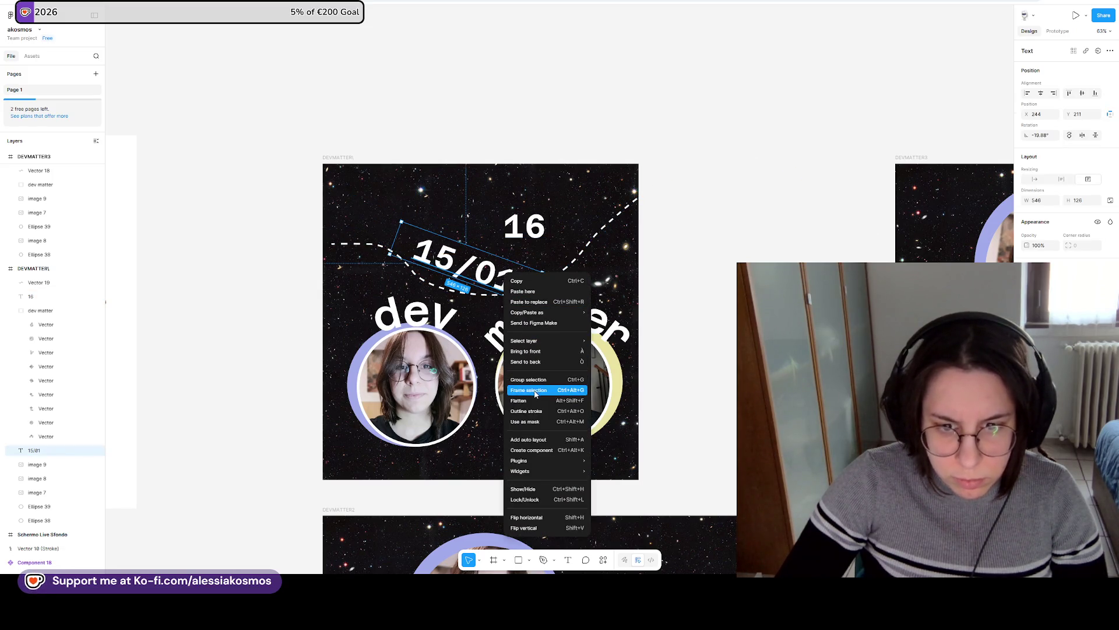
left_click(536, 412)
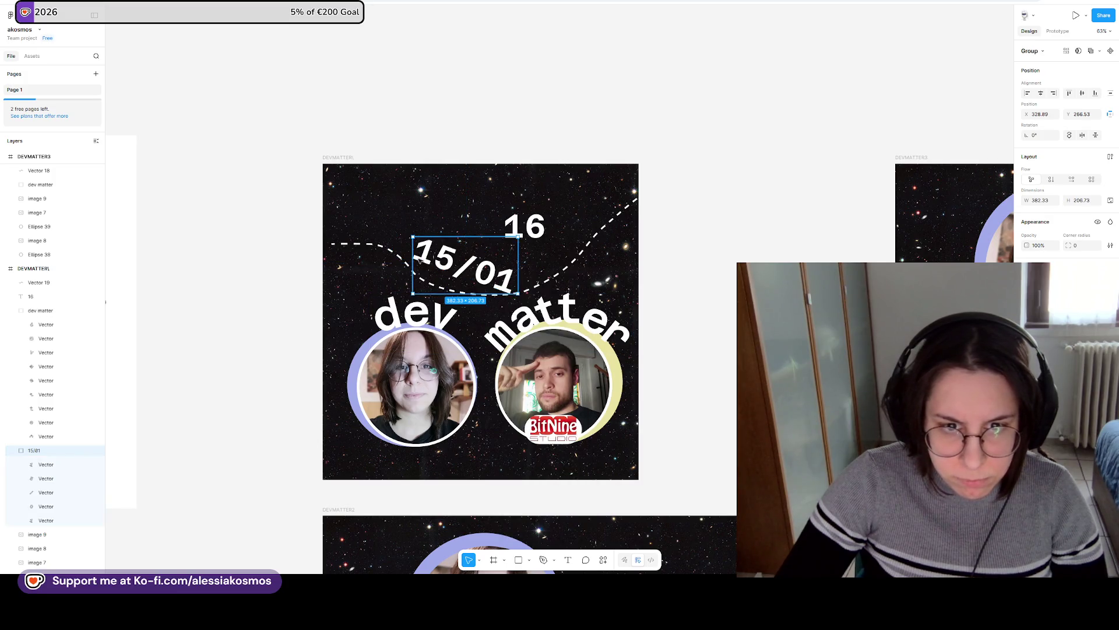
double_click(412, 251)
mouse_move(412, 251)
left_mouse_down()
mouse_move(429, 270)
mouse_move(444, 257)
mouse_move(462, 269)
mouse_move(508, 261)
left_mouse_up()
scroll(455, 258, "up", 4)
left_click(450, 250)
left_click(513, 268)
left_click_drag(525, 249, 531, 265)
left_click(543, 279)
left_click_drag(565, 266, 570, 272)
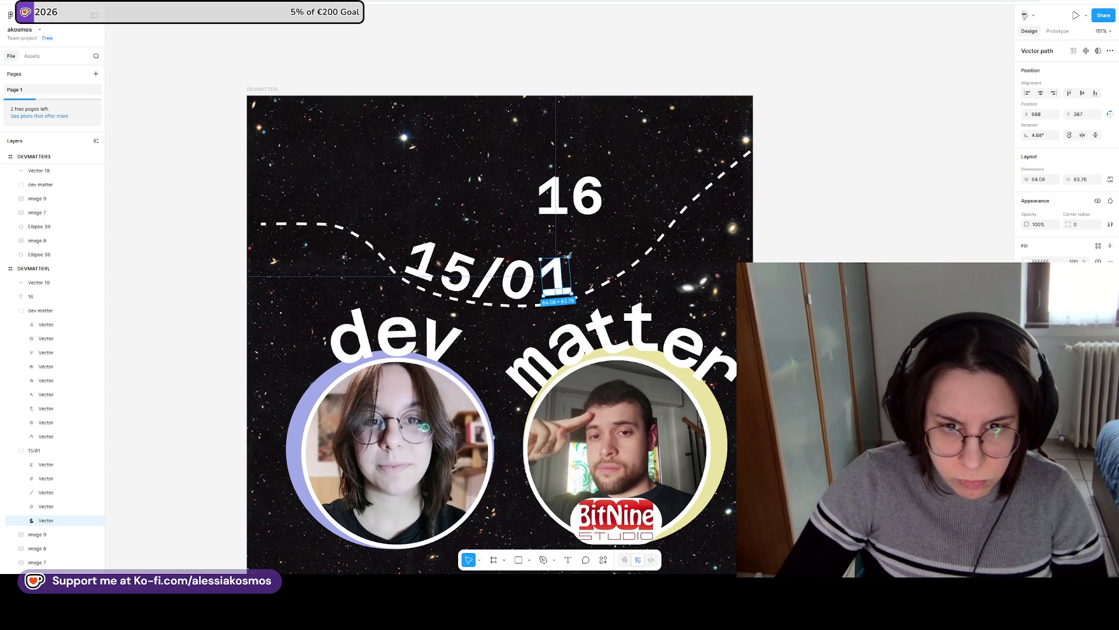
Select all five date characters and shift the whole date slightly right.
left_click(519, 279, "shift")
left_click(484, 271, "shift")
left_click(458, 269, "shift")
left_click(423, 261, "shift")
left_click_drag(488, 266, 493, 266)
key("Escape")
Rotate the 5 slightly, shrink the slash, and resize the final 1 of the date.
double_click(441, 251)
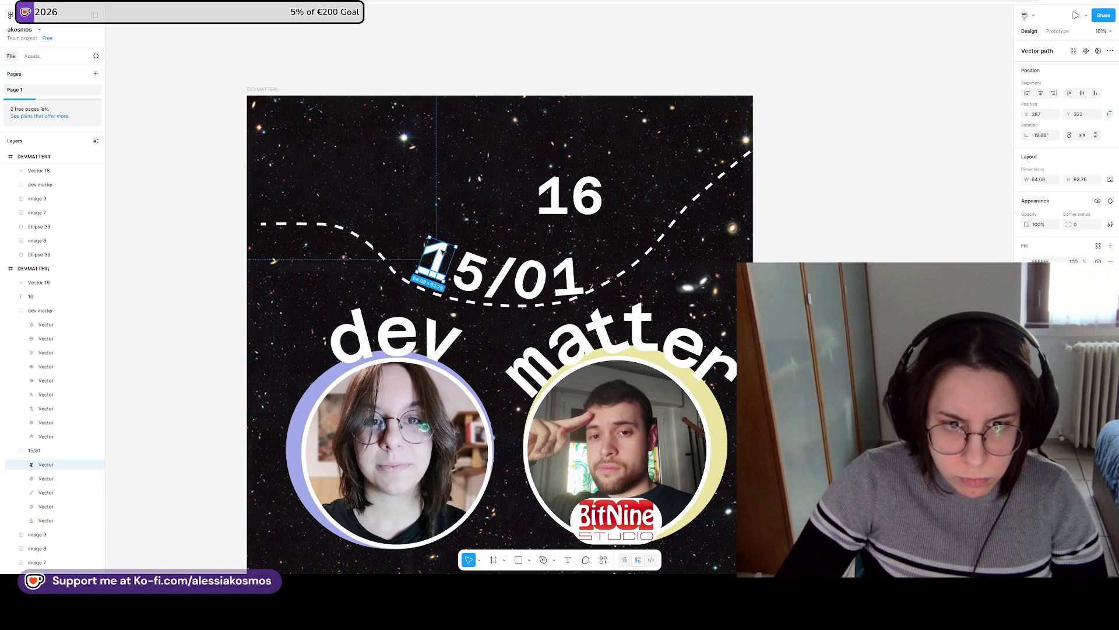
left_click(483, 260)
left_click_drag(493, 258, 492, 255)
left_click(500, 277)
left_click_drag(518, 257, 547, 256)
left_click(542, 270)
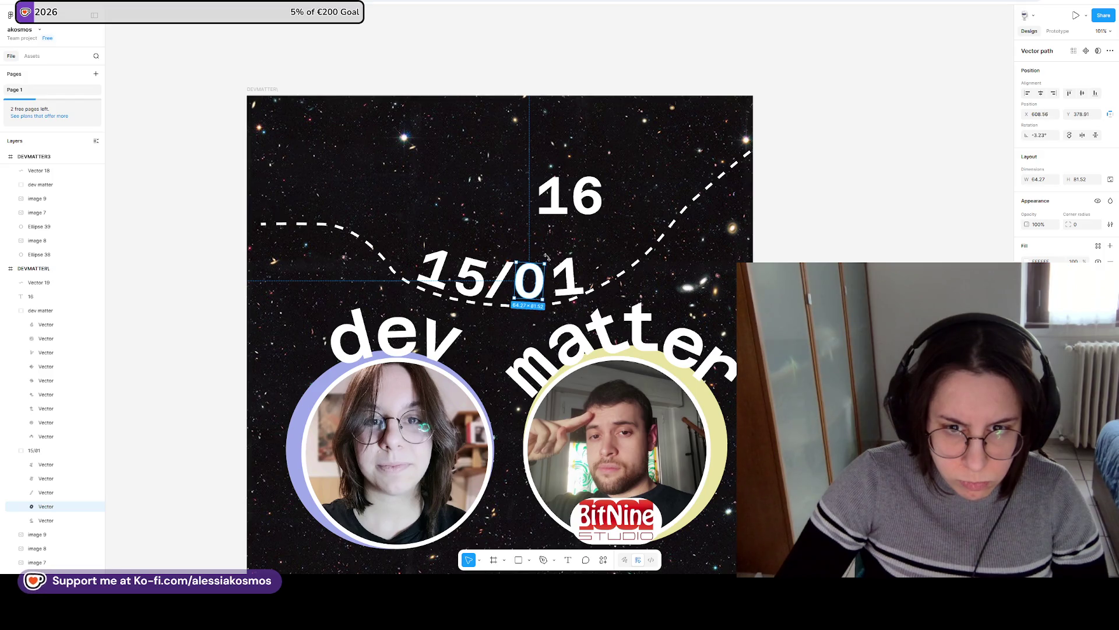
left_click(560, 263)
left_click(570, 264)
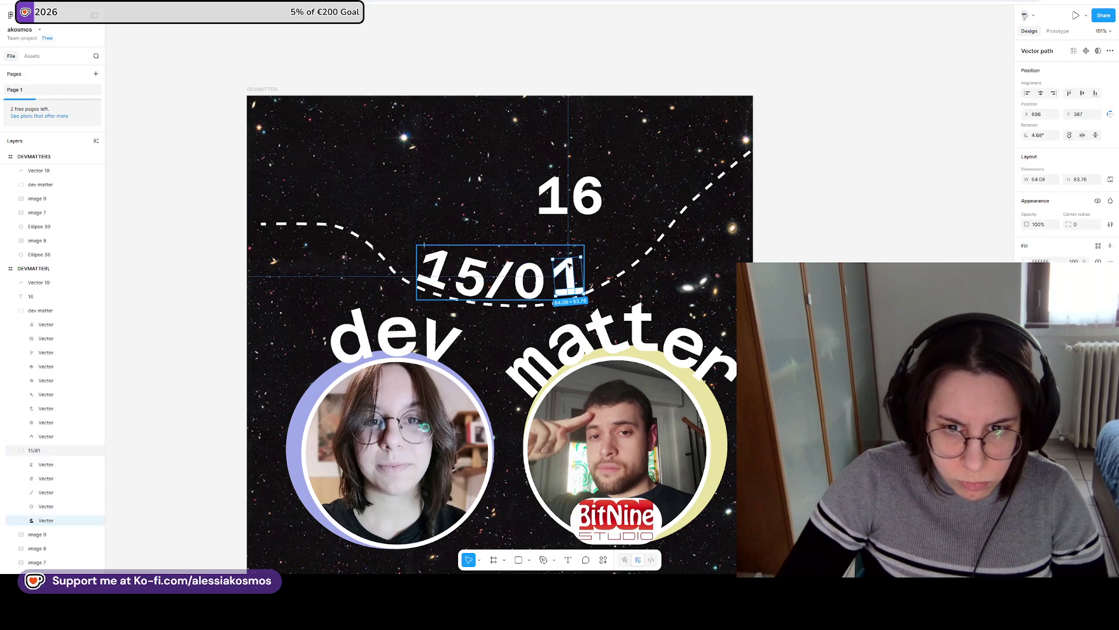
left_click_drag(580, 256, 581, 252)
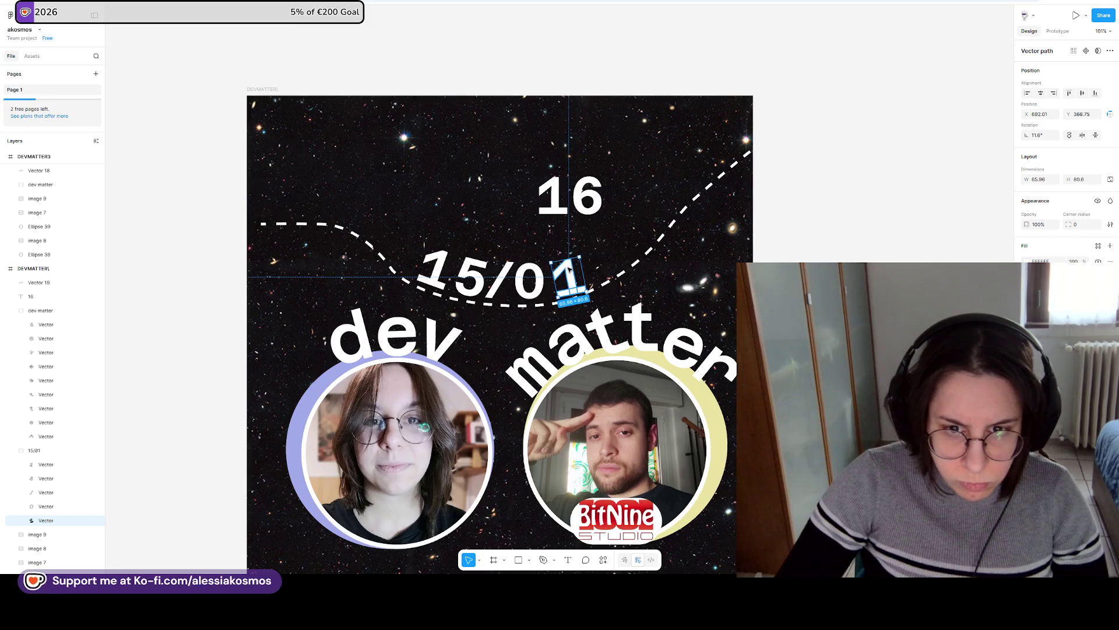
left_click(557, 198)
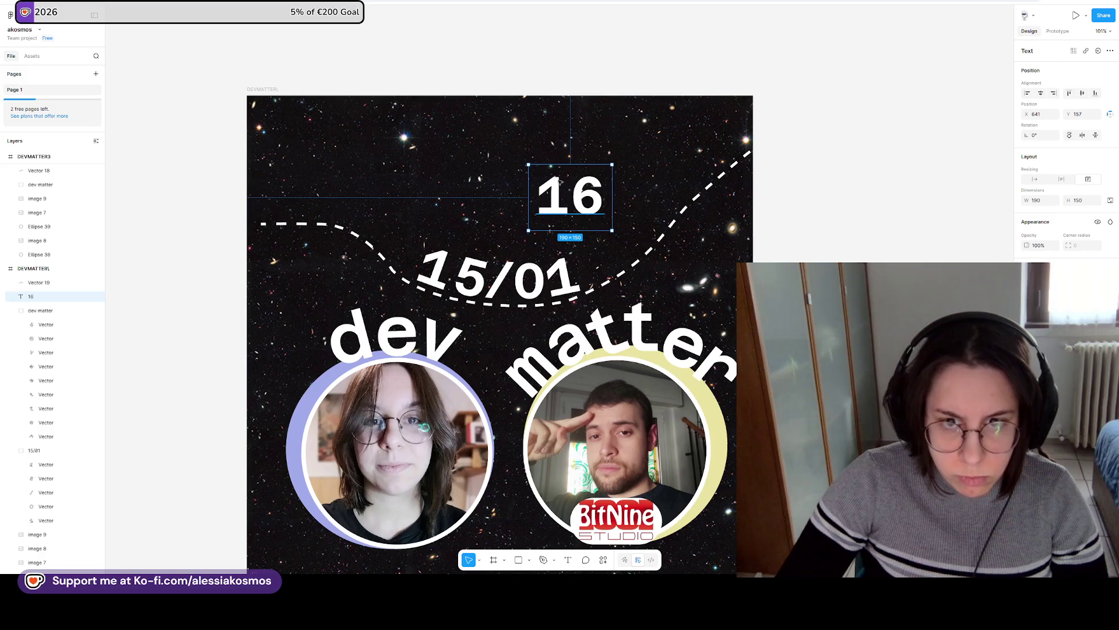
key("Escape")
left_click(568, 202)
key("Escape")
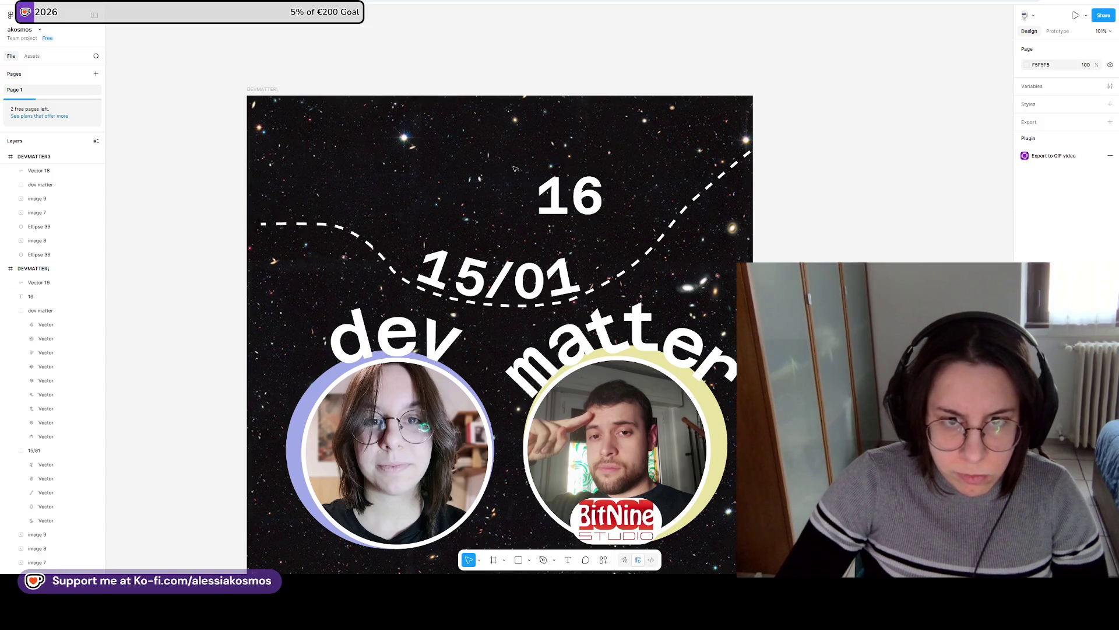
Move the 16 higher and bring Ellipse 37 from Live Schedule into DEVMATTER1.
left_click(556, 194)
left_click_drag(579, 192, 510, 157)
scroll(510, 157, "down", 5, "ctrl")
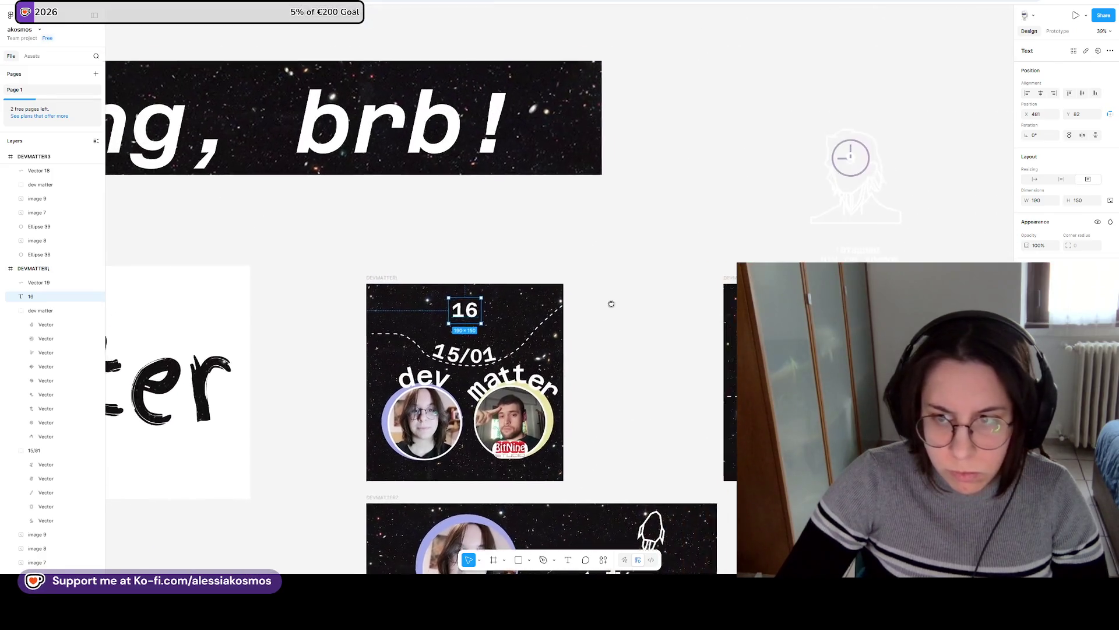
left_click(742, 235)
scroll(724, 158, "up", 6)
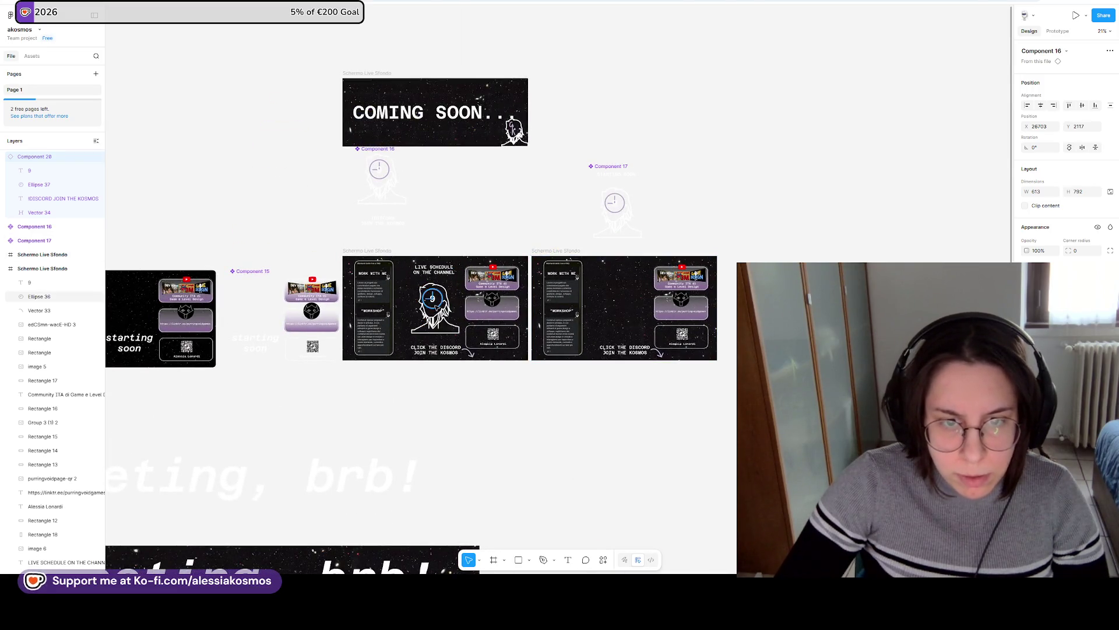
left_click(432, 298)
left_click_drag(539, 458, 577, 498)
left_click_drag(627, 463, 687, 187)
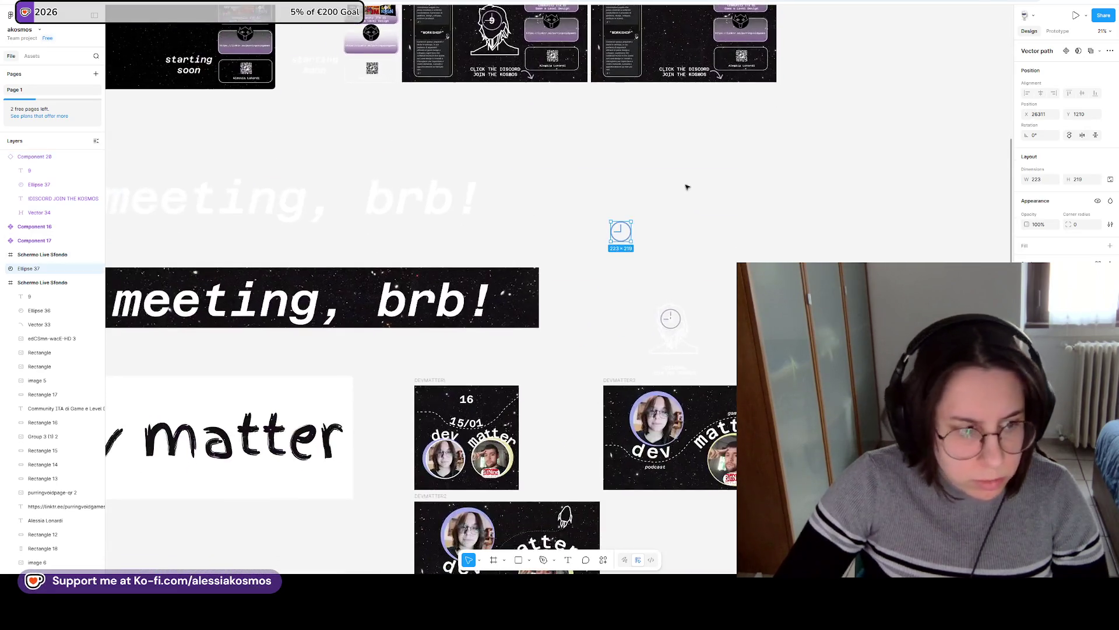
mouse_move(624, 257)
left_mouse_down()
mouse_move(561, 337)
mouse_move(466, 403)
left_mouse_up()
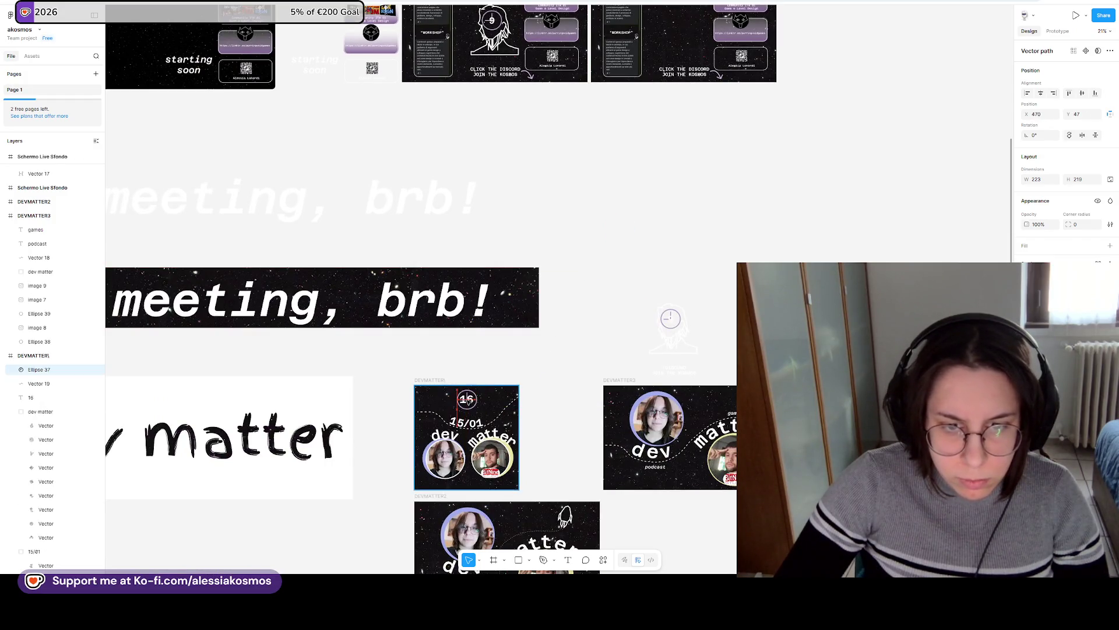
Give the left photo ring the clock ring's lavender fill using the eyedropper.
scroll(466, 401, "up", 10, "ctrl")
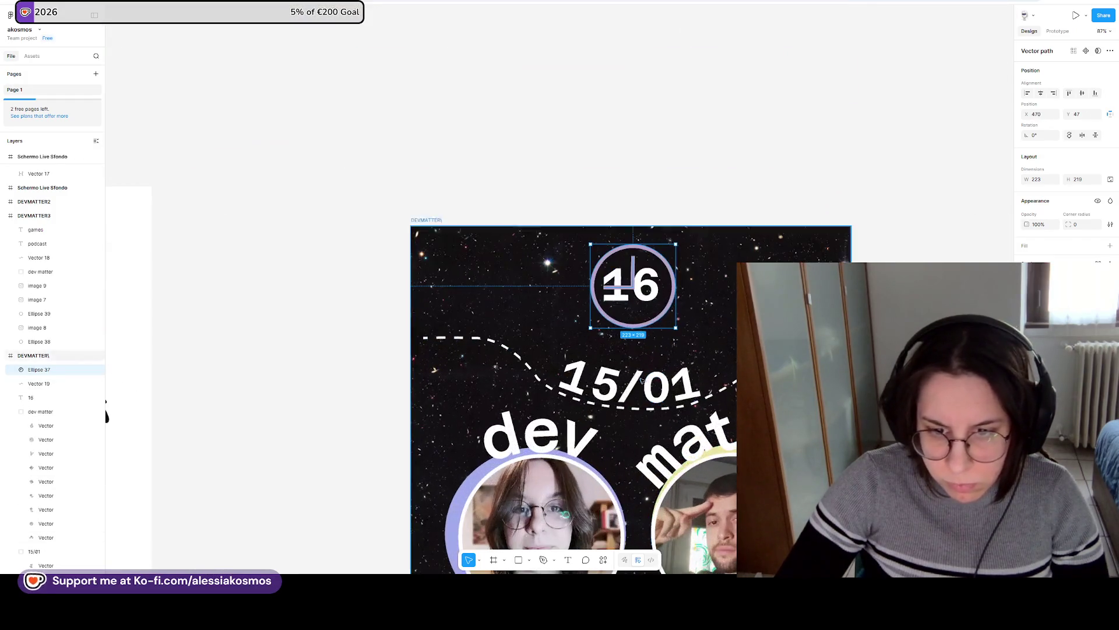
scroll(642, 379, "down", 2)
key("Escape")
left_click(424, 430)
left_click(1026, 261)
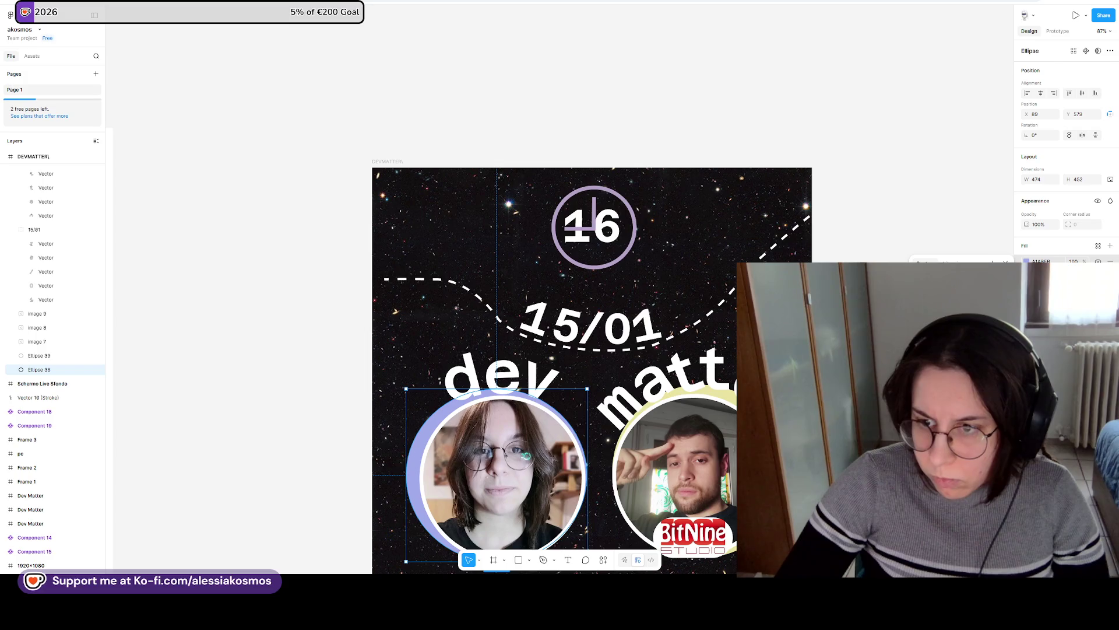
left_click(586, 270)
key("Escape")
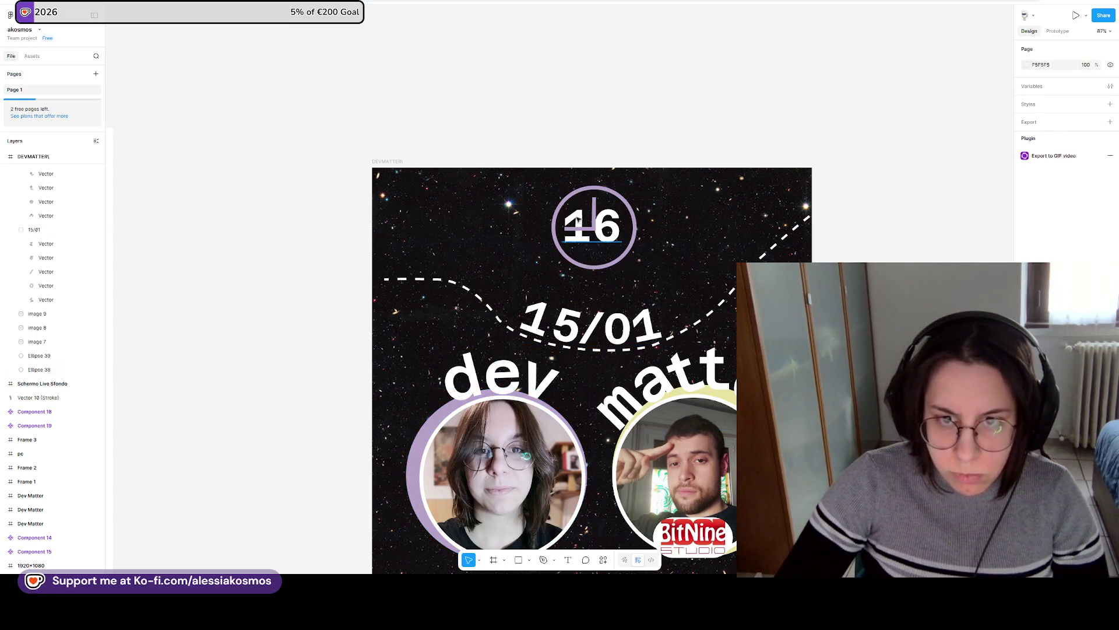
Enlarge the clock ring around the 16 and send it behind the number.
left_click(592, 219)
double_click(595, 233)
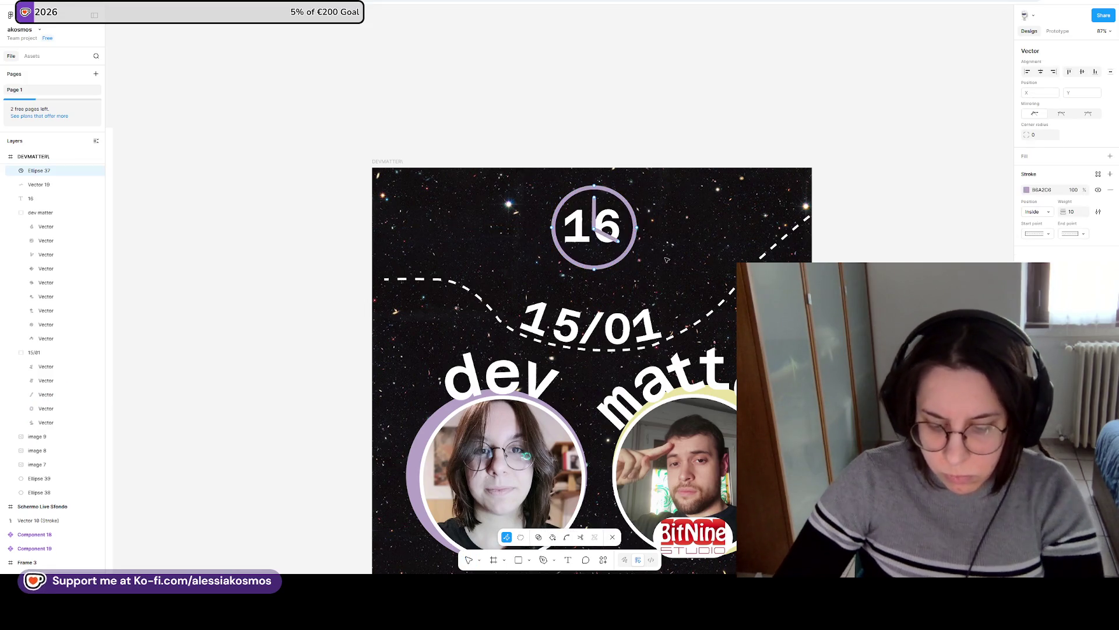
key("Escape")
left_click_drag(636, 268, 634, 263)
right_click(619, 244)
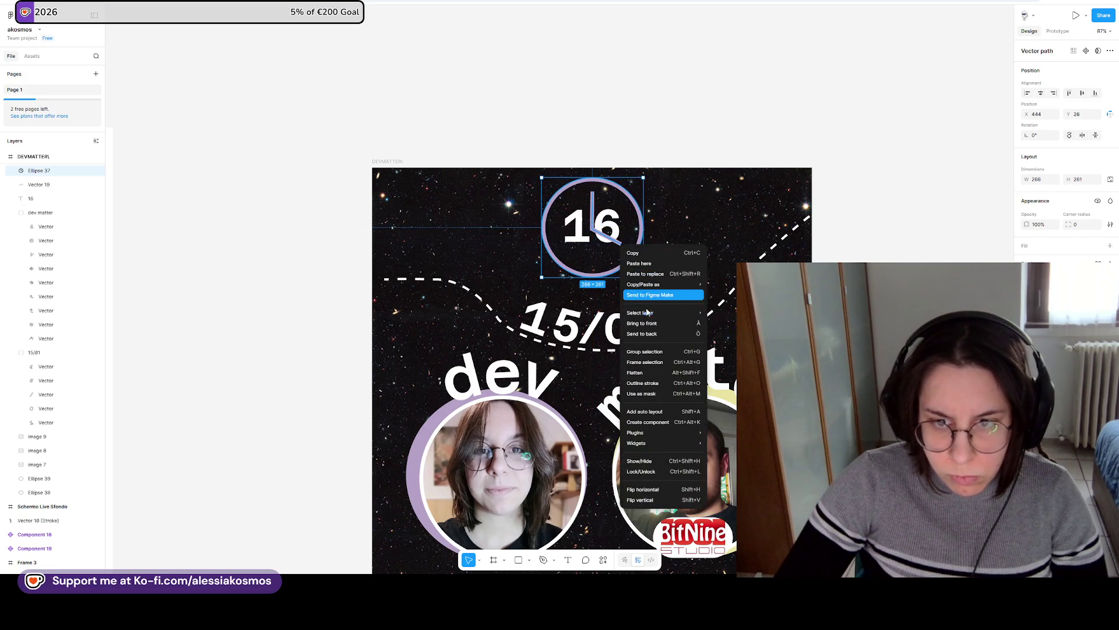
left_click(642, 326)
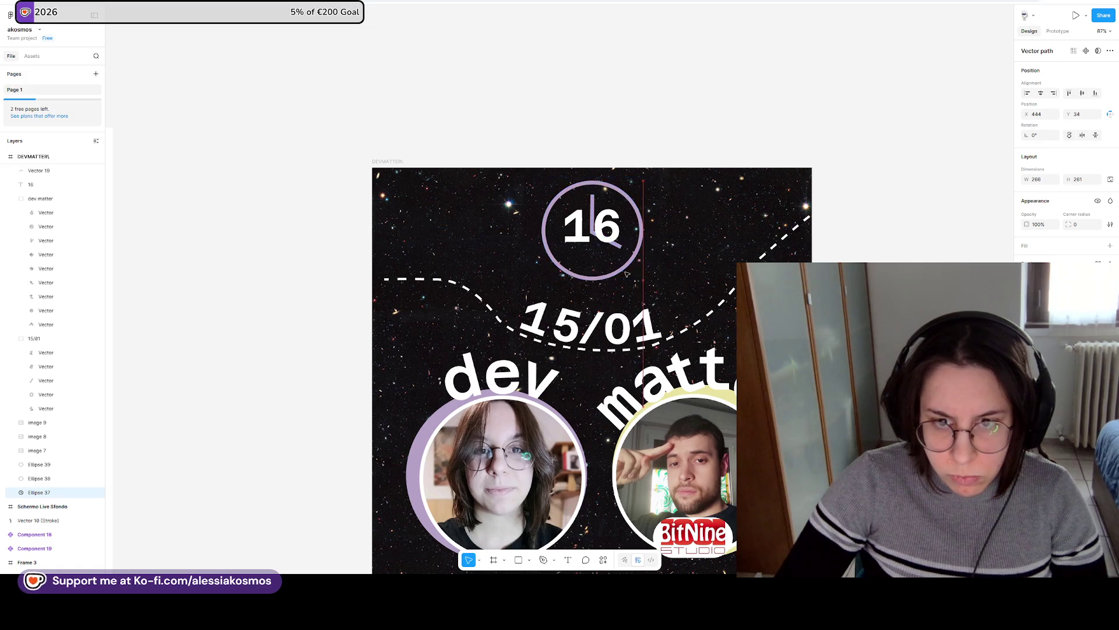
left_click(733, 311)
double_click(717, 308)
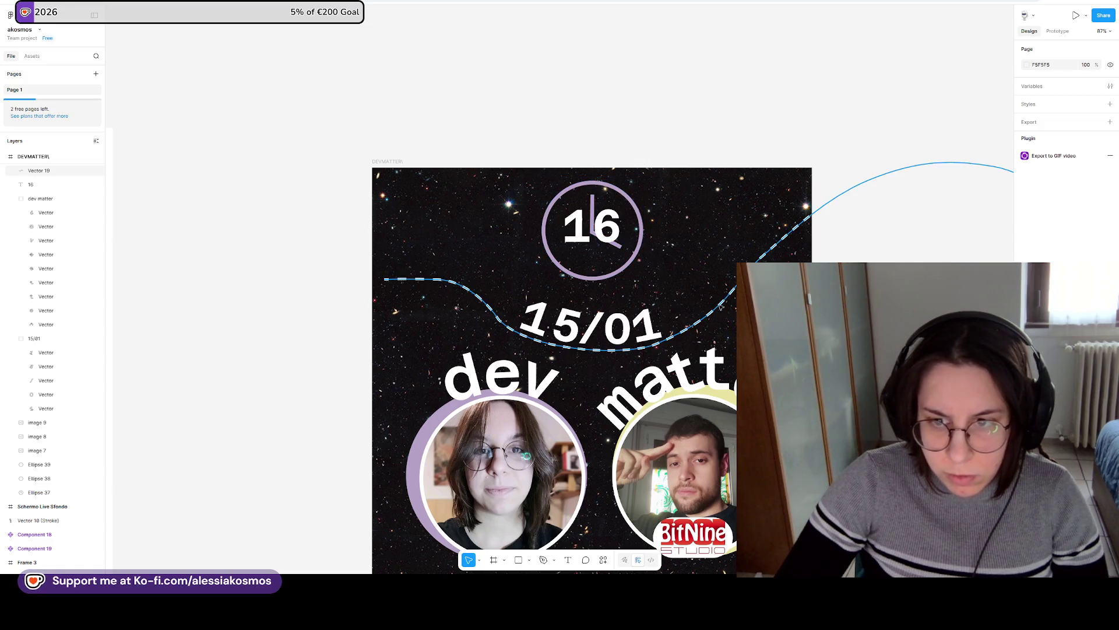
Delete the dashed curve's middle points and extend it with a new, lowered end point.
scroll(673, 286, "down", 5)
left_click_drag(794, 250, 516, 112)
left_click_drag(630, 175, 527, 132)
key("Delete")
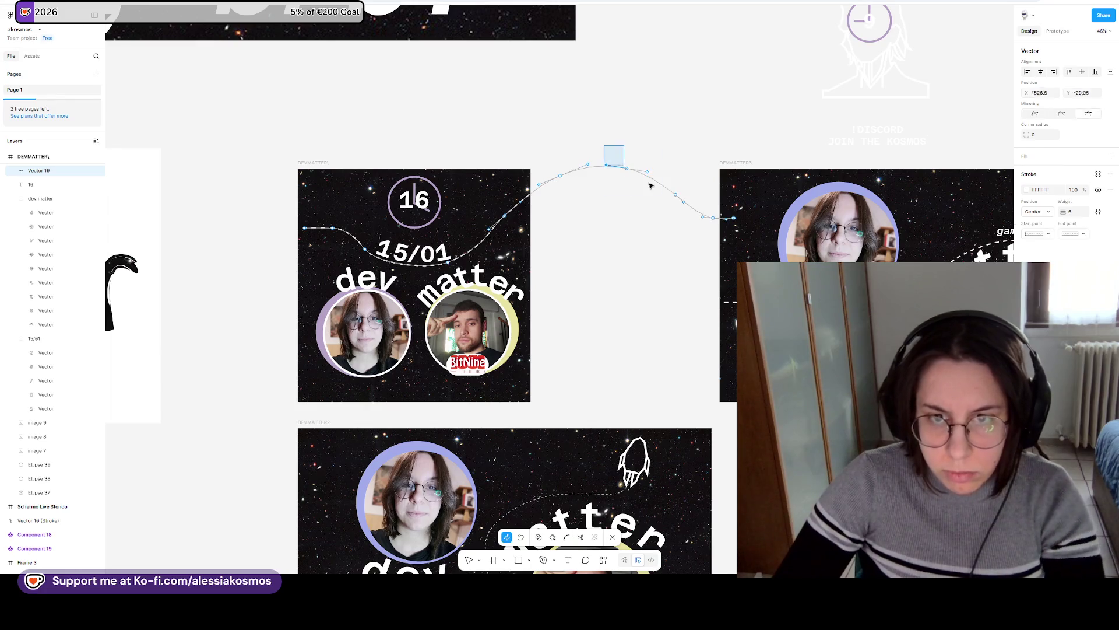
key("Delete")
left_click(560, 245)
mouse_move(510, 222)
left_mouse_down()
mouse_move(506, 238)
mouse_move(527, 247)
mouse_move(569, 246)
mouse_move(559, 228)
mouse_move(554, 268)
left_mouse_up()
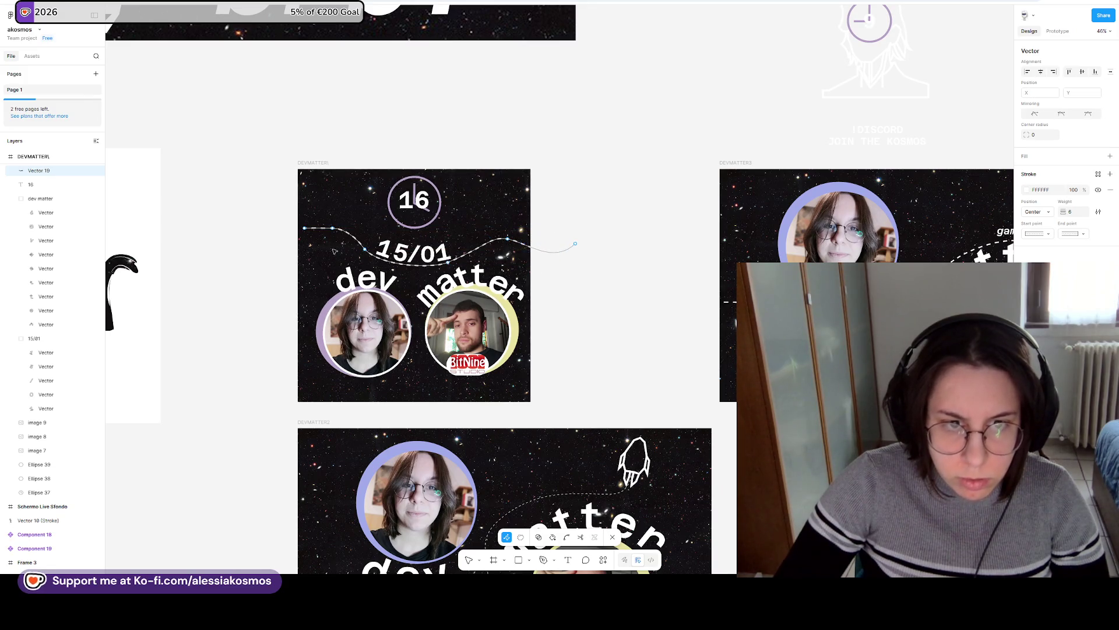
Reshape the curve by raising its start point and adjusting its lower bends.
left_click_drag(304, 228, 311, 207)
scroll(311, 205, "left", 5)
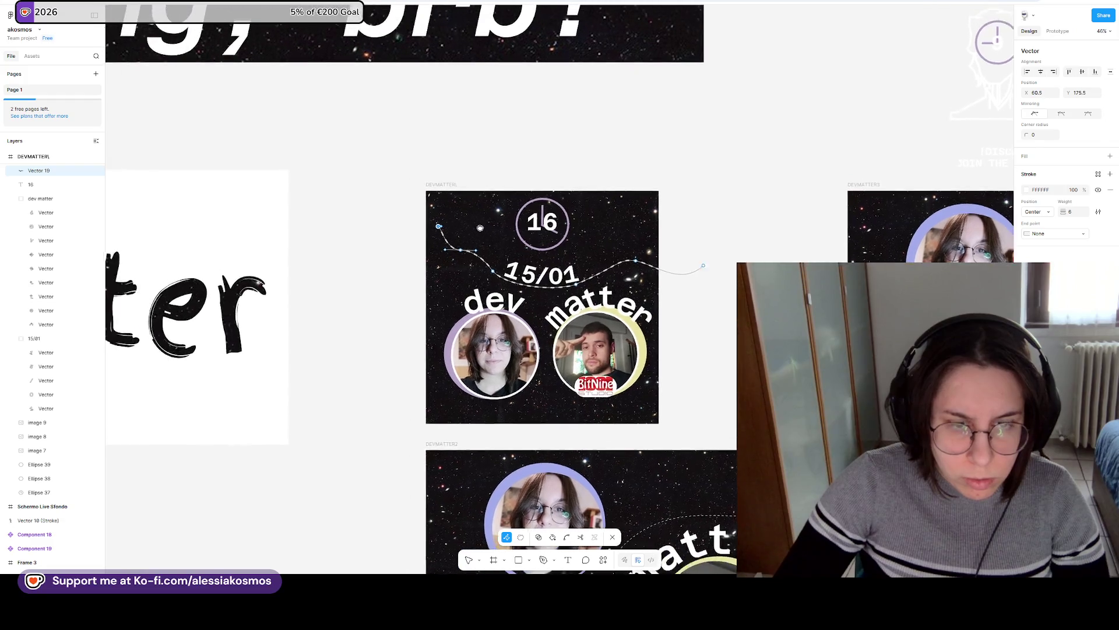
scroll(450, 225, "up", 5)
left_click_drag(450, 224, 409, 172)
mouse_move(485, 262)
left_mouse_down()
mouse_move(474, 220)
mouse_move(539, 236)
left_mouse_up()
left_click_drag(464, 235, 451, 217)
left_click(540, 297)
mouse_move(530, 258)
left_mouse_down()
mouse_move(497, 270)
mouse_move(578, 331)
left_mouse_up()
key("Escape")
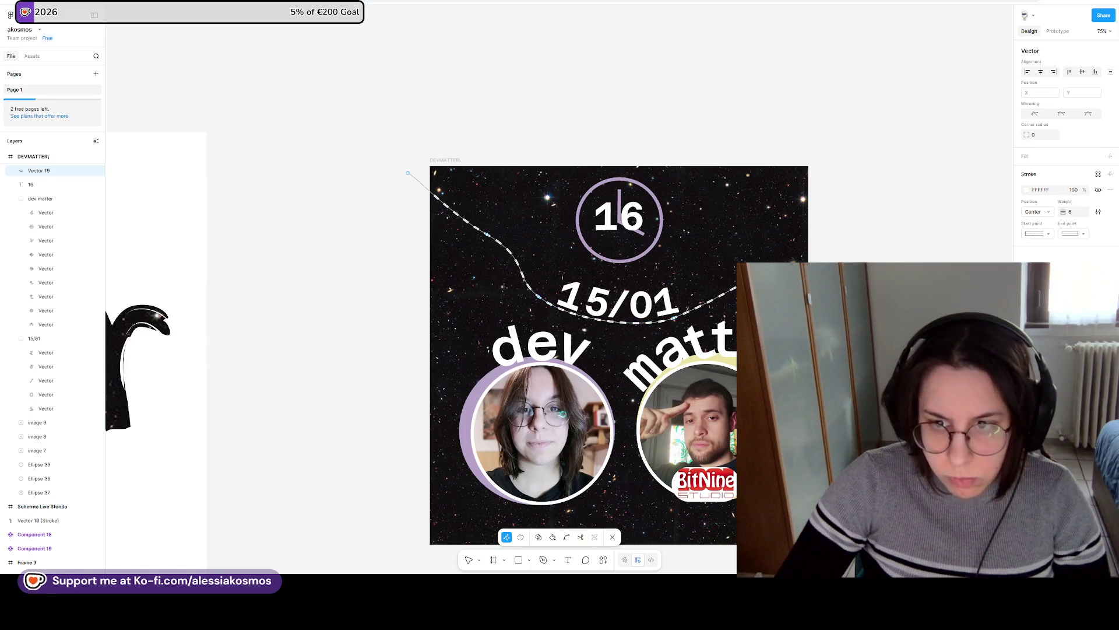
Re-edit the dashed curve and push its left end further down-left.
scroll(669, 299, "right", 5)
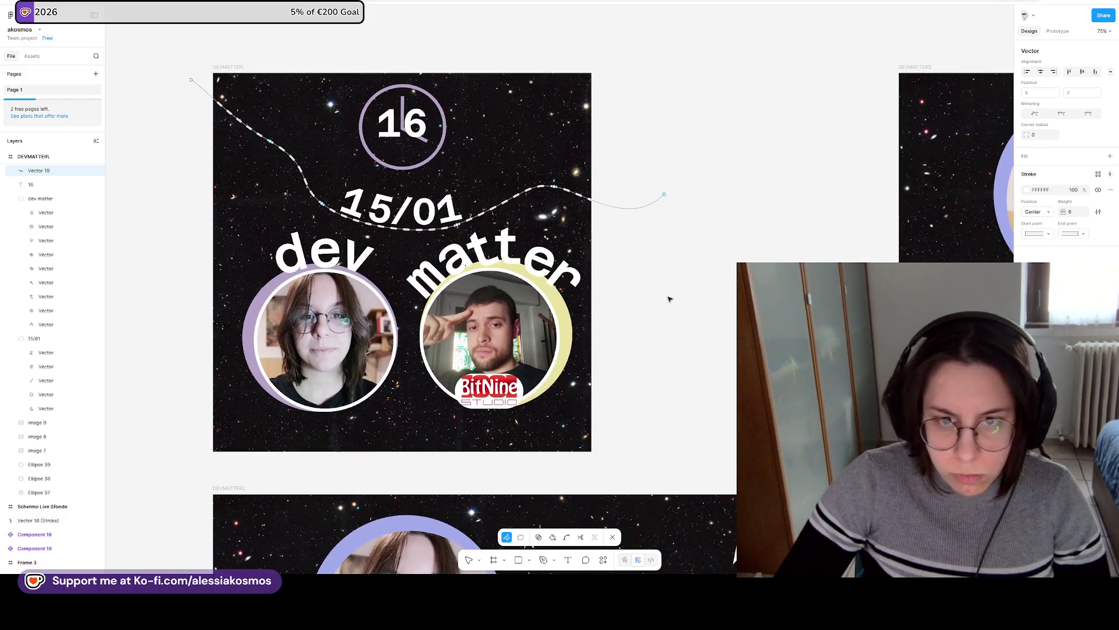
key("Escape")
key("Escape")
scroll(653, 315, "left", 3)
scroll(547, 291, "left", 3)
scroll(547, 292, "up", 1)
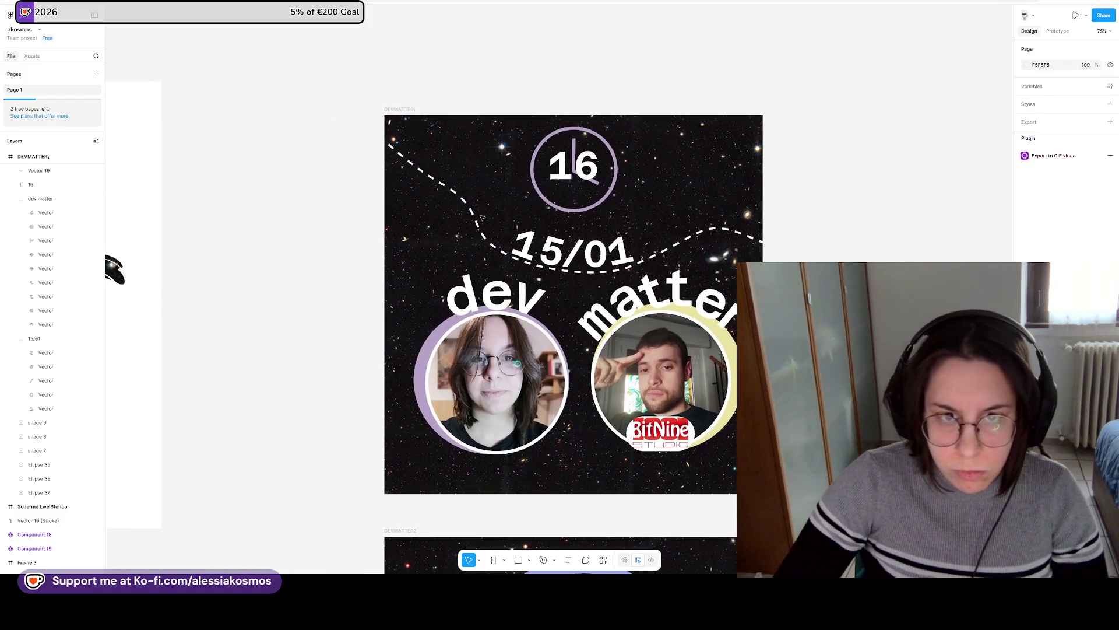
double_click(364, 125)
mouse_move(364, 125)
left_mouse_down()
mouse_move(355, 193)
mouse_move(333, 203)
left_mouse_up()
left_click_drag(441, 185, 480, 226)
left_click_drag(332, 203, 324, 226)
Adjust the curvature at the curve's right end and line it up with the guide.
left_click(836, 237)
mouse_move(810, 261)
left_mouse_down()
mouse_move(786, 213)
mouse_move(746, 224)
mouse_move(756, 231)
mouse_move(731, 218)
left_mouse_up()
left_click(732, 232)
left_click_drag(835, 237, 846, 232)
key("Escape")
key("Escape")
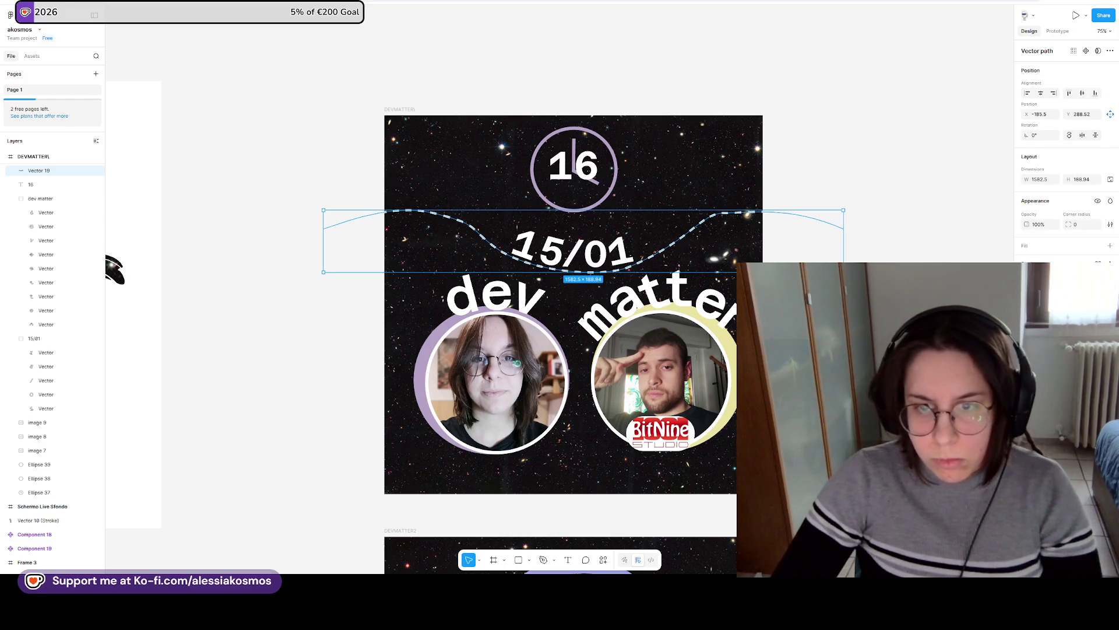
Extend the curve's right end further right, then select the DEVMATTER1 frame.
scroll(793, 357, "down", 3, "ctrl")
left_click(761, 252)
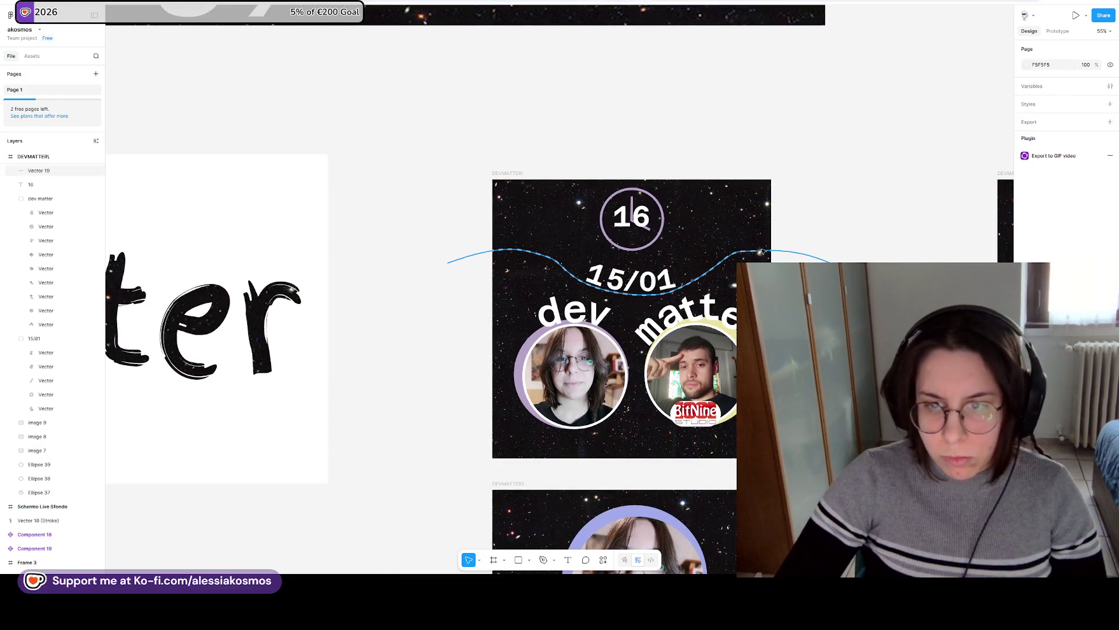
double_click(761, 251)
left_click(744, 252)
left_click(777, 255)
left_click(762, 253)
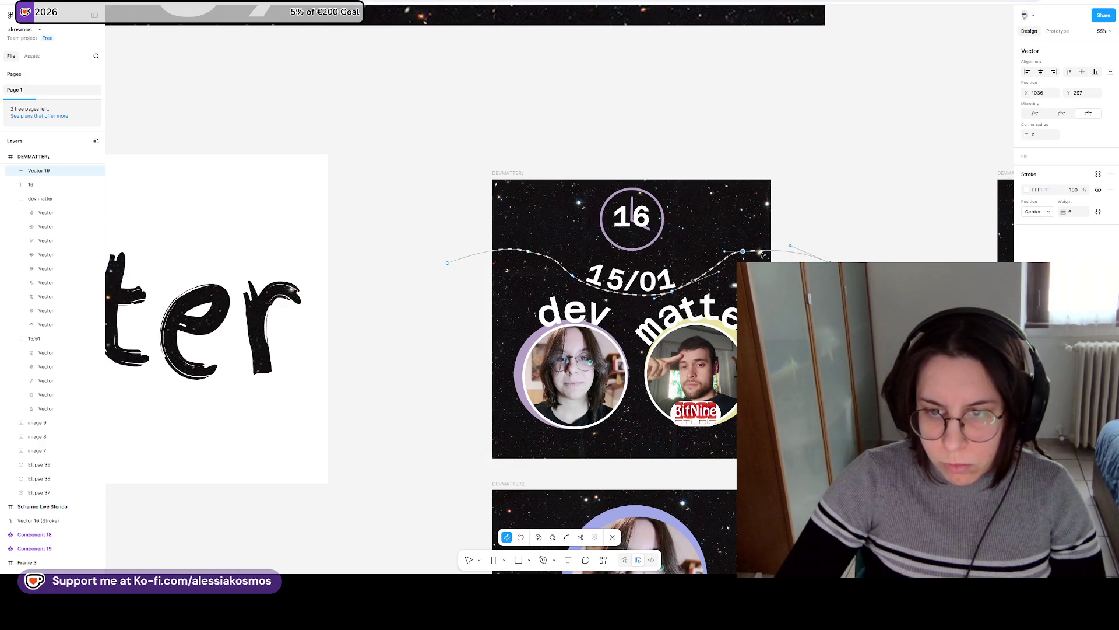
left_click_drag(840, 265, 861, 263)
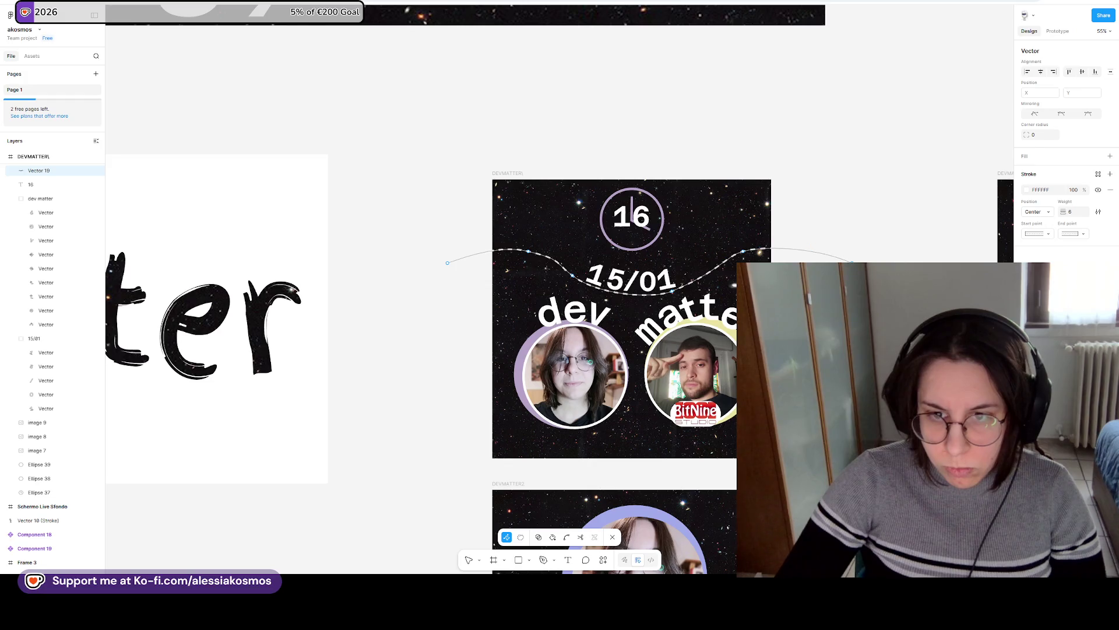
key("Escape")
key("Escape")
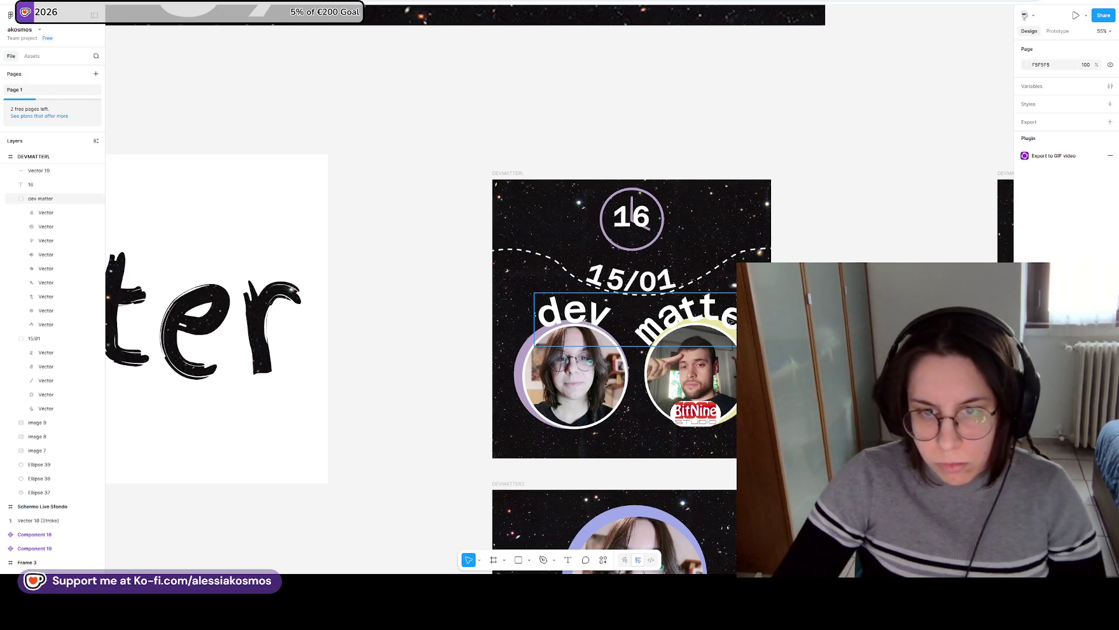
scroll(720, 268, "right", 2)
scroll(721, 274, "down", 2)
left_click(719, 291)
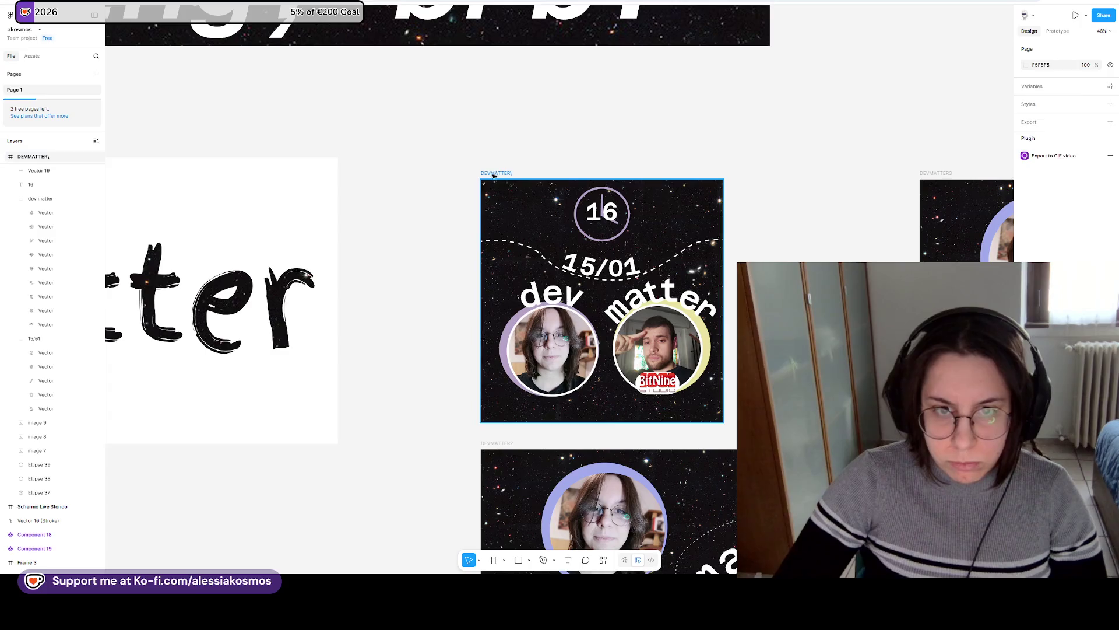
Nudge the dev matter lettering and portrait circles slightly left and down, then return to YouTube.
left_click_drag(713, 390, 513, 326)
left_click(676, 306, "shift")
left_click_drag(676, 306, 674, 311)
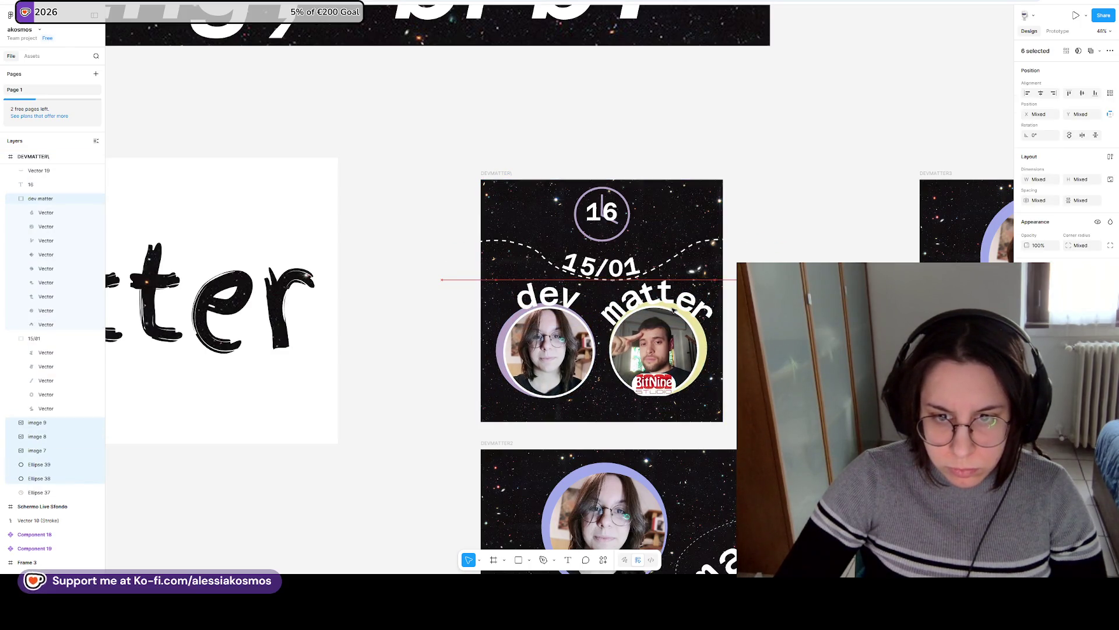
key("Escape")
left_click(495, 173)
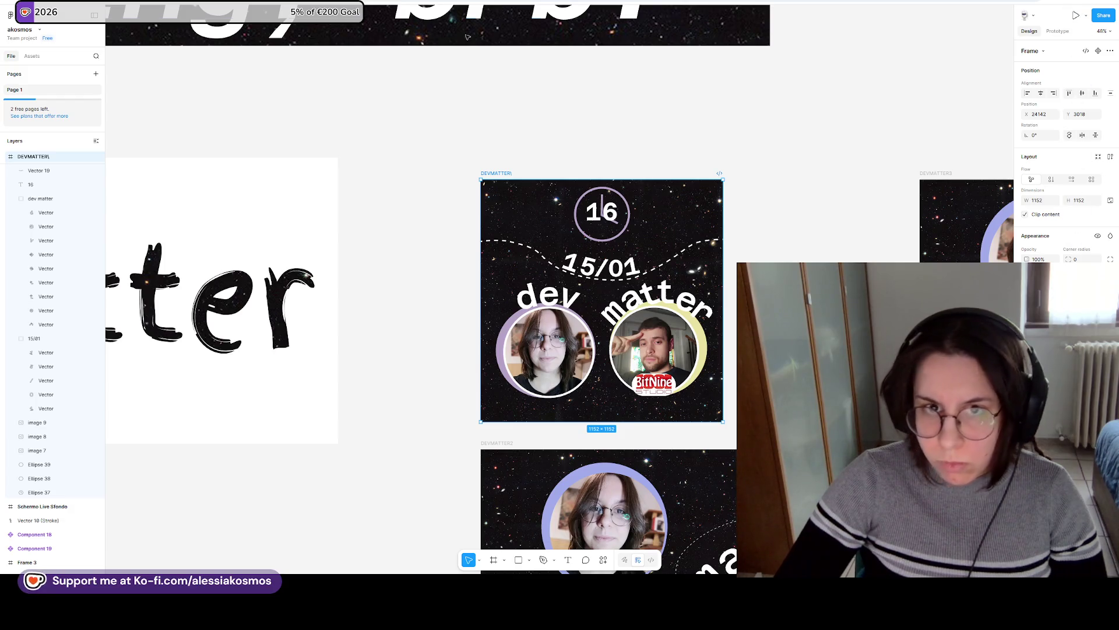
key("alt+Tab")
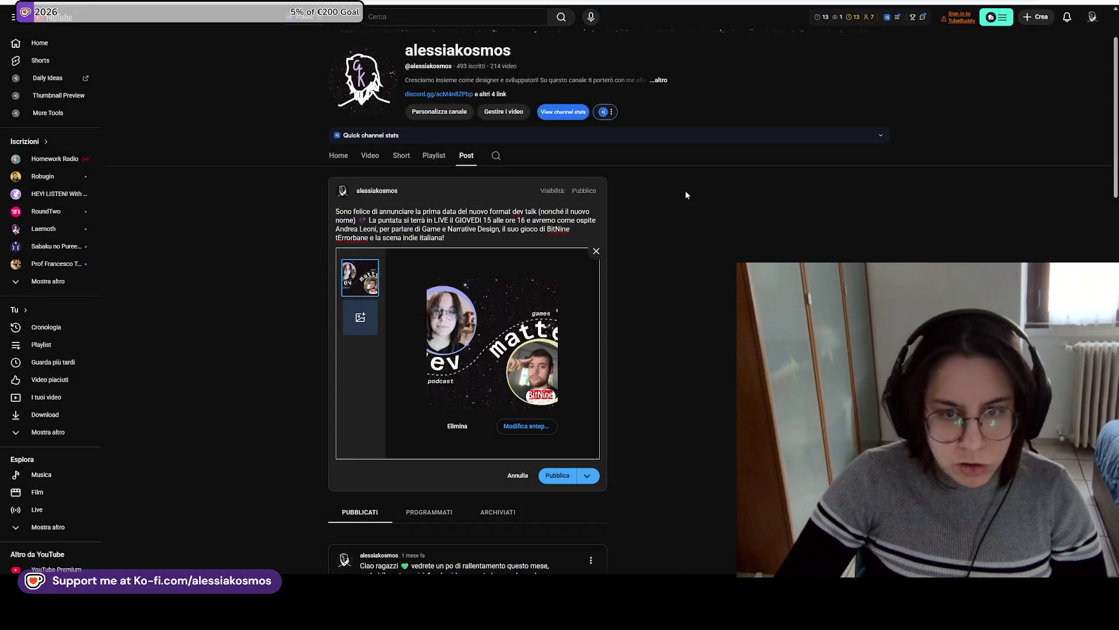
Remove the attached landscape dev matter image from the YouTube post draft.
left_click(596, 250)
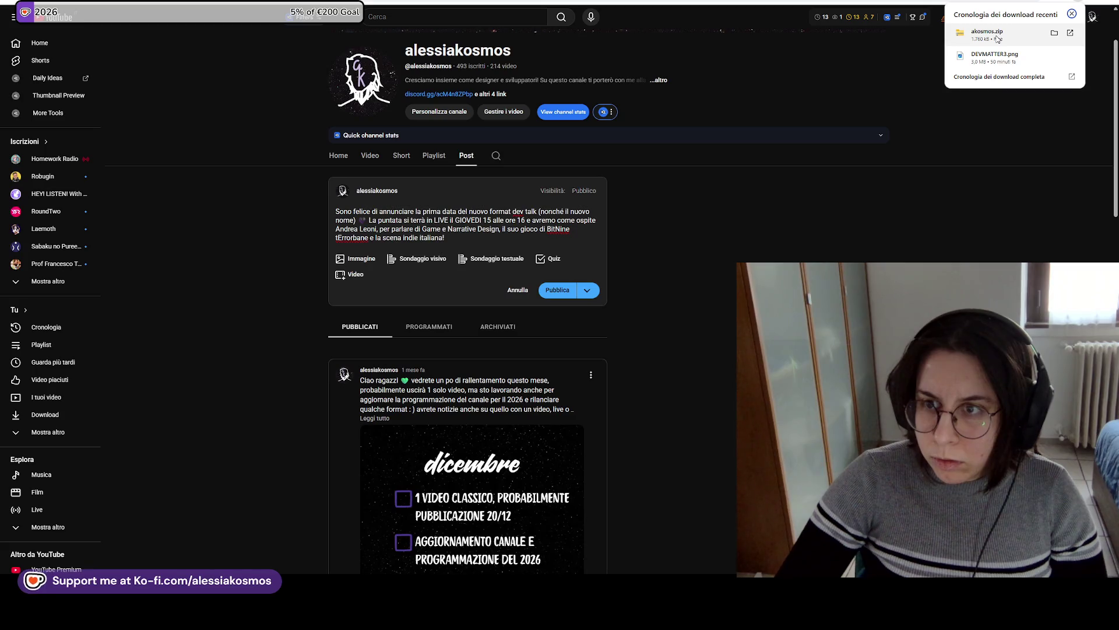
key("alt+Tab")
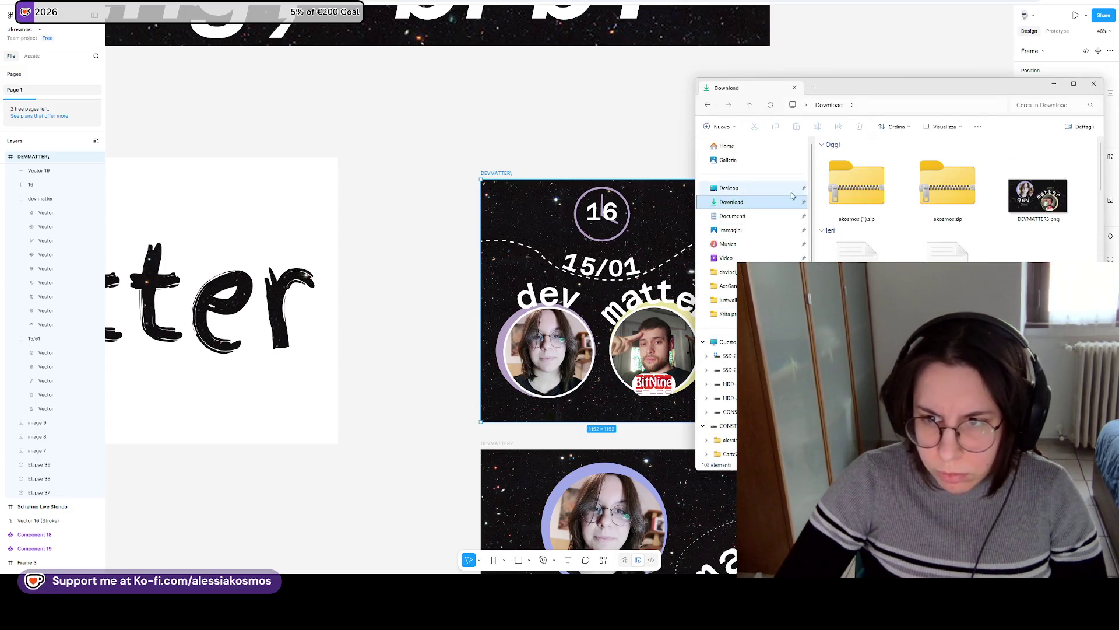
Extract akosmos (1).zip into Download and open its akosmos (1) > DEVMATTER folder.
right_click(864, 198)
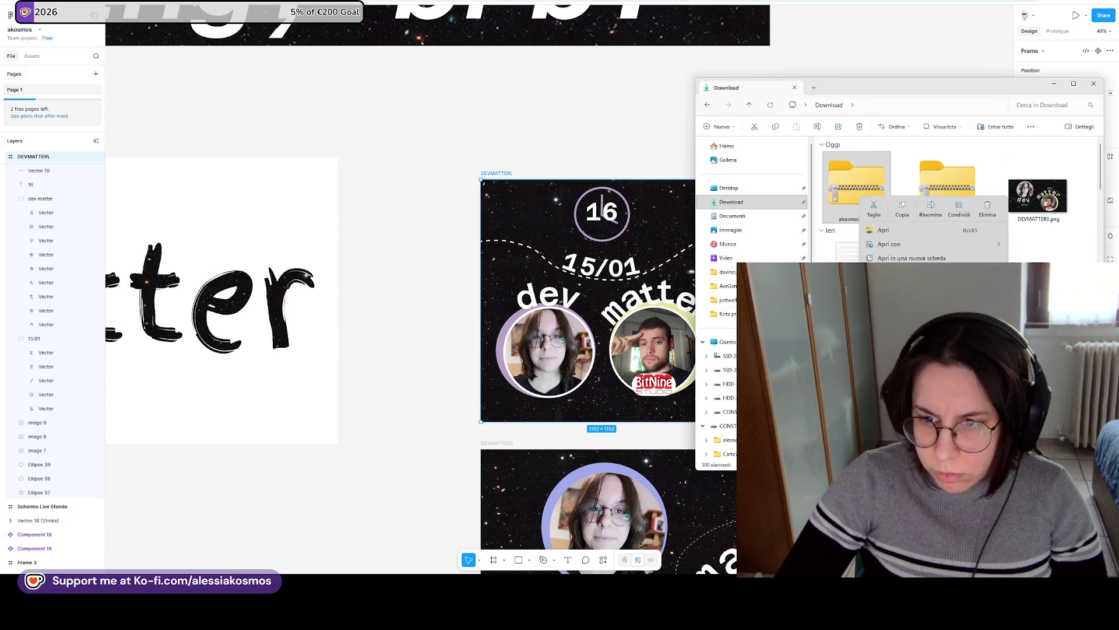
left_click(892, 285)
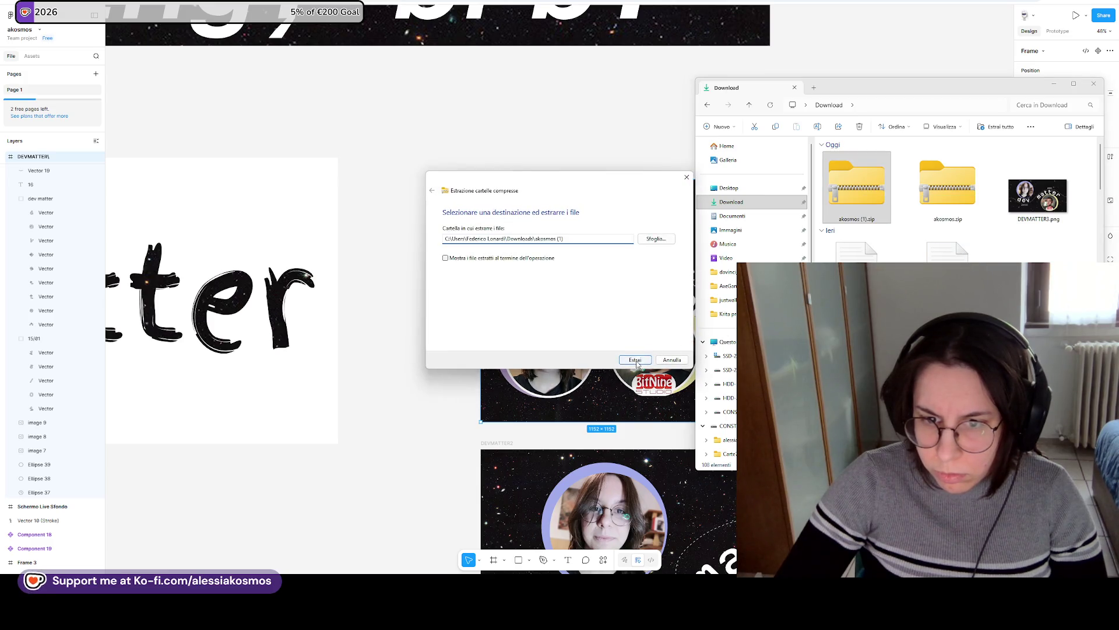
left_click(635, 359)
double_click(879, 206)
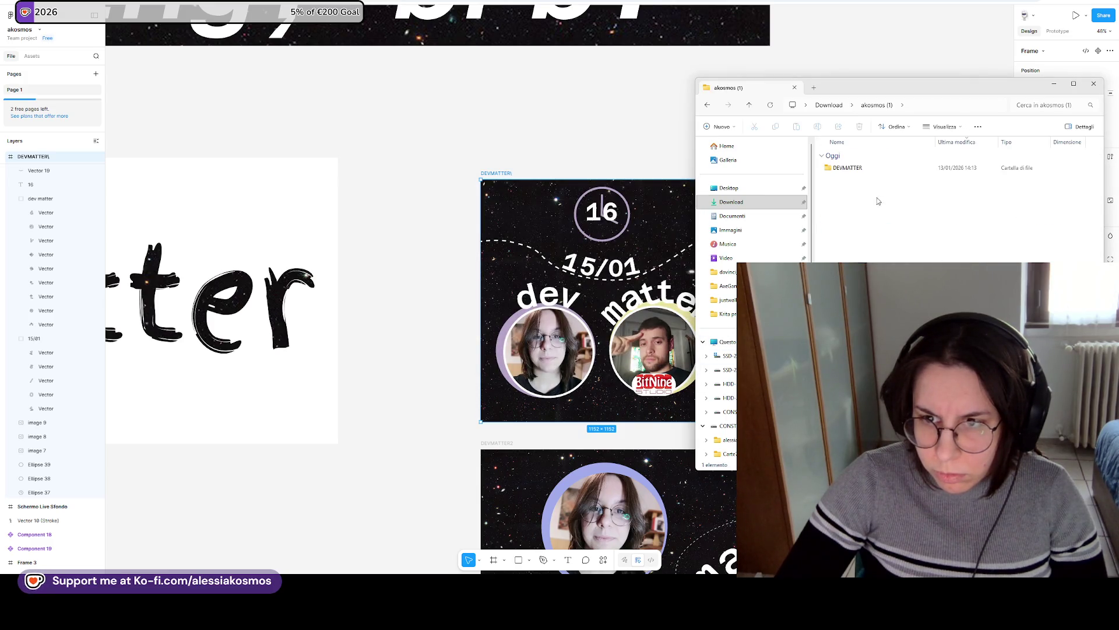
double_click(869, 168)
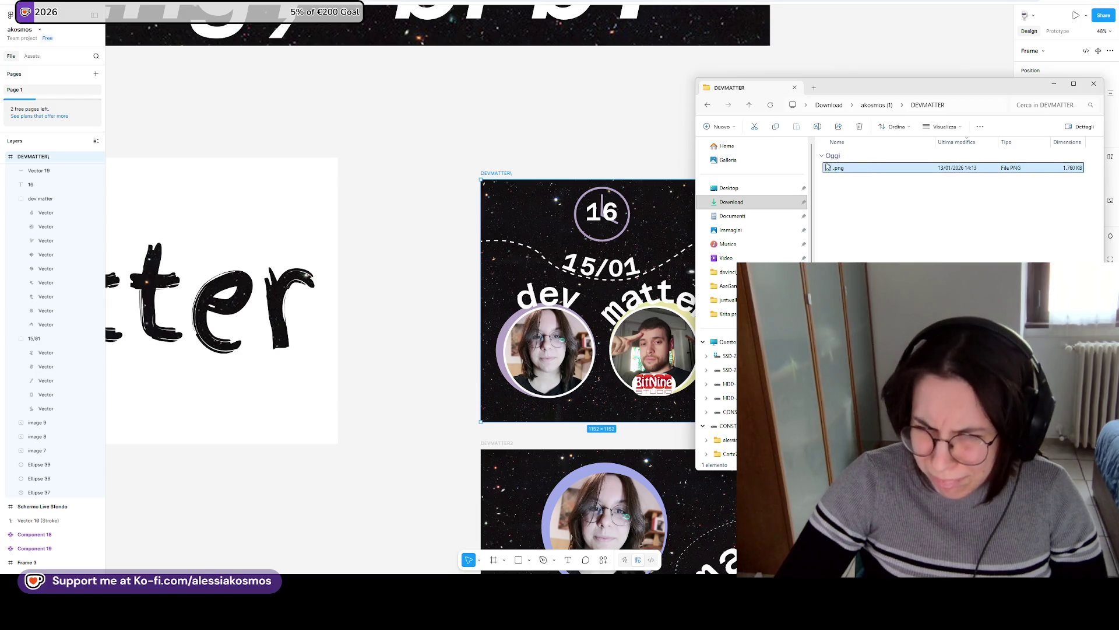
key("alt+Tab")
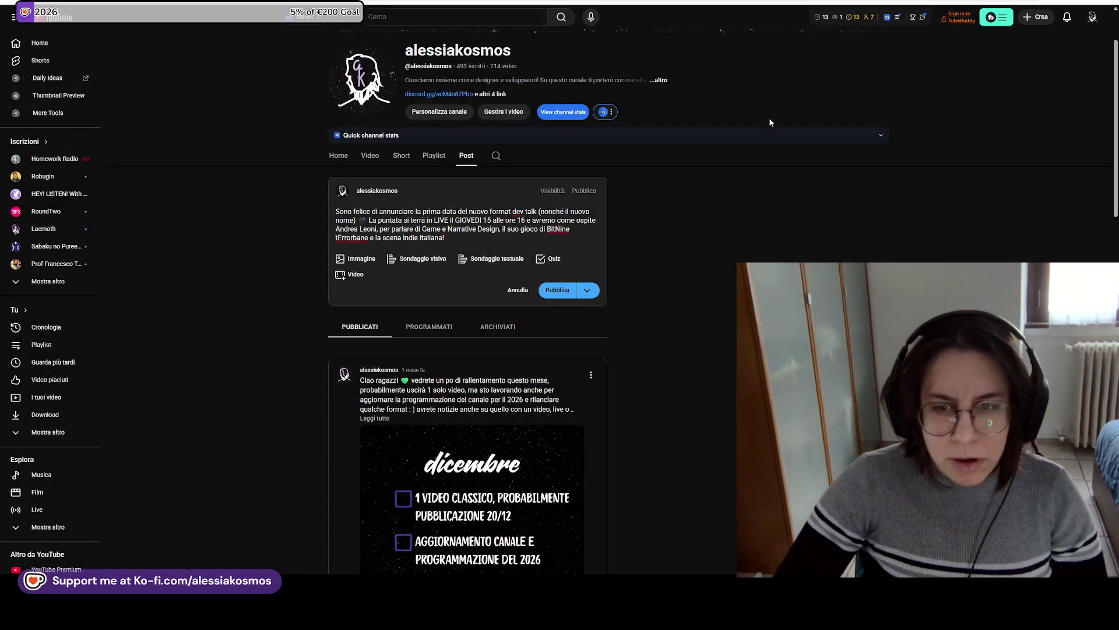
Attach the exported DEVMATTER PNG to the post as its image.
key("alt+Tab")
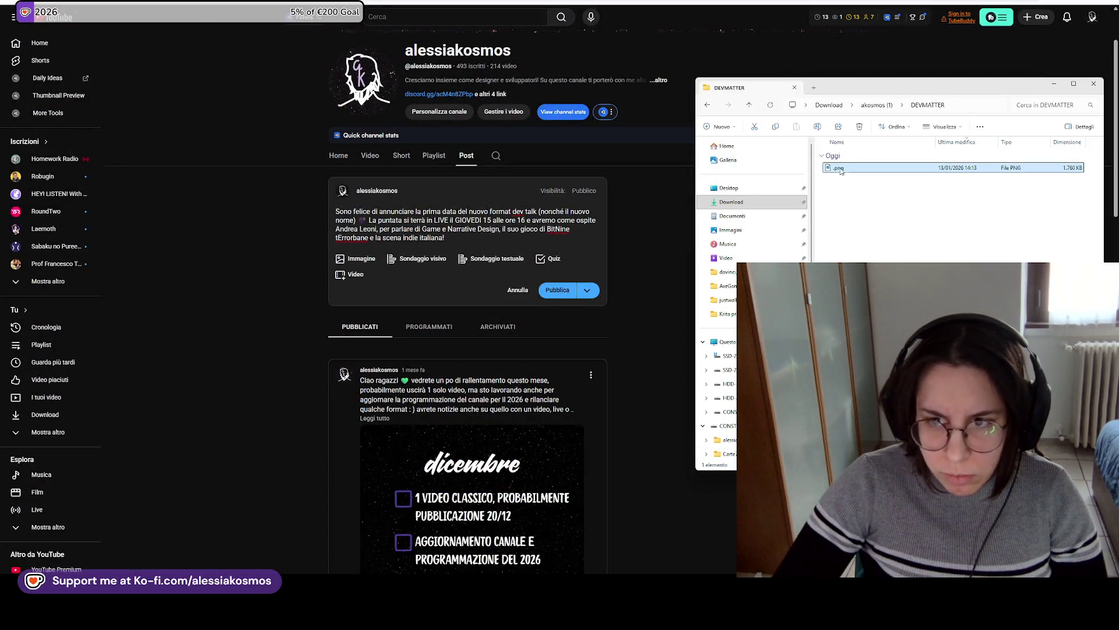
left_click(356, 258)
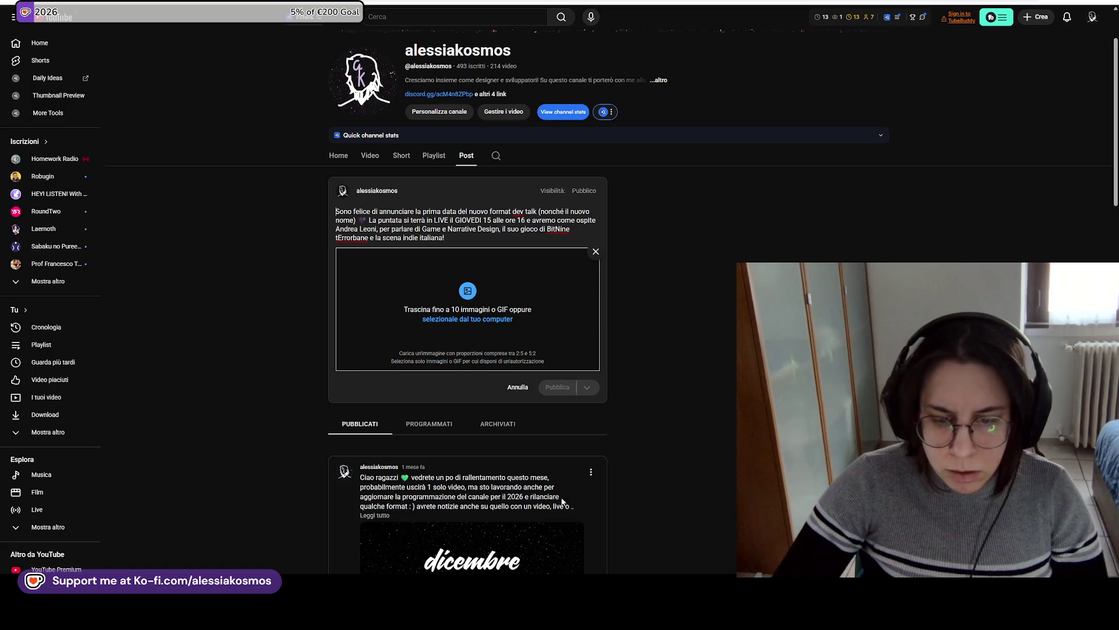
key("alt+Tab")
left_click_drag(838, 168, 549, 275)
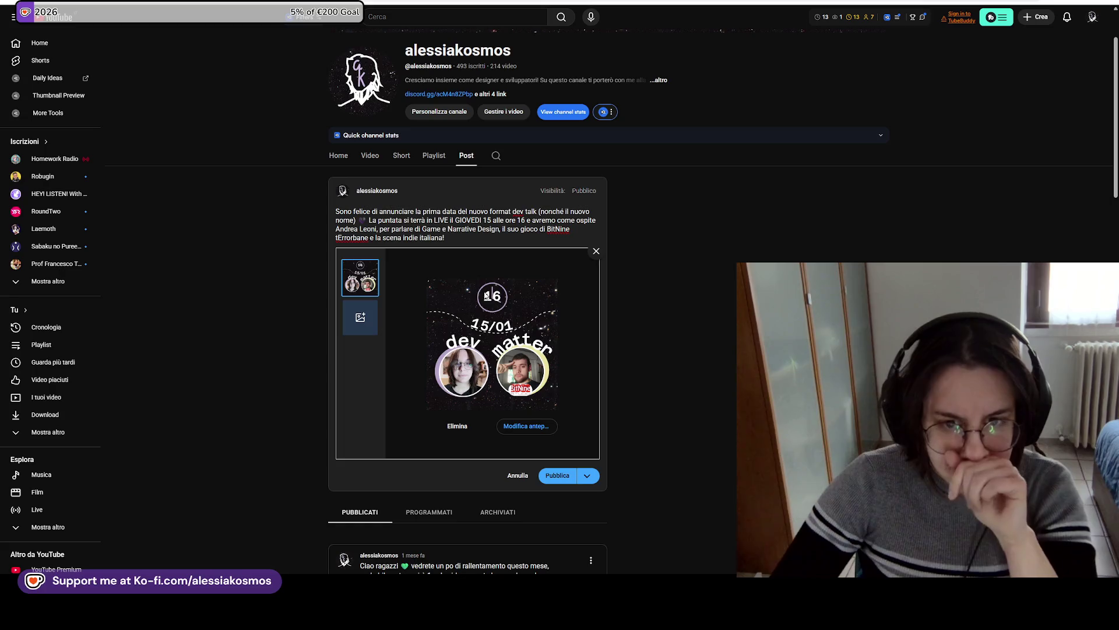
Review the announcement text and publish the post.
left_click_drag(444, 235, 289, 206)
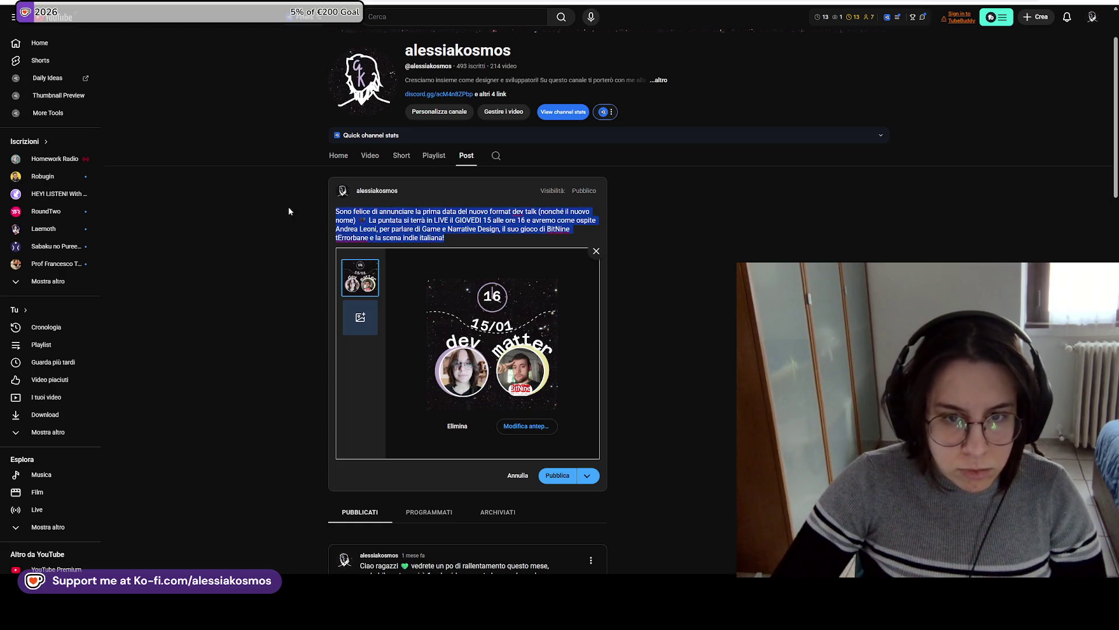
left_click_drag(484, 244, 333, 219)
key("ctrl+a")
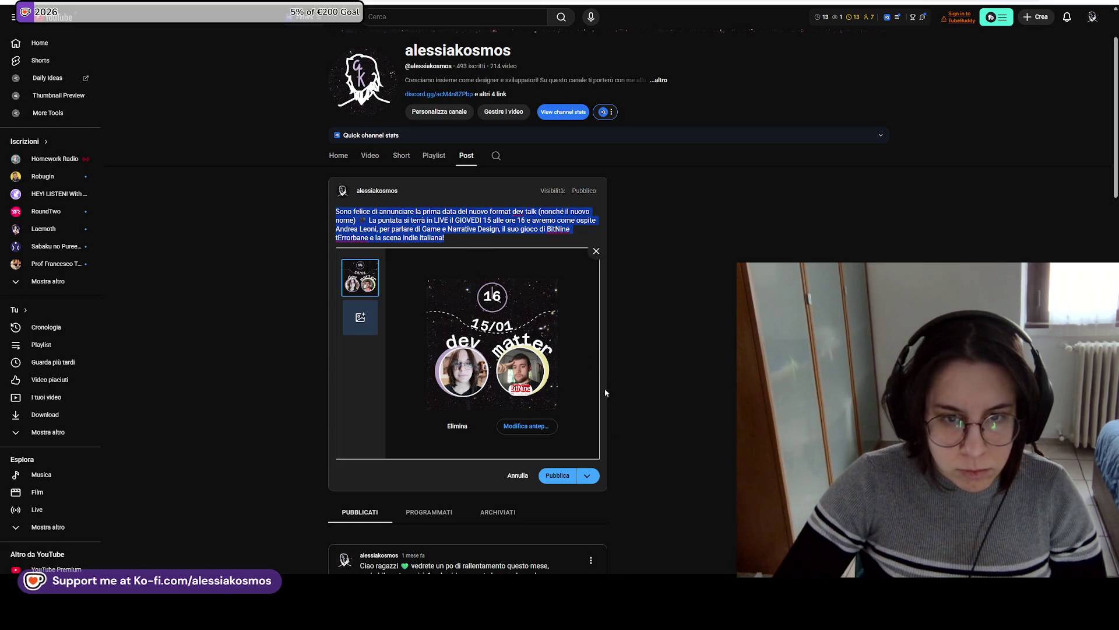
left_click(568, 475)
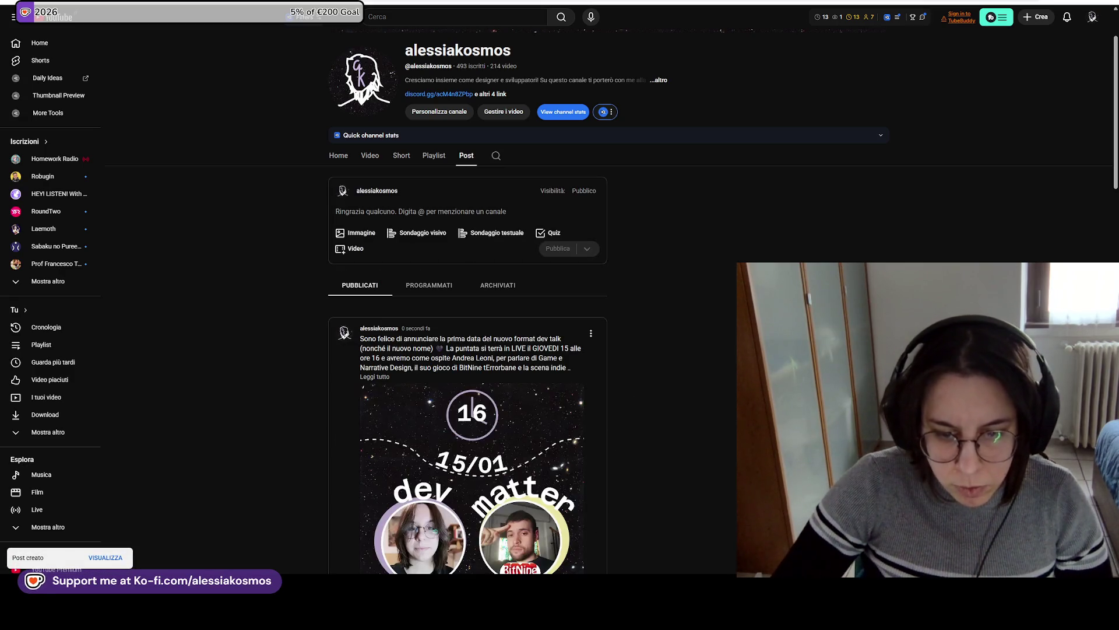
key("alt+Tab")
left_click(344, 111)
Tear off and close a new browser tab, then reposition the Trello window.
left_click_drag(361, 111, 0, 146)
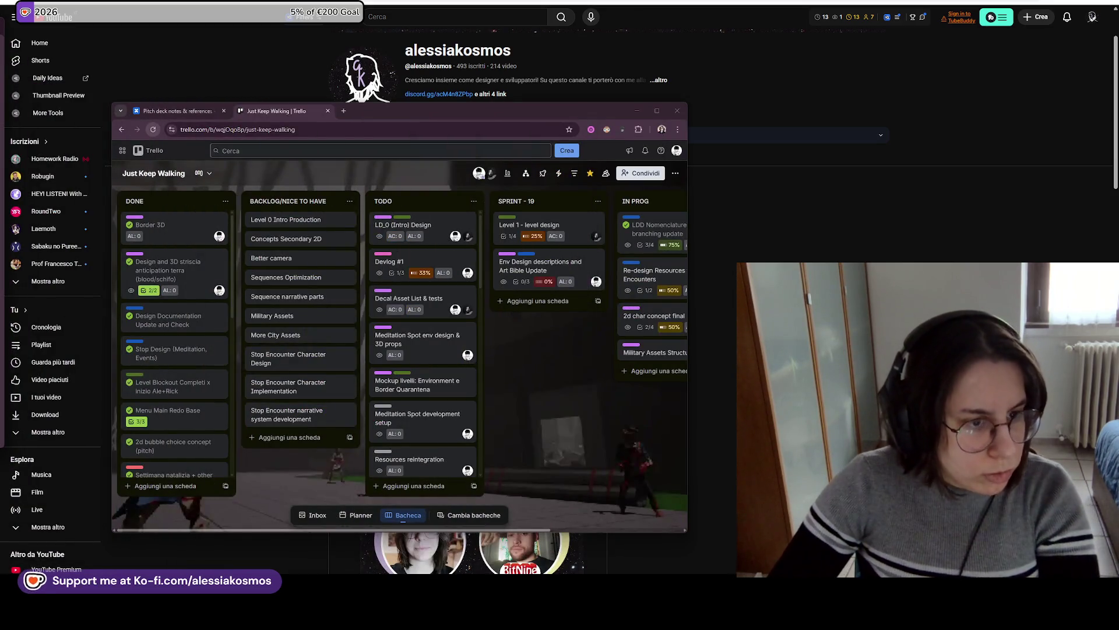
key("ctrl+w")
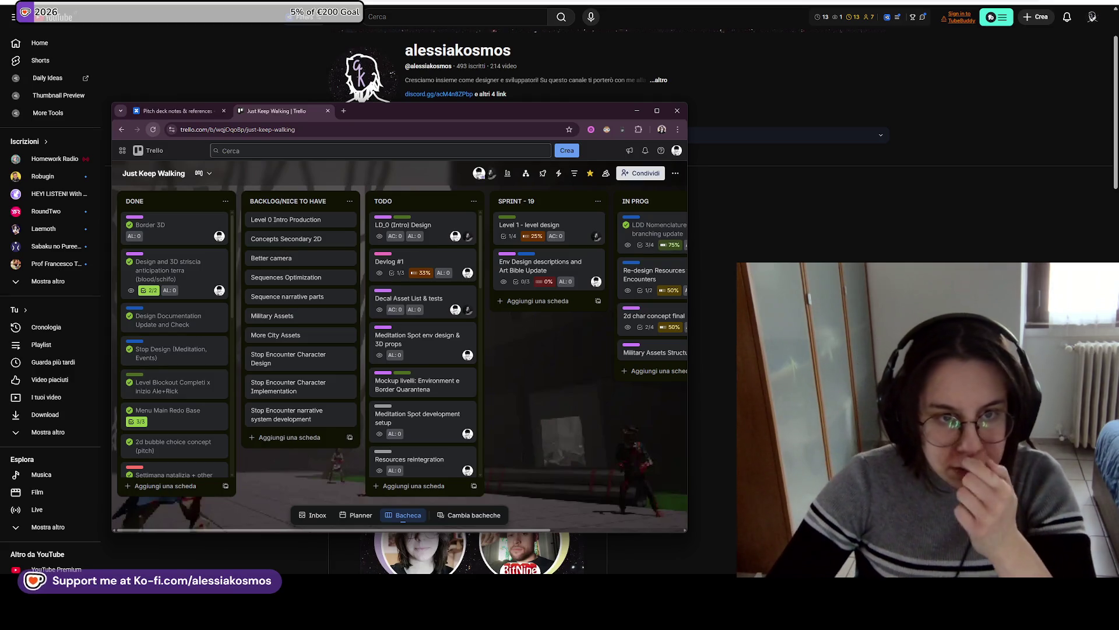
mouse_move(409, 109)
left_mouse_down()
mouse_move(517, 118)
mouse_move(531, 2)
mouse_move(527, 86)
left_mouse_up()
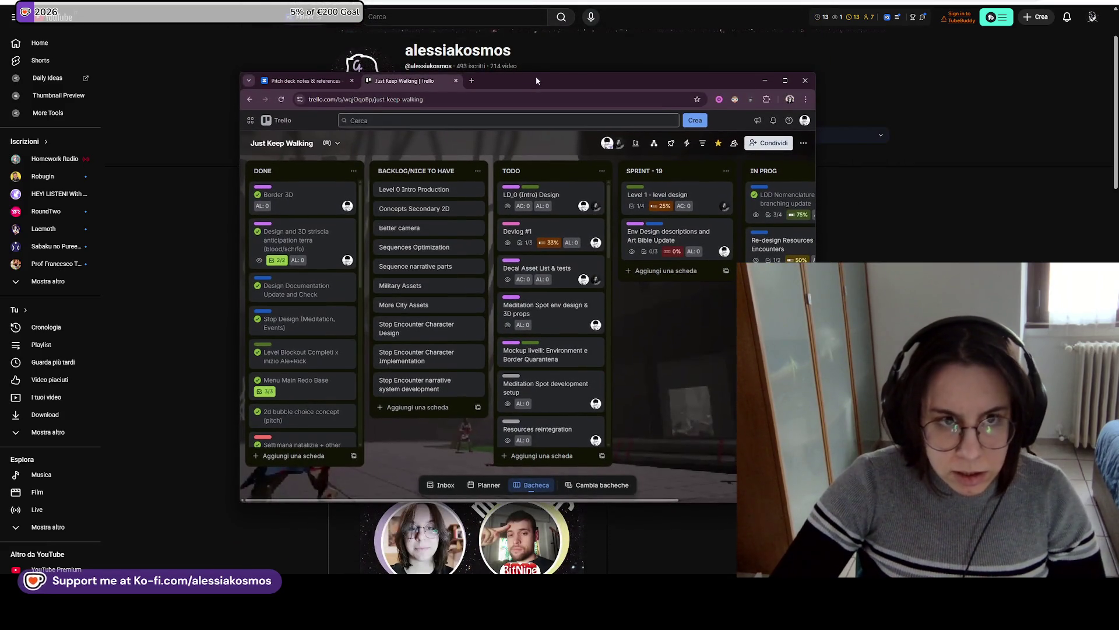
left_click_drag(536, 81, 535, 78)
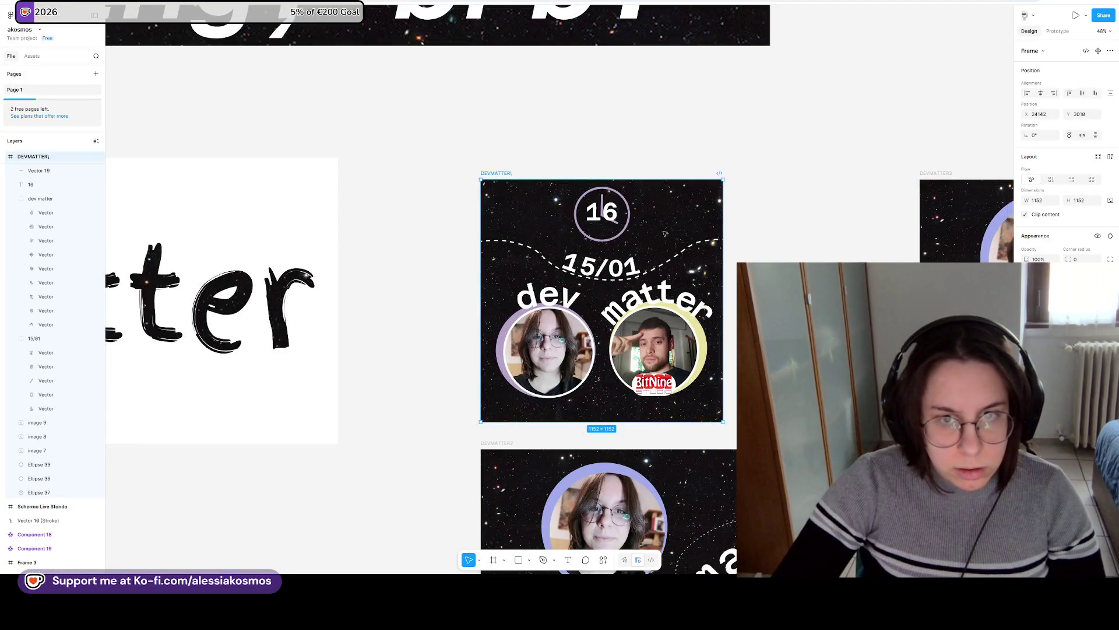
Place DEVMATTER3 beside the square design and match its top portrait ring colour to the square's ring.
scroll(665, 233, "right", 5)
scroll(611, 175, "down", 2)
left_click_drag(601, 175, 450, 176)
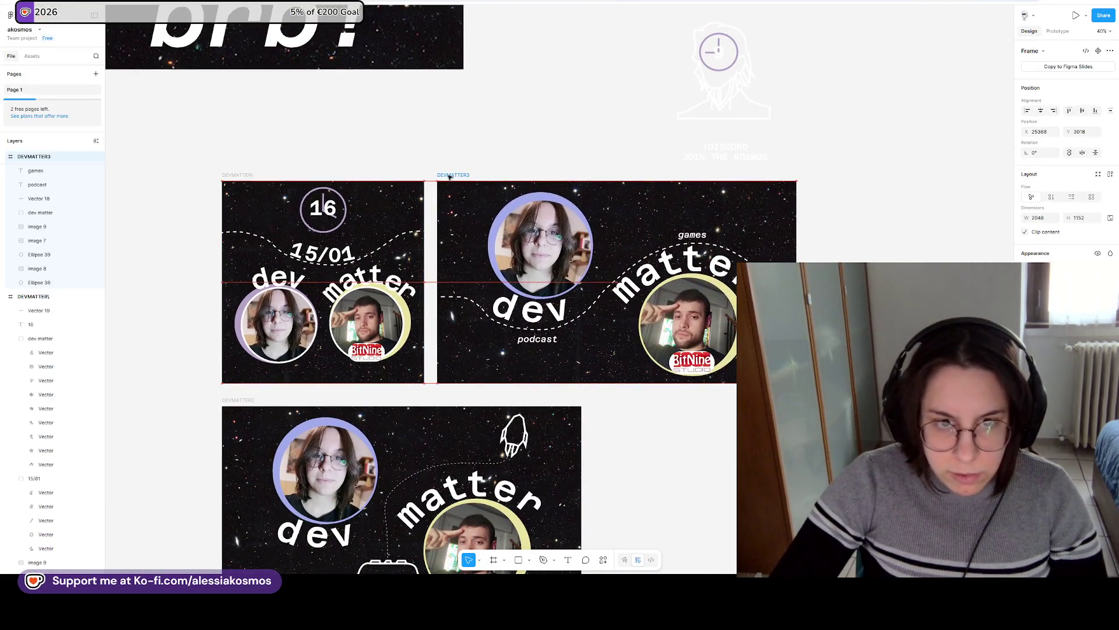
left_click(539, 295)
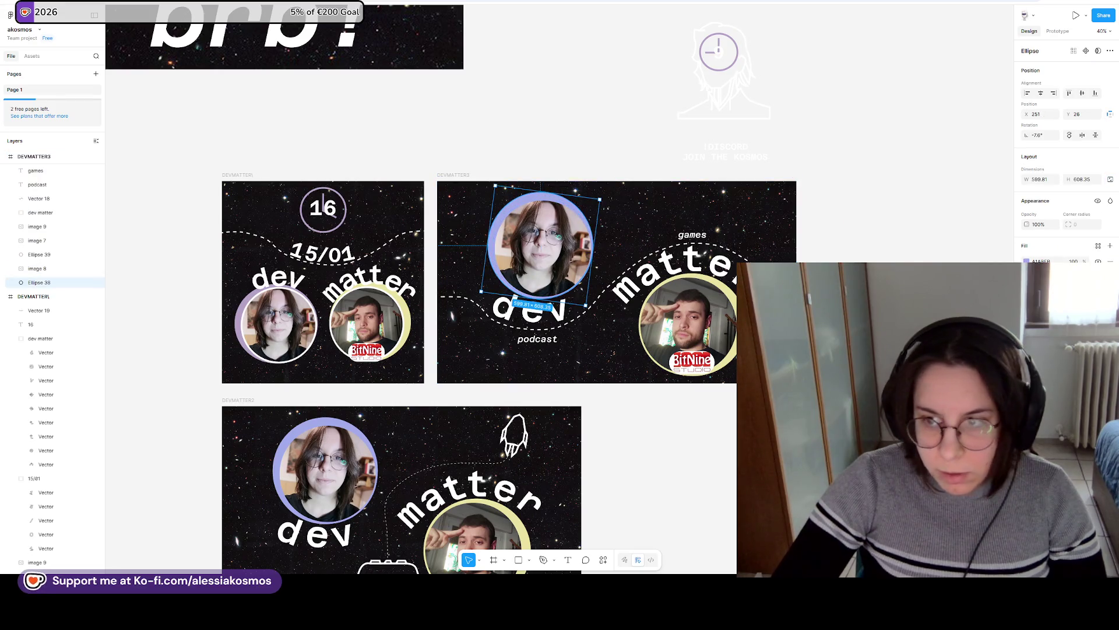
key("i")
left_click(280, 306)
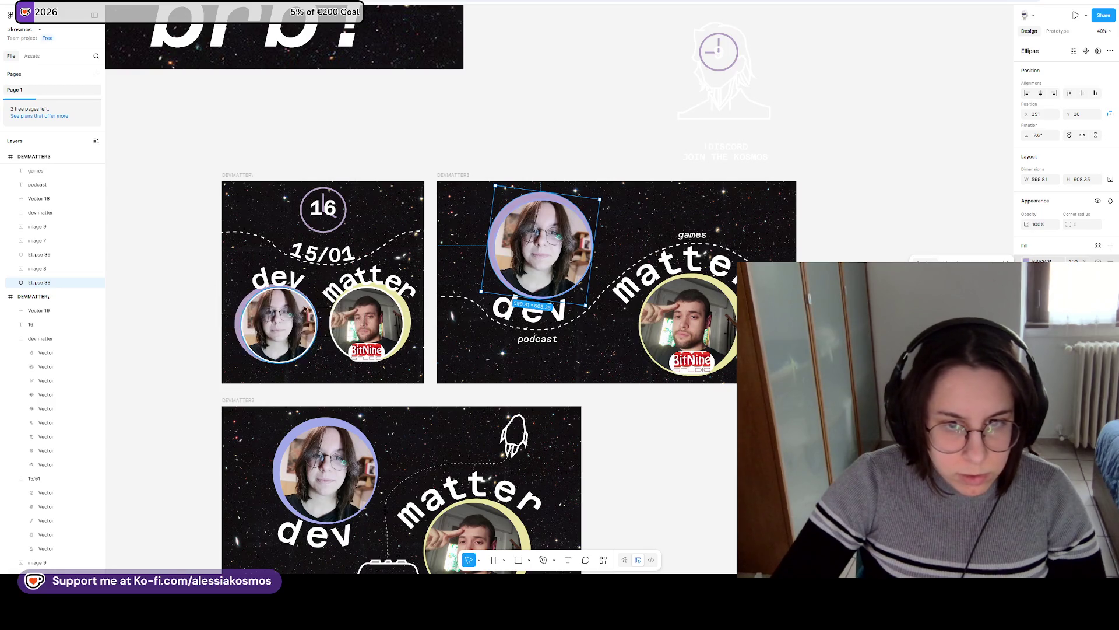
key("Escape")
Delete the small portrait frame, then open the YouTube account menu.
scroll(614, 168, "down", 3)
left_click_drag(567, 105, 706, 210)
key("Delete")
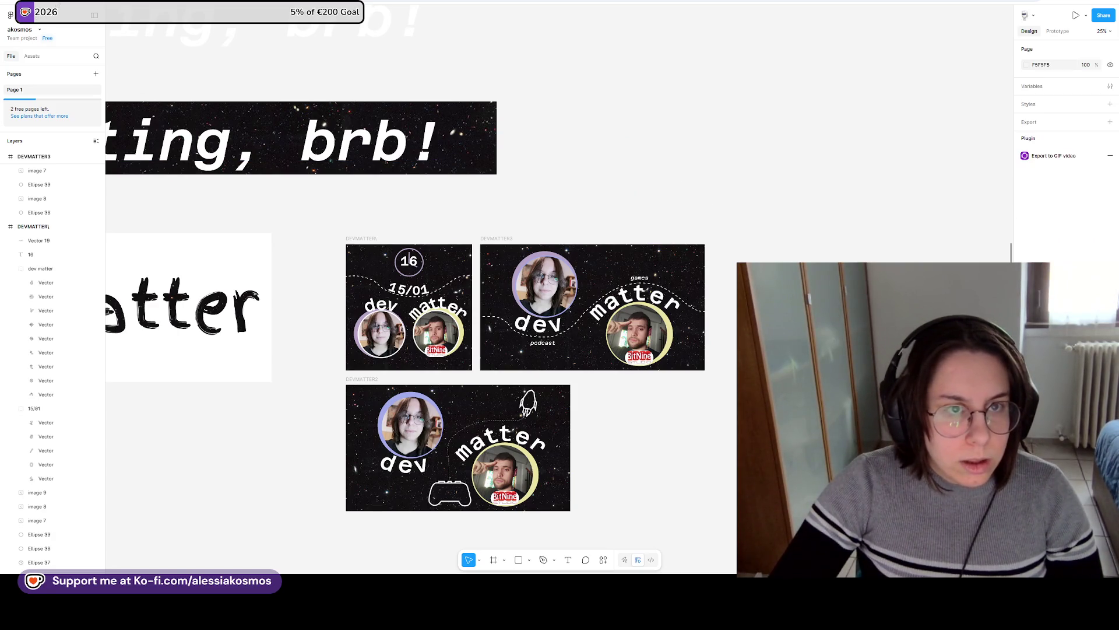
key("alt+Tab")
left_click(1092, 17)
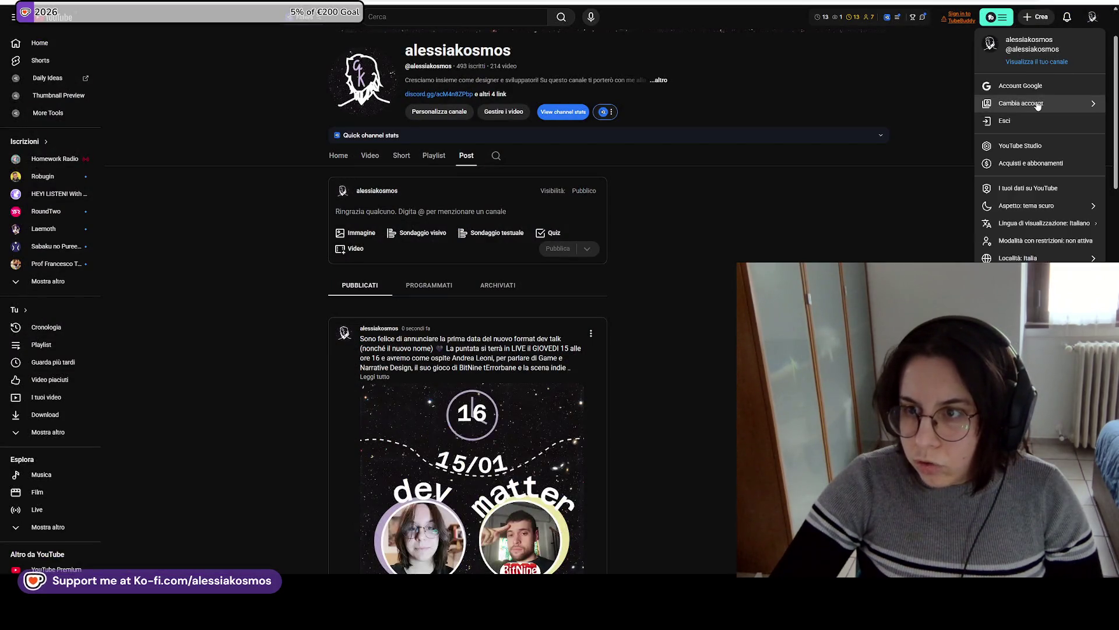
Switch to the archive channel, open its Contenuti video list, and minimize the window.
left_click(1037, 105)
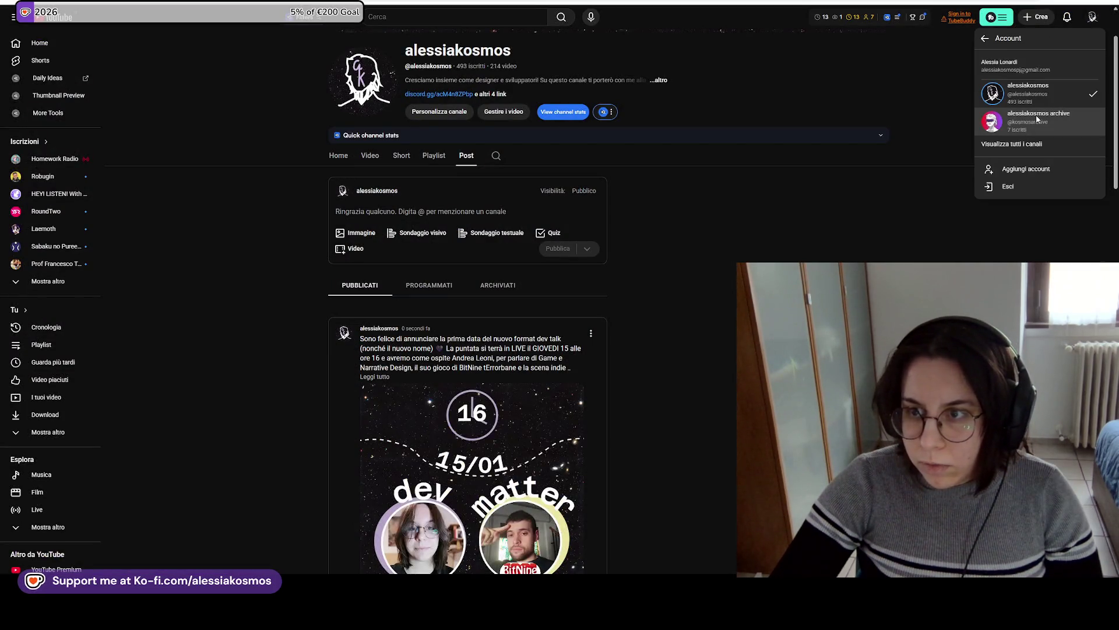
left_click(1037, 119)
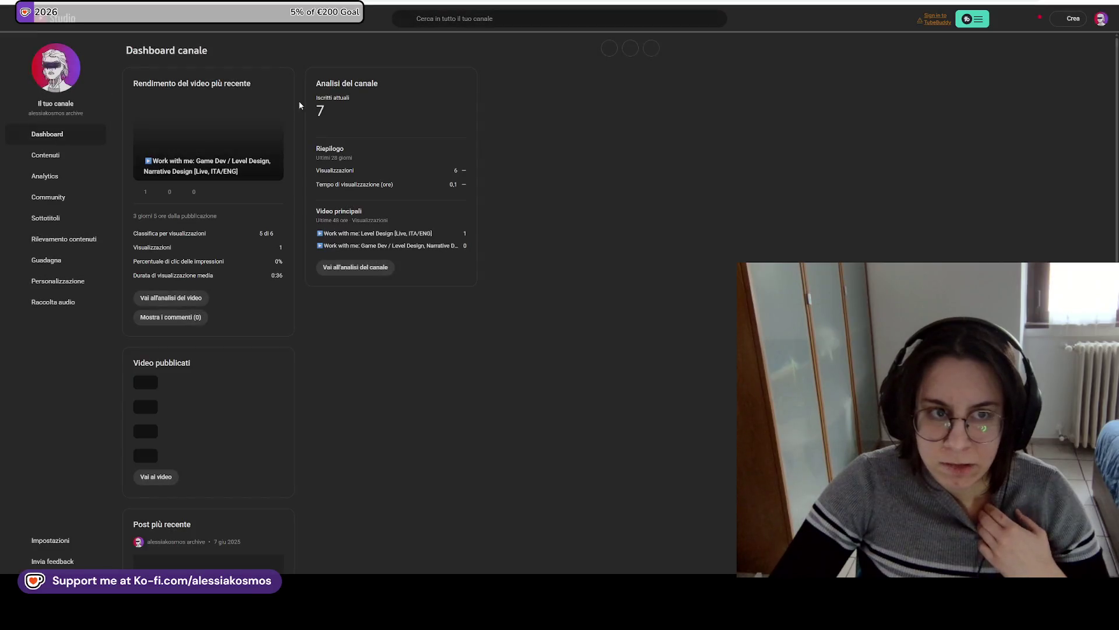
left_click(49, 155)
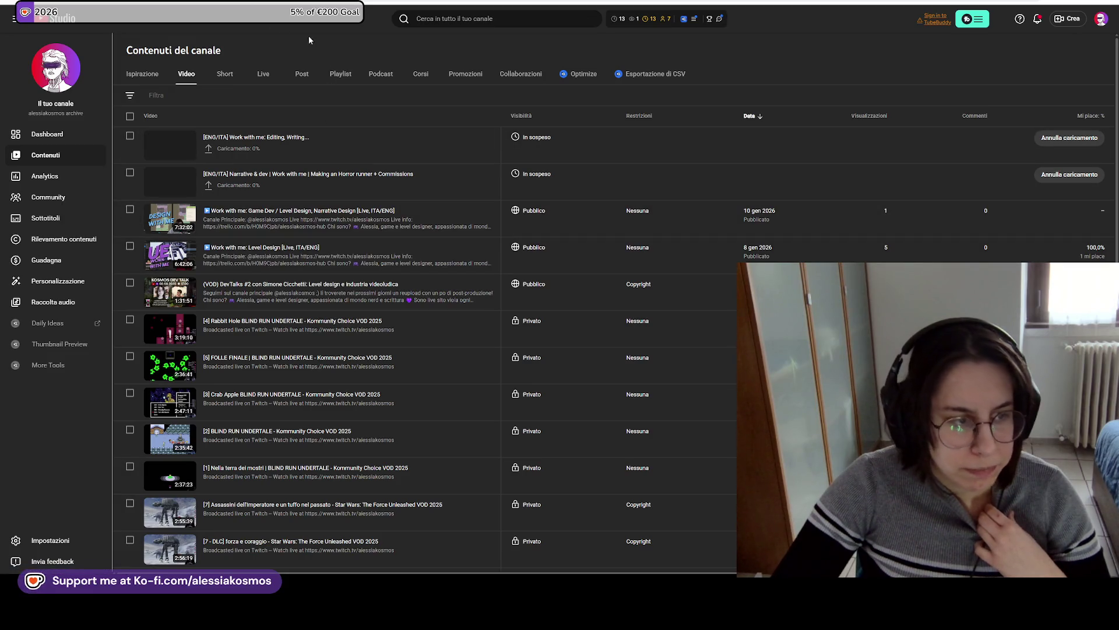
key("super+Down")
key("super+Down")
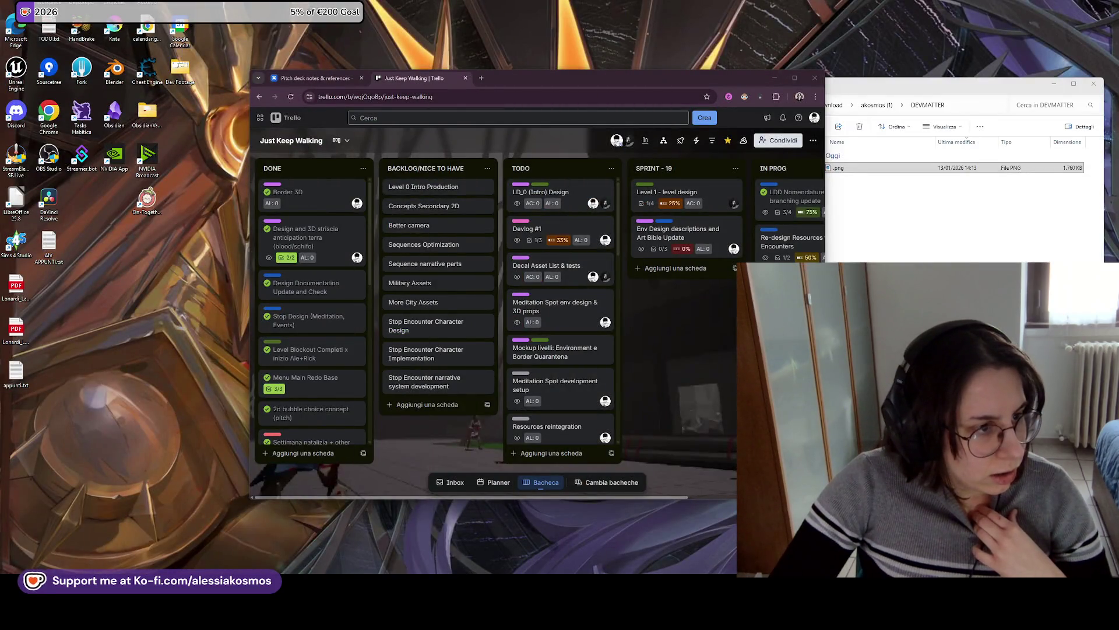
Add a checklist with items Fence and Turret post to the Military Assets Structural (Env) card.
key("super+Up")
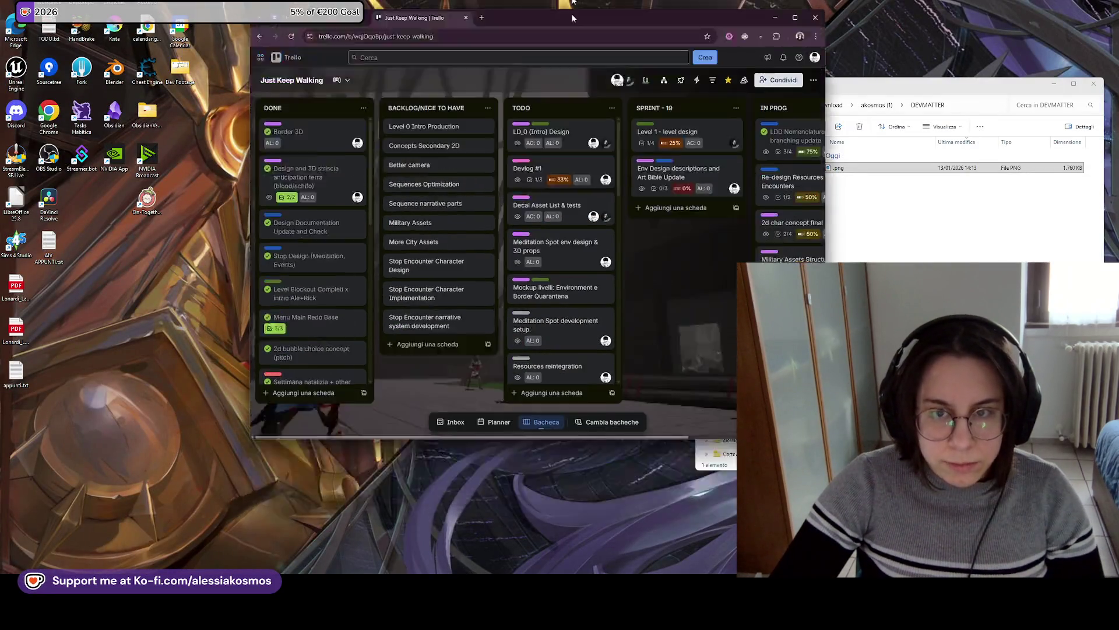
left_click(560, 217)
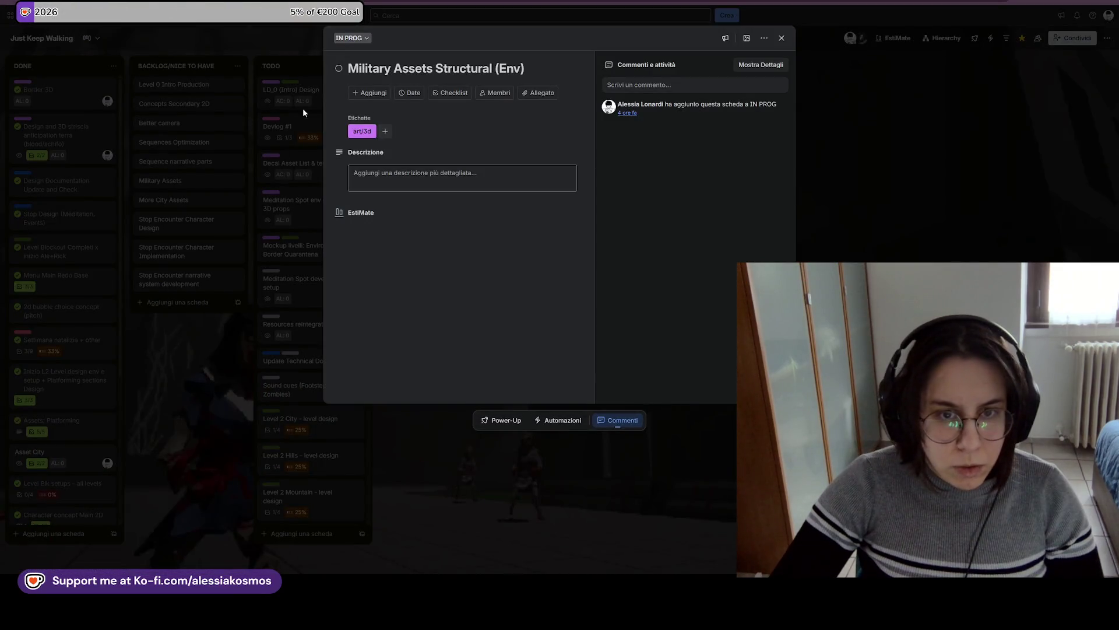
left_click(388, 93)
left_click(382, 189)
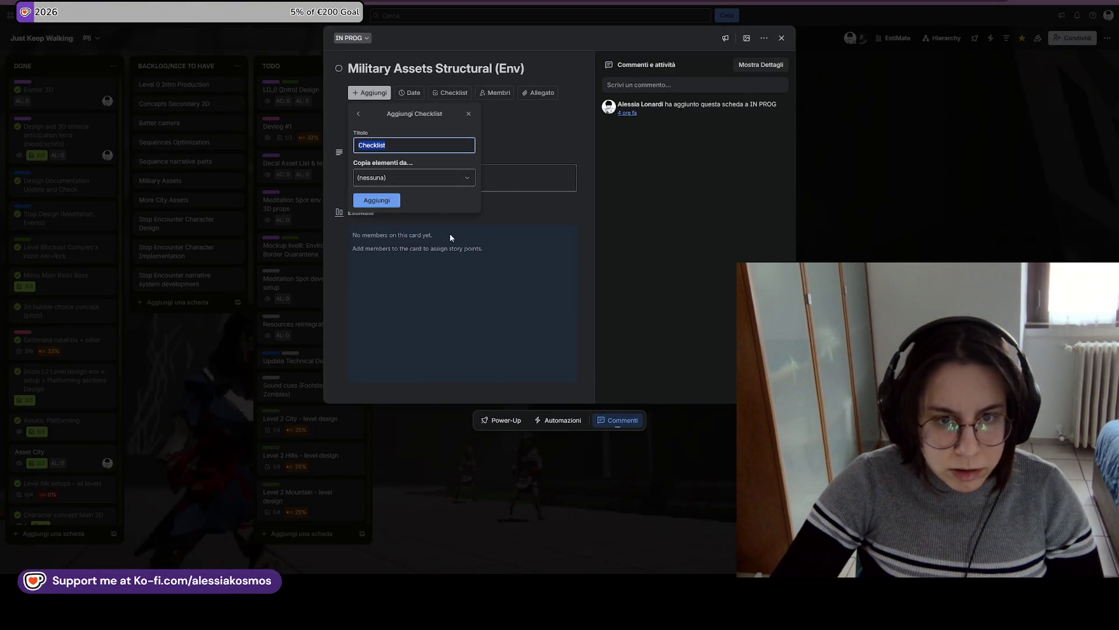
left_click(391, 200)
type("Fence")
key("Return")
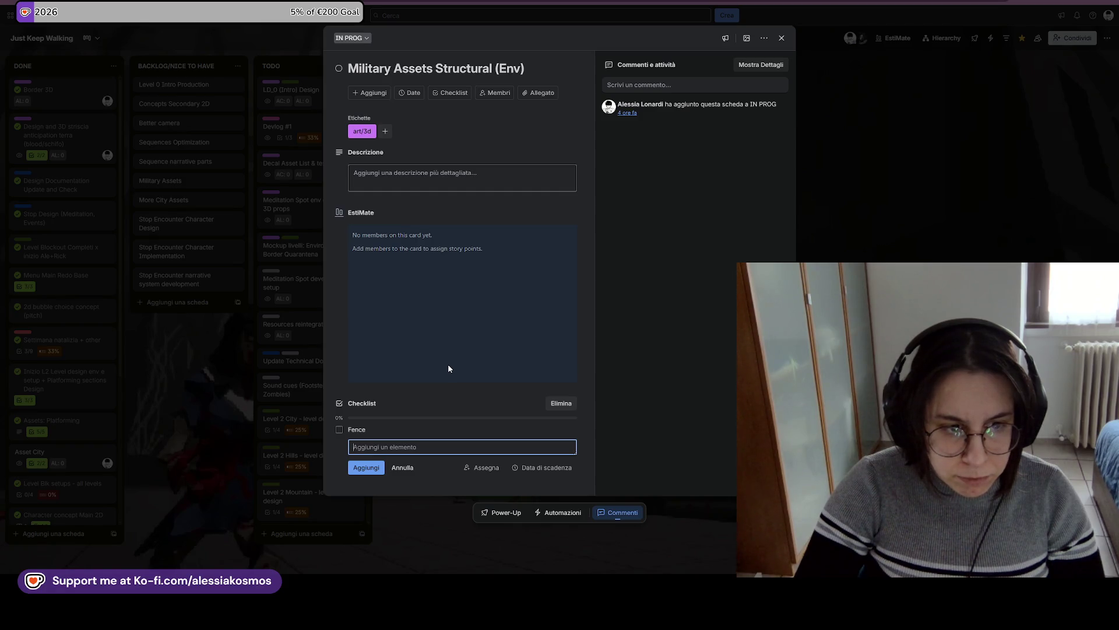
type("Turret post")
key("Return")
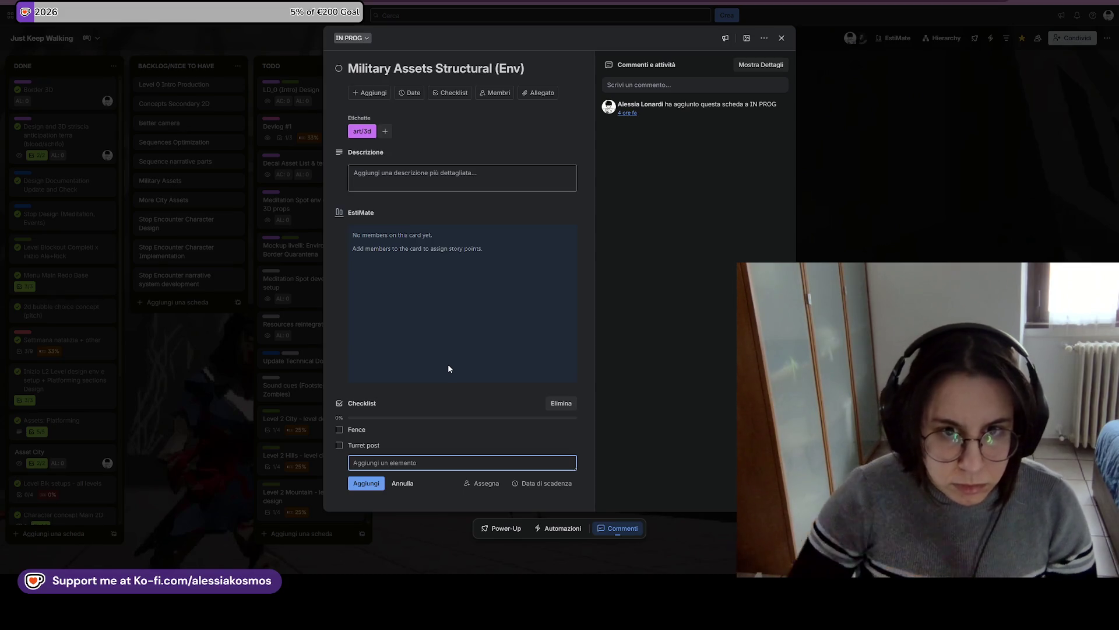
Start retyping 'Structural' in the card title as 'Border Structure'.
double_click(467, 68)
type("<b")
key("BackSpace")
key("BackSpace")
type("Bort")
key("BackSpace")
type("der Structu")
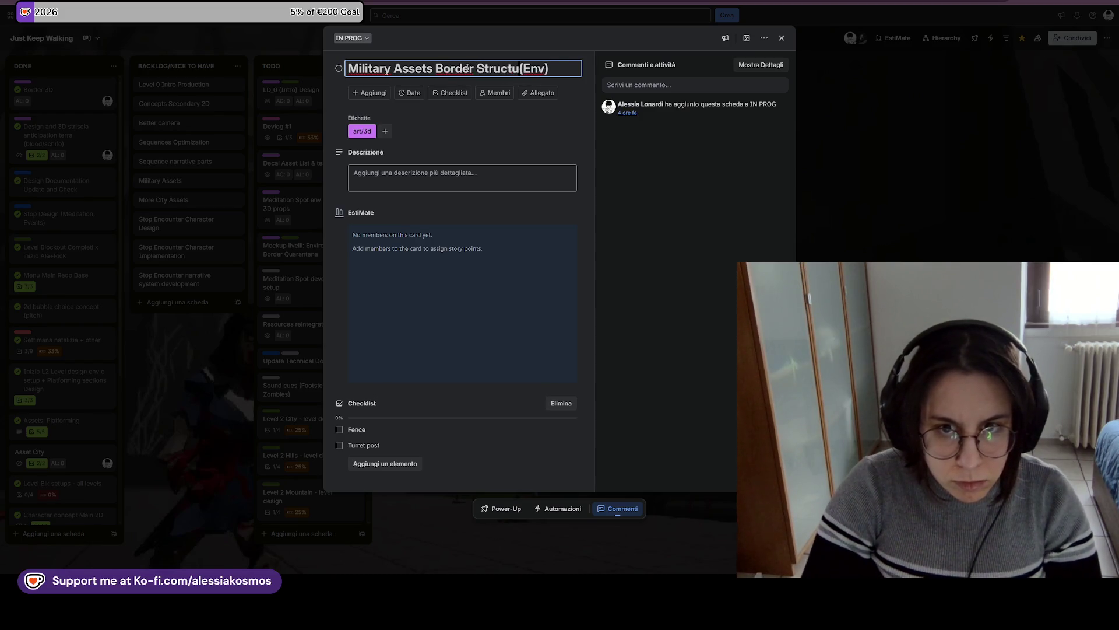
type("re è")
Finish the card title as 'Border Structure +(Env)' and save it.
key("BackSpace")
type("+")
key("Return")
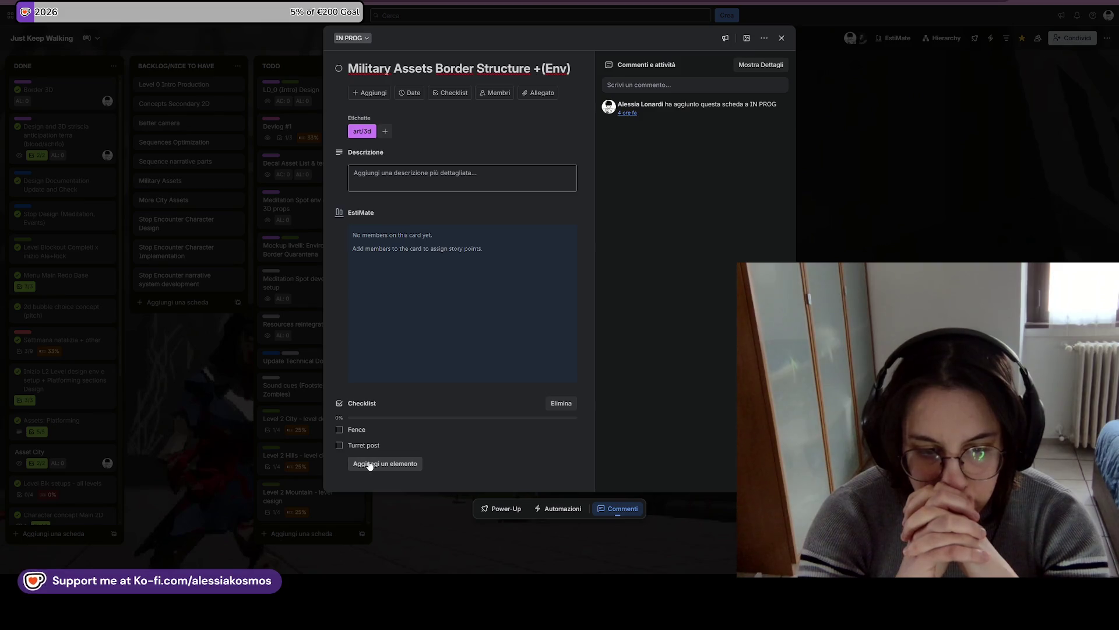
Add checklist item 'Evaluate Pack enritchment + border env', tick Fence and Turret post, and close the card.
left_click(370, 464)
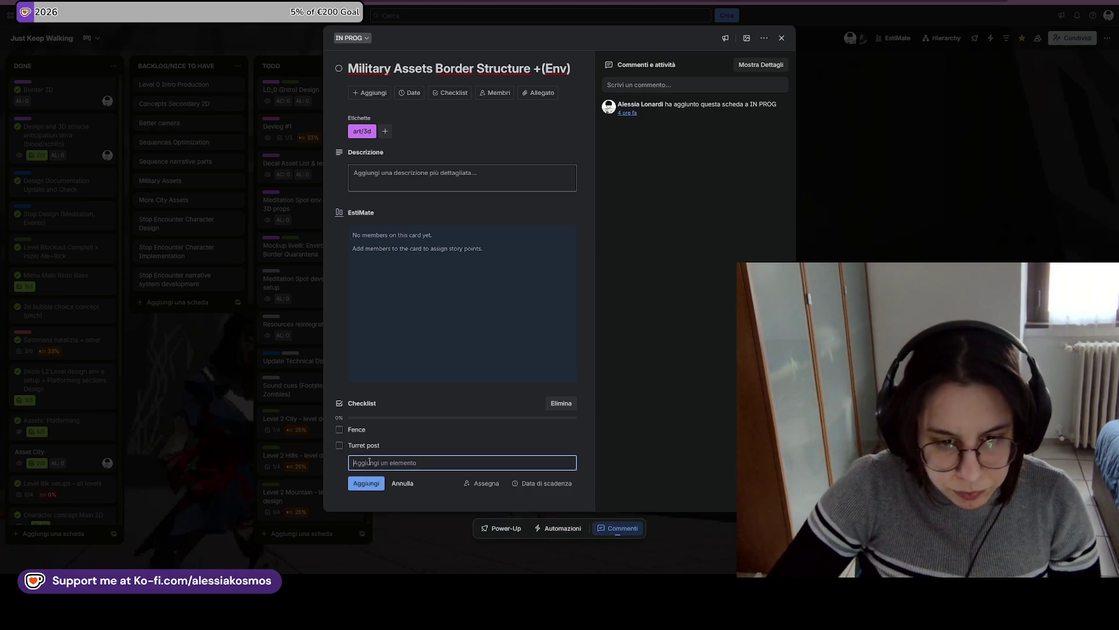
type("Evalu")
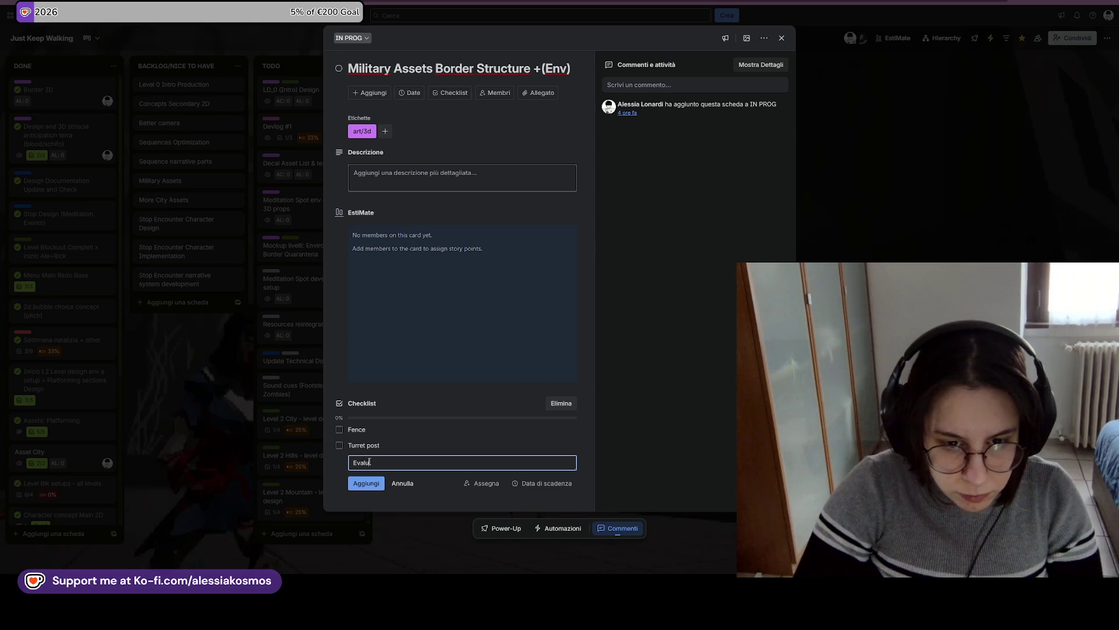
type("ate Pa")
type("ck enritchment an")
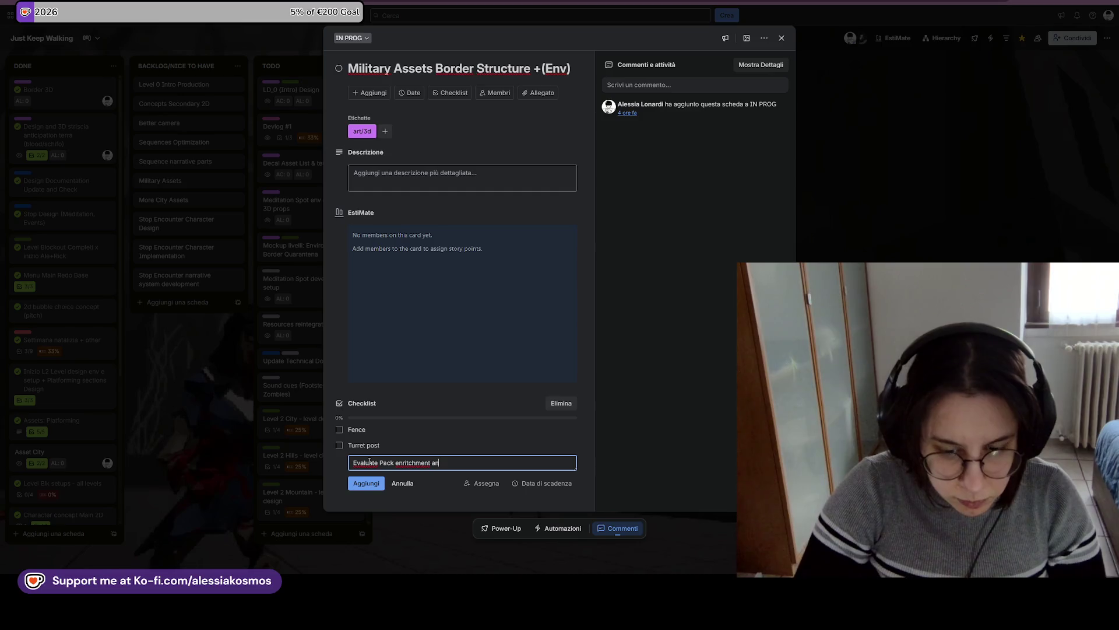
key("BackSpace")
key("BackSpace")
type("+ border env")
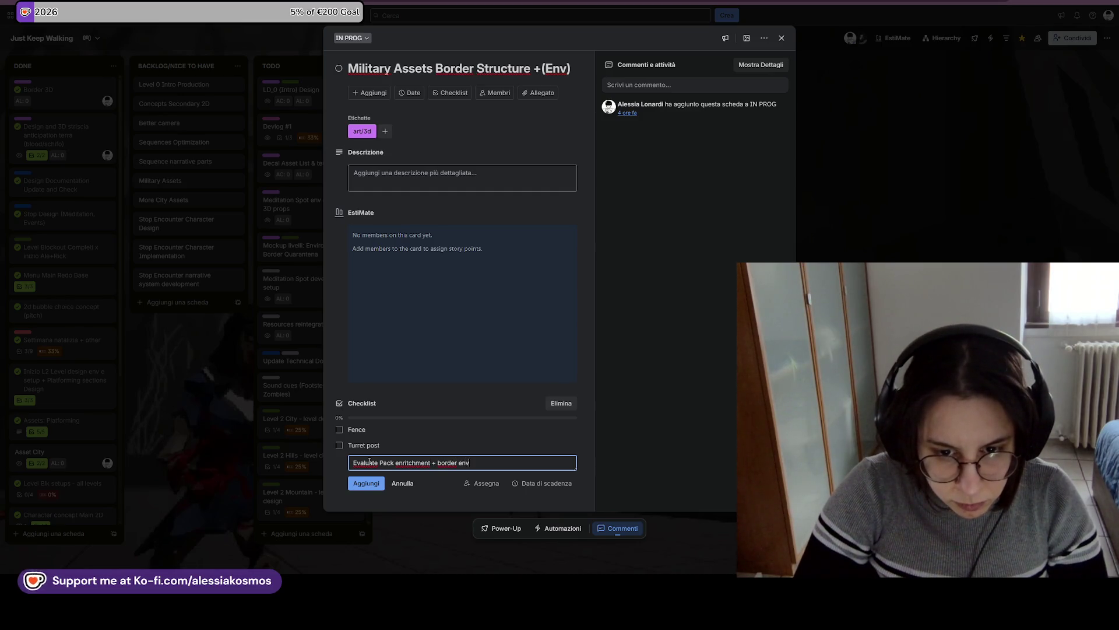
key("Return")
left_click(339, 429)
left_click(339, 445)
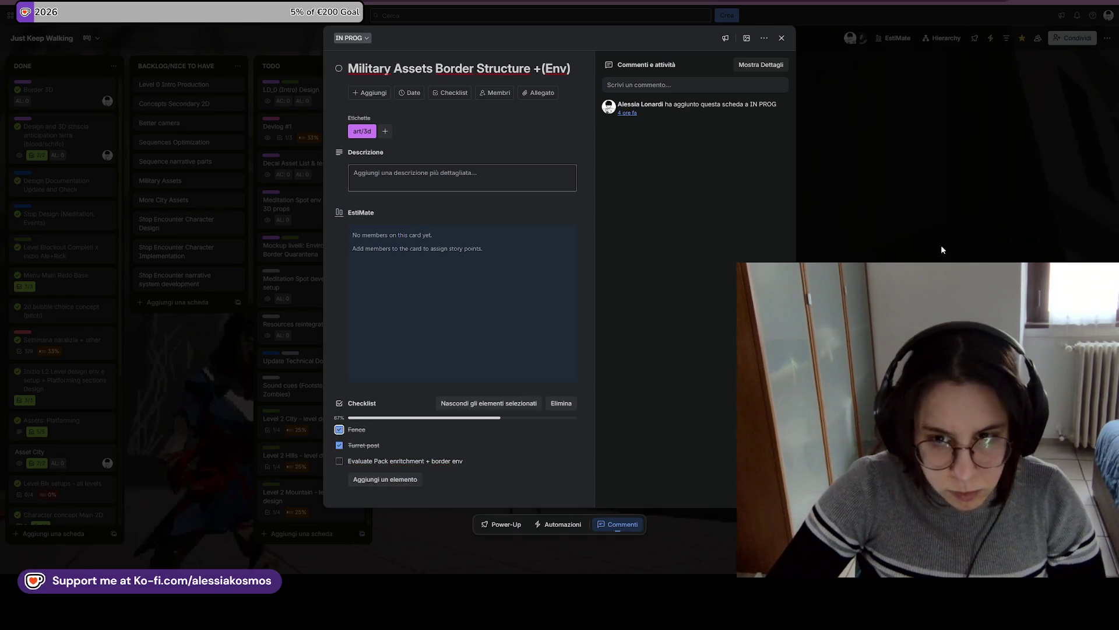
left_click(920, 258)
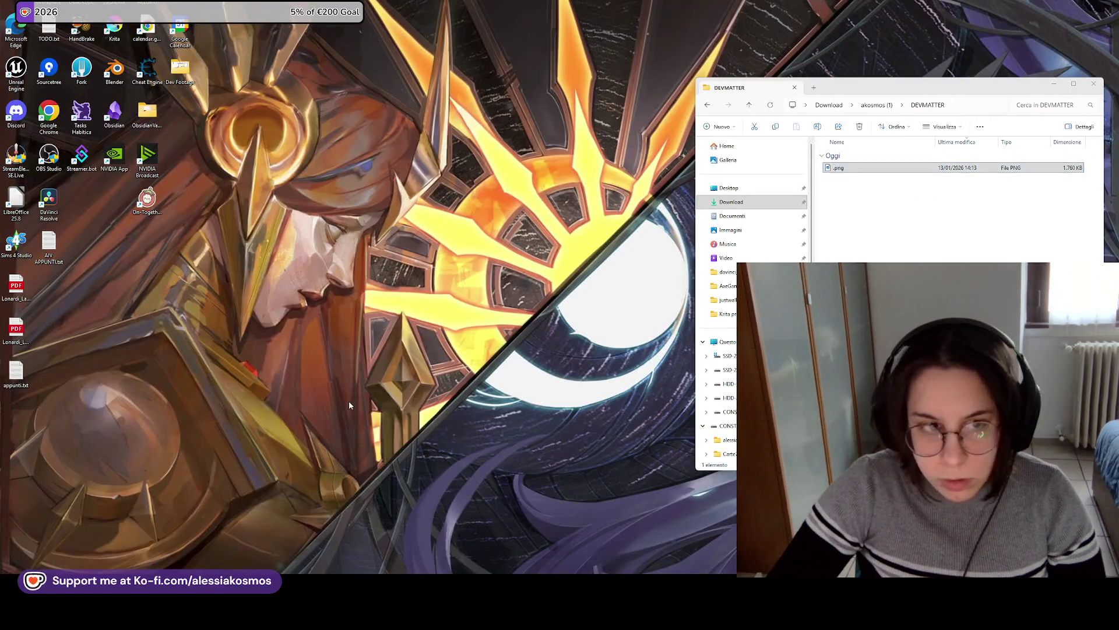
Search 'blend' in the Windows Start menu and launch the Blender app.
key("super")
type("blend")
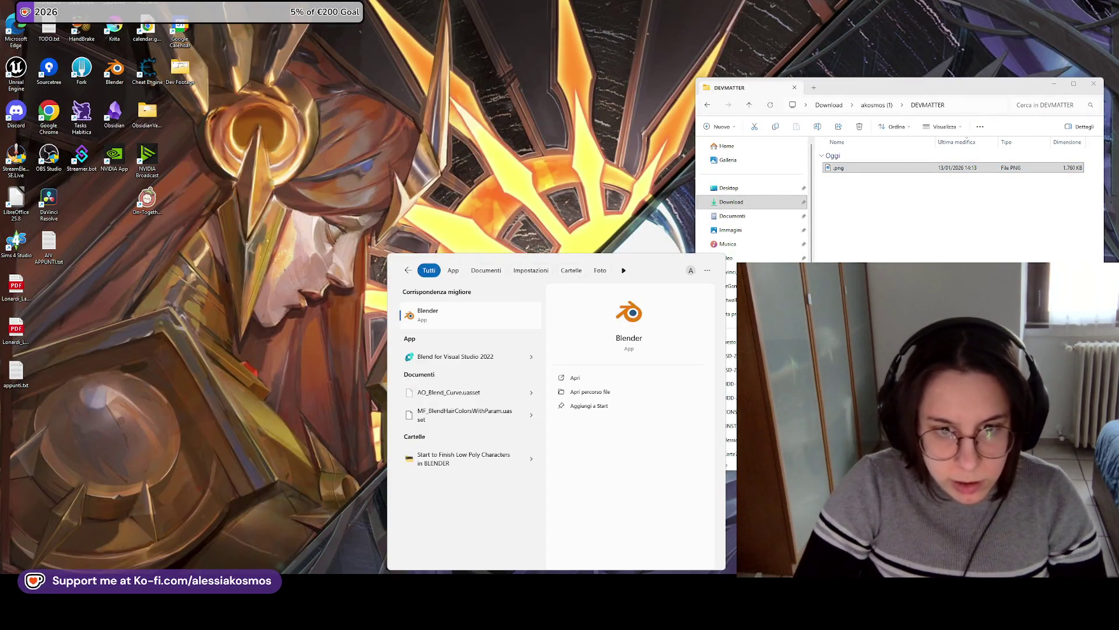
key("Return")
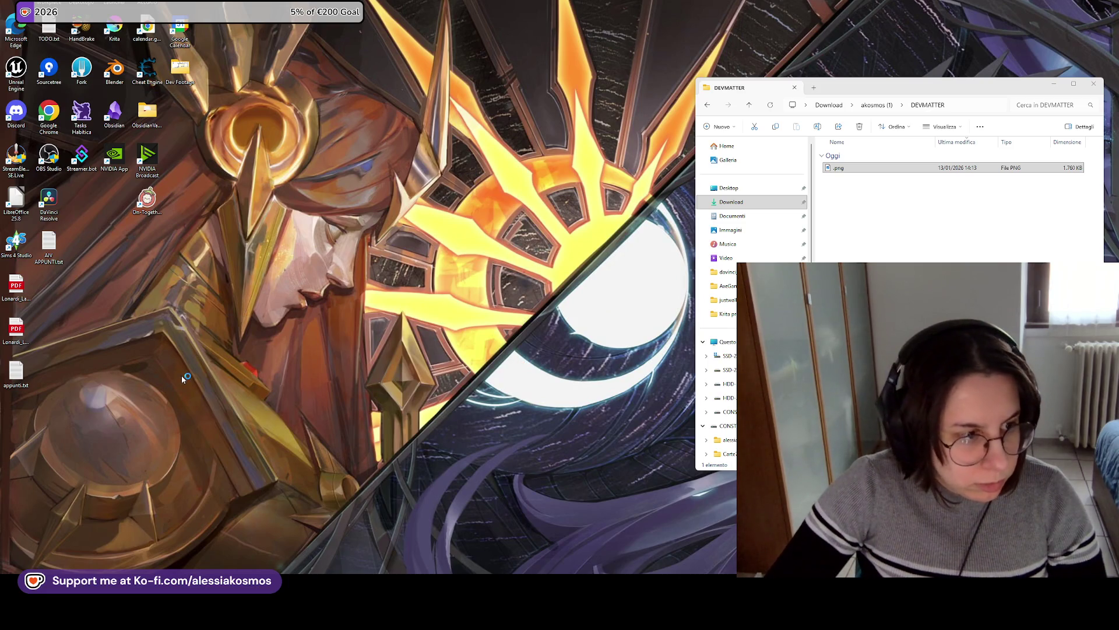
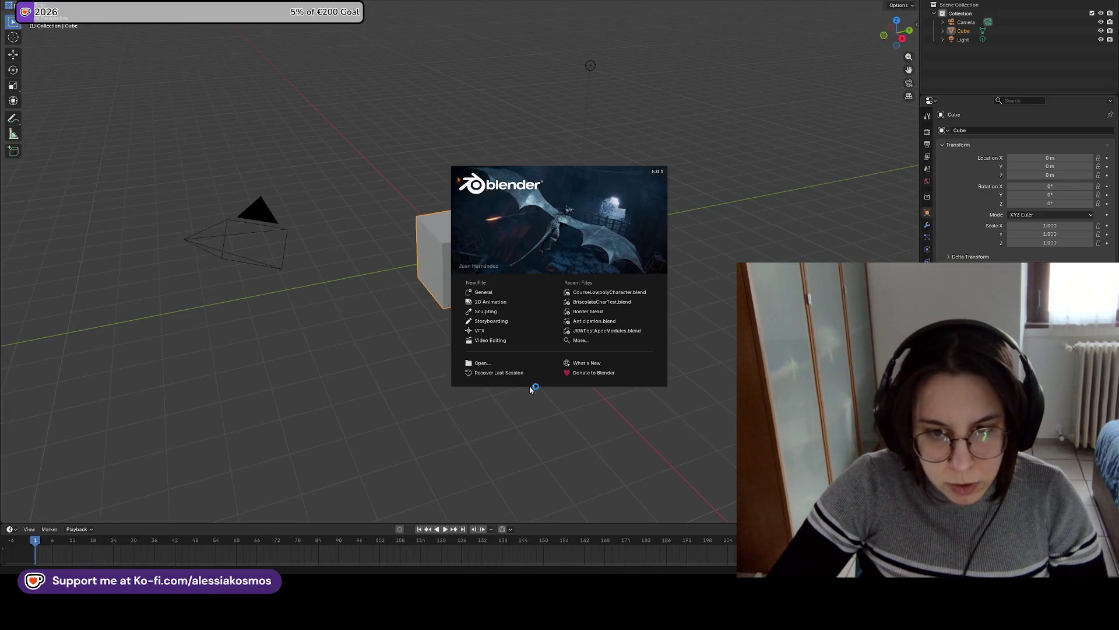
Dismiss the splash screen, open Border.blend from Open Recent and select the middle fence mesh.
left_click(513, 391)
left_click_drag(395, 188, 133, 20)
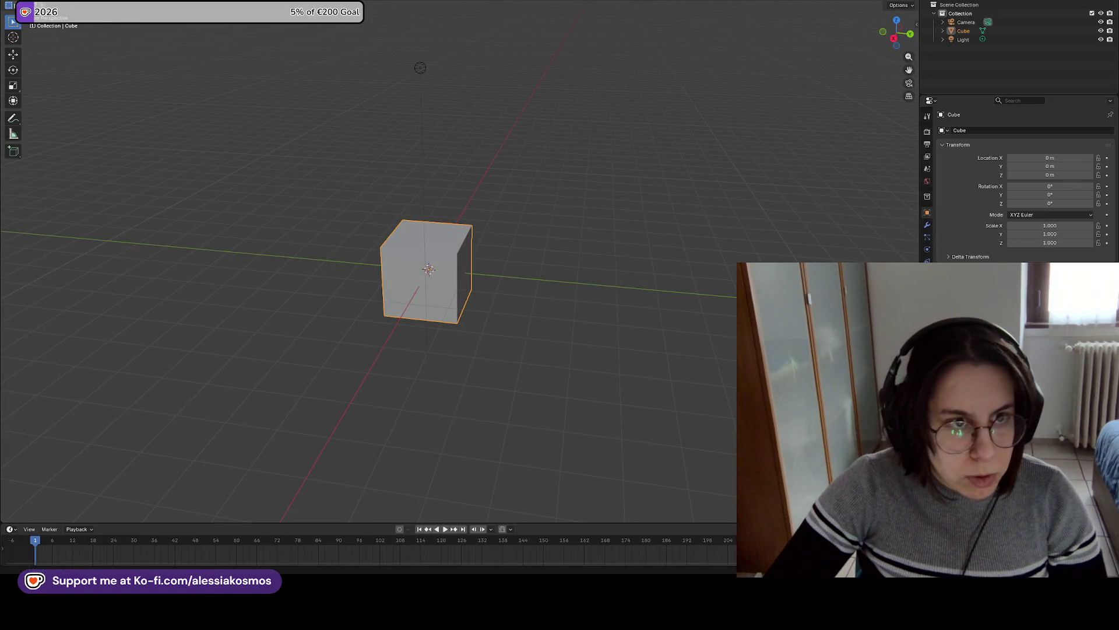
left_click(20, 6)
mouse_move(35, 18)
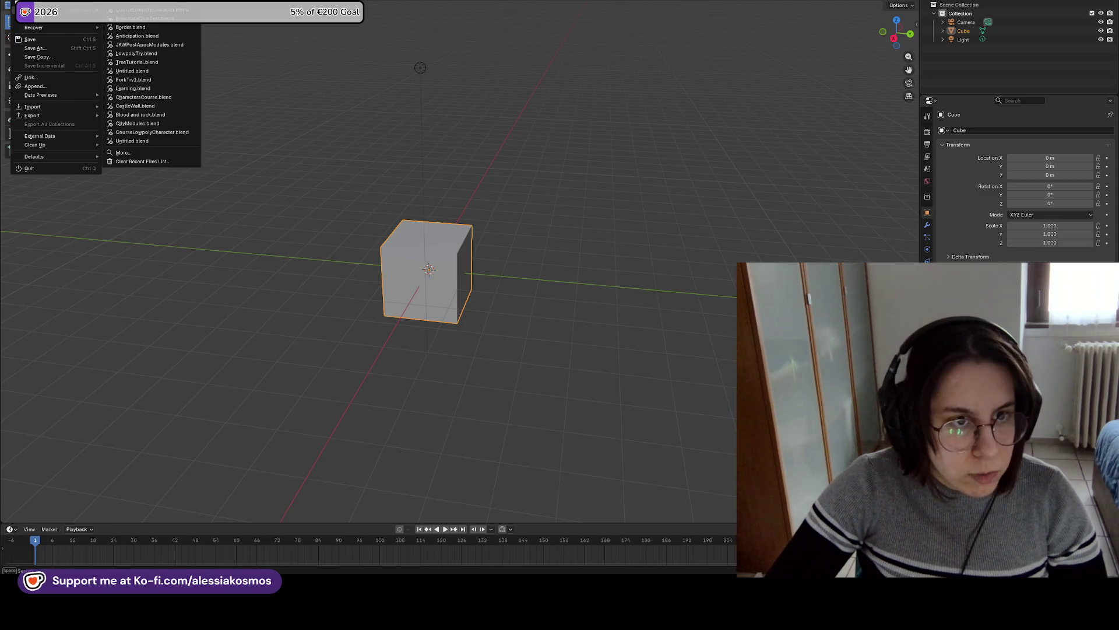
left_click(131, 28)
left_click(515, 292)
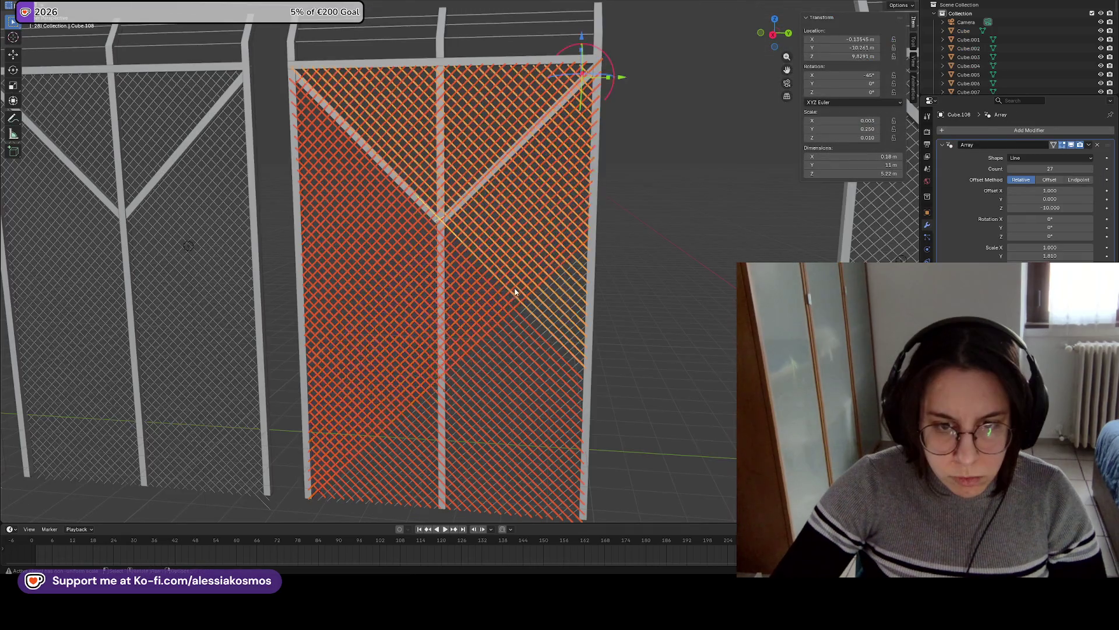
Apply the Array modifier on the triangular chain-link strand piece.
left_click(549, 341)
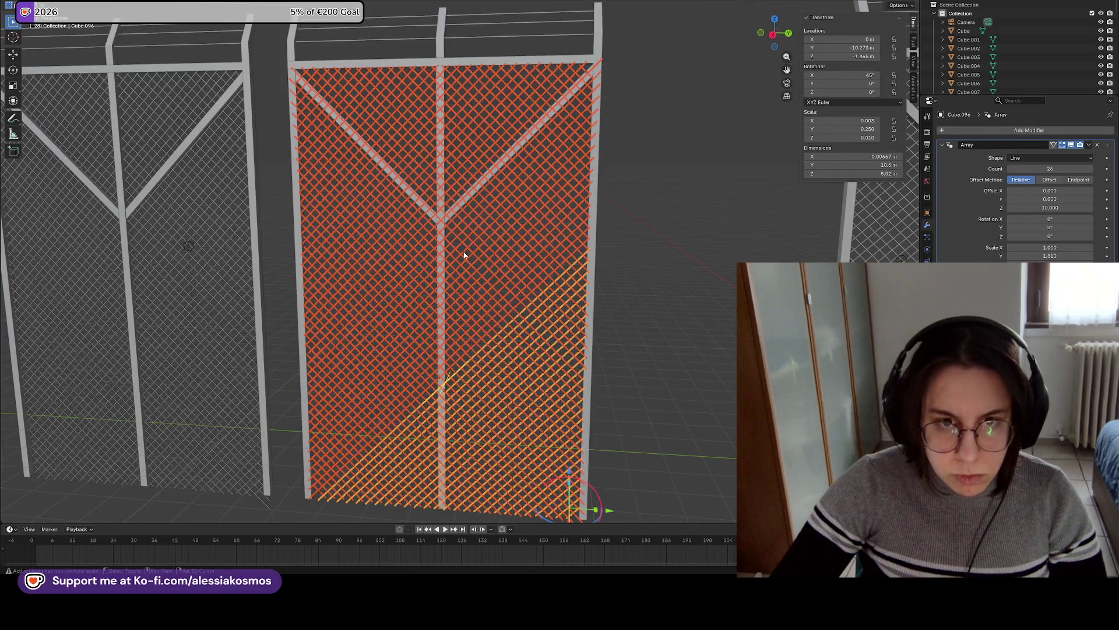
left_click_drag(464, 255, 494, 272)
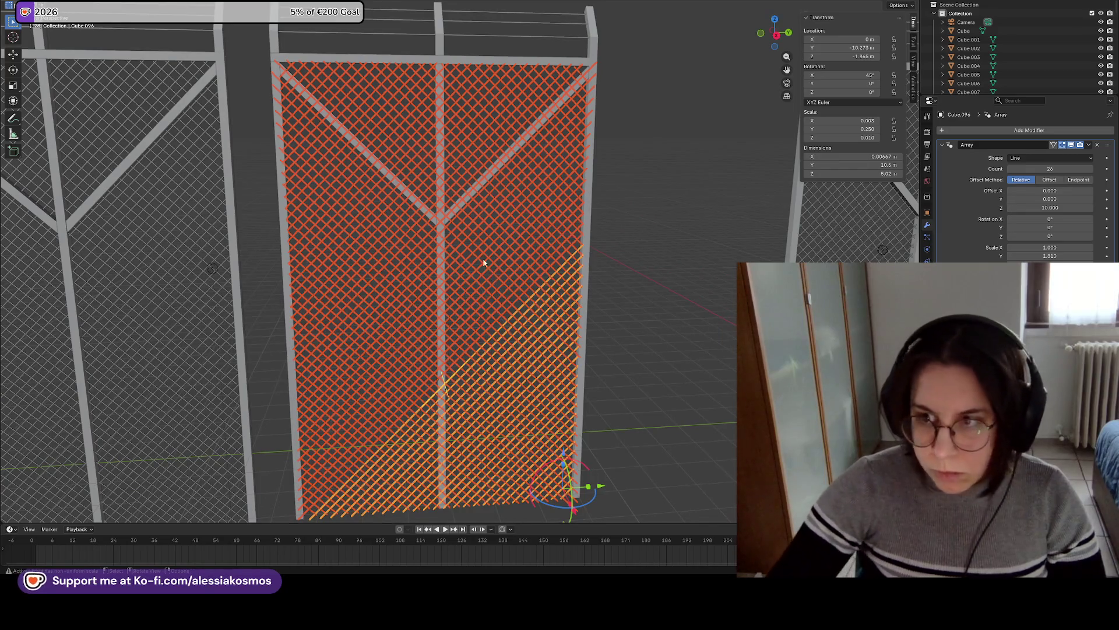
left_click(1089, 145)
left_click(1044, 155)
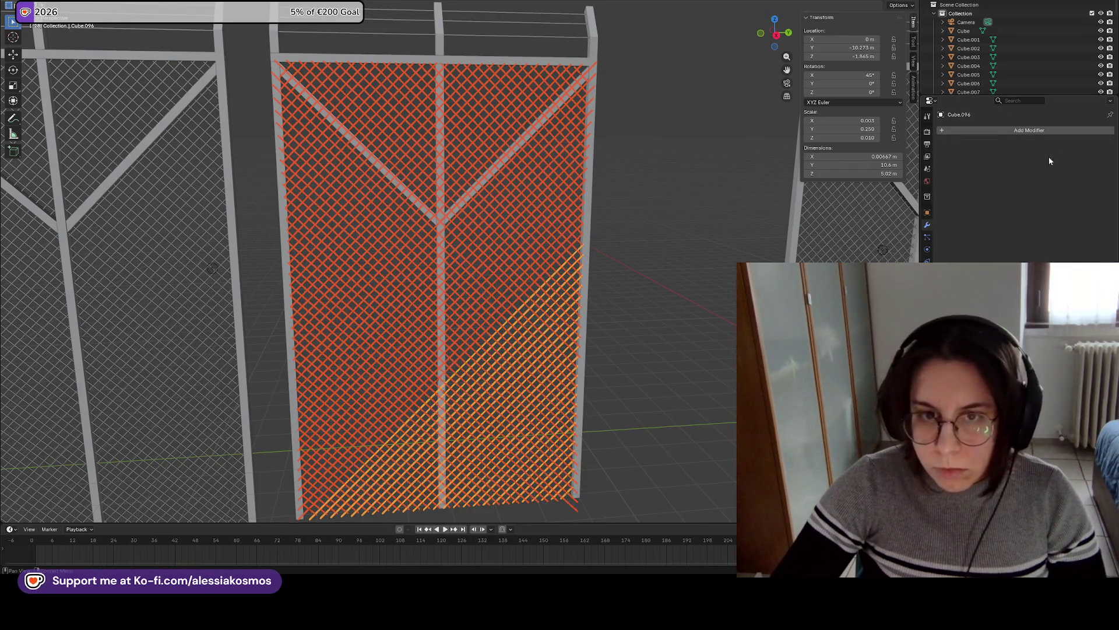
key("ctrl+z")
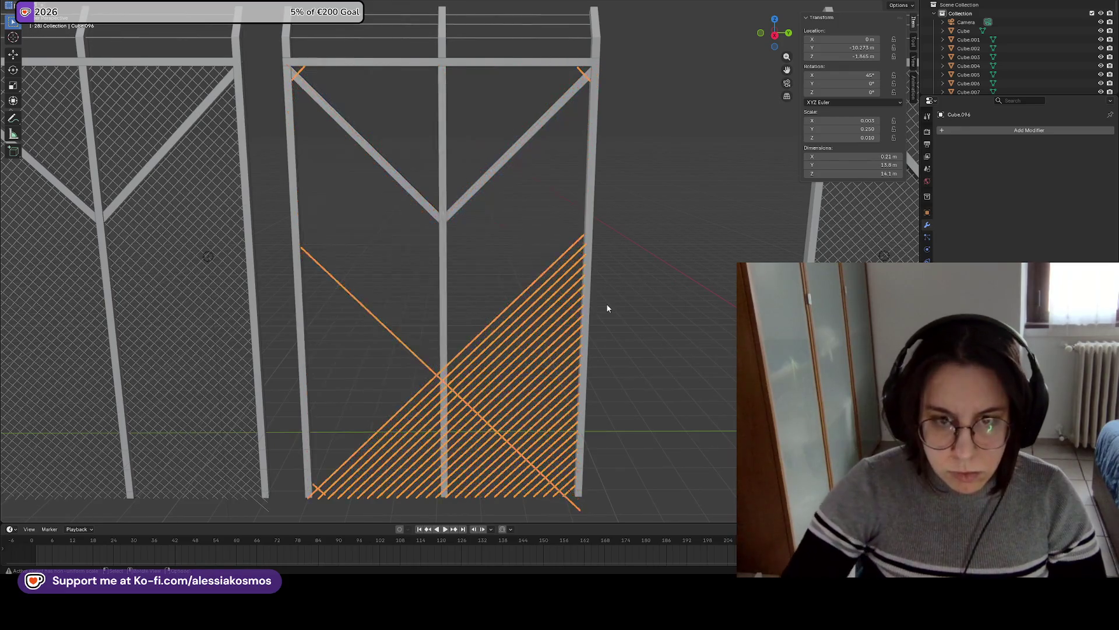
key("ctrl+z")
key("ctrl+z")
key("ctrl+z")
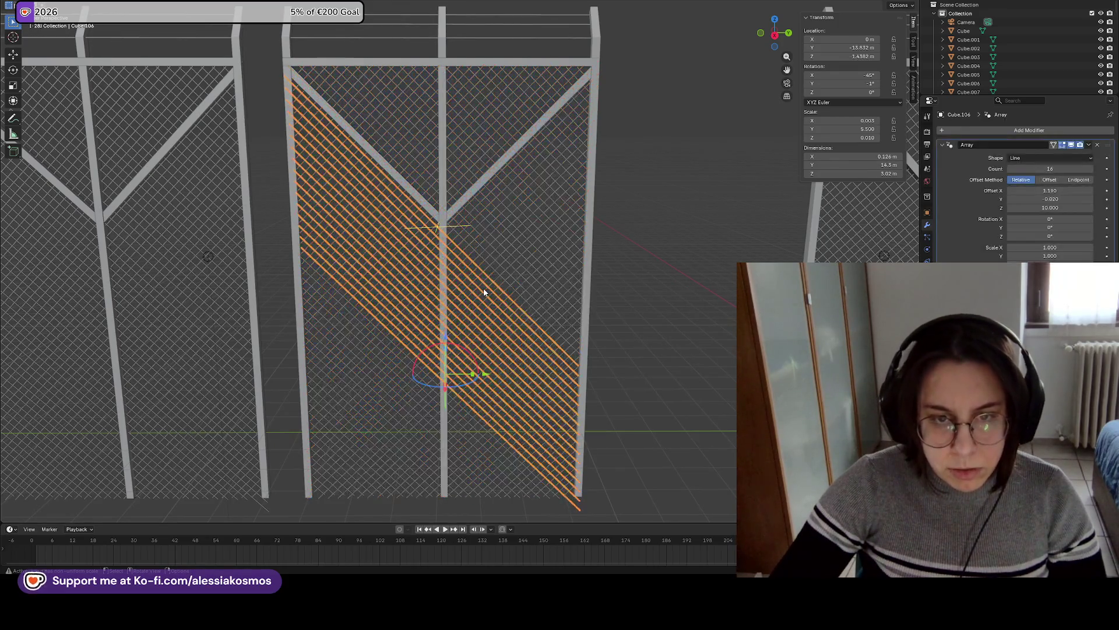
left_click(1093, 143)
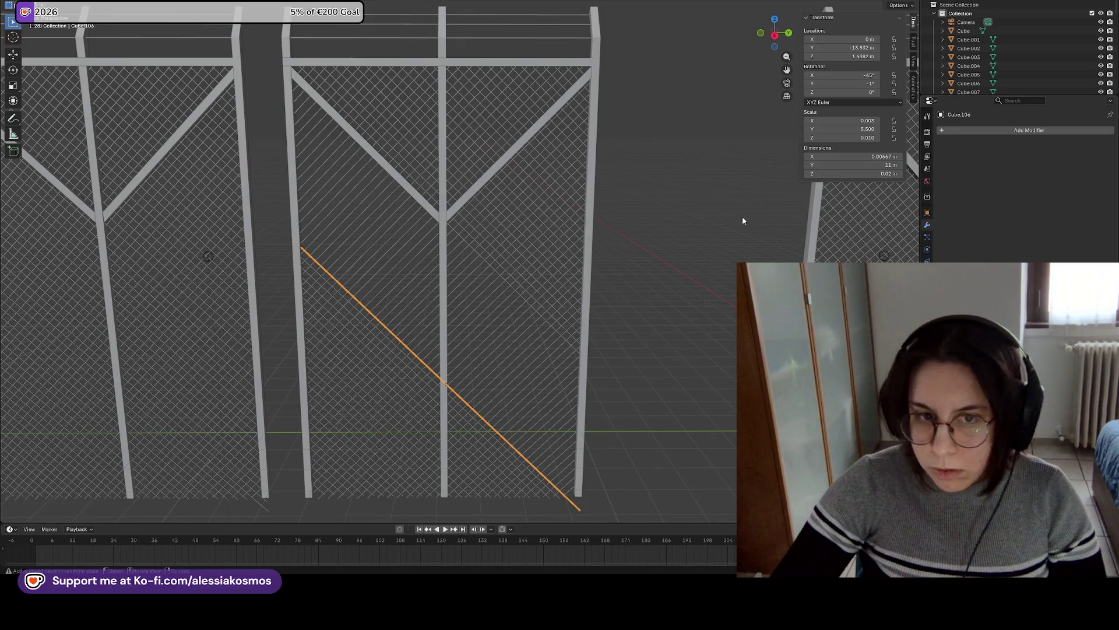
key("ctrl+z")
left_click(1088, 146)
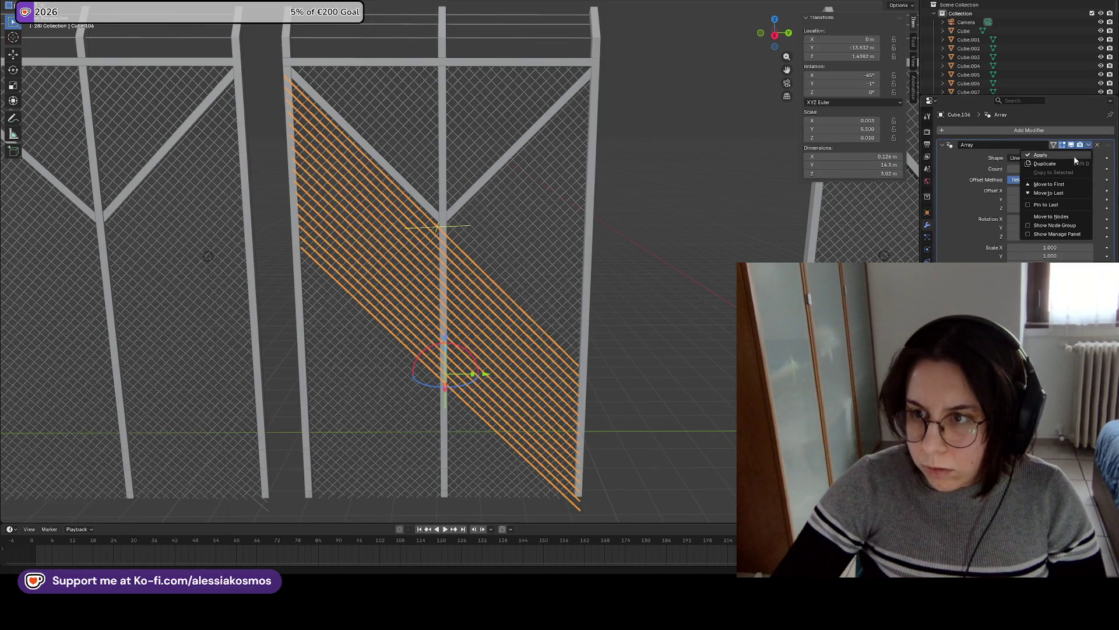
key("ctrl+z")
left_click(1089, 145)
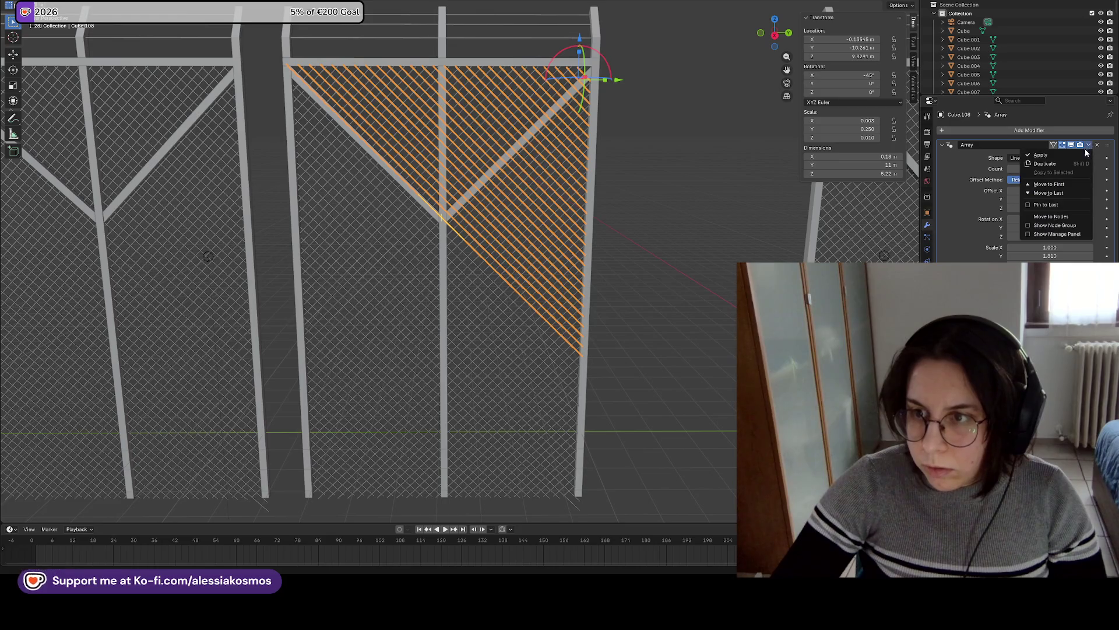
left_click(1059, 155)
Step through undo and redo history back to the arrayed diagonal strand strip.
left_click(180, 236)
key("ctrl+z")
key("ctrl+z")
key("ctrl+z")
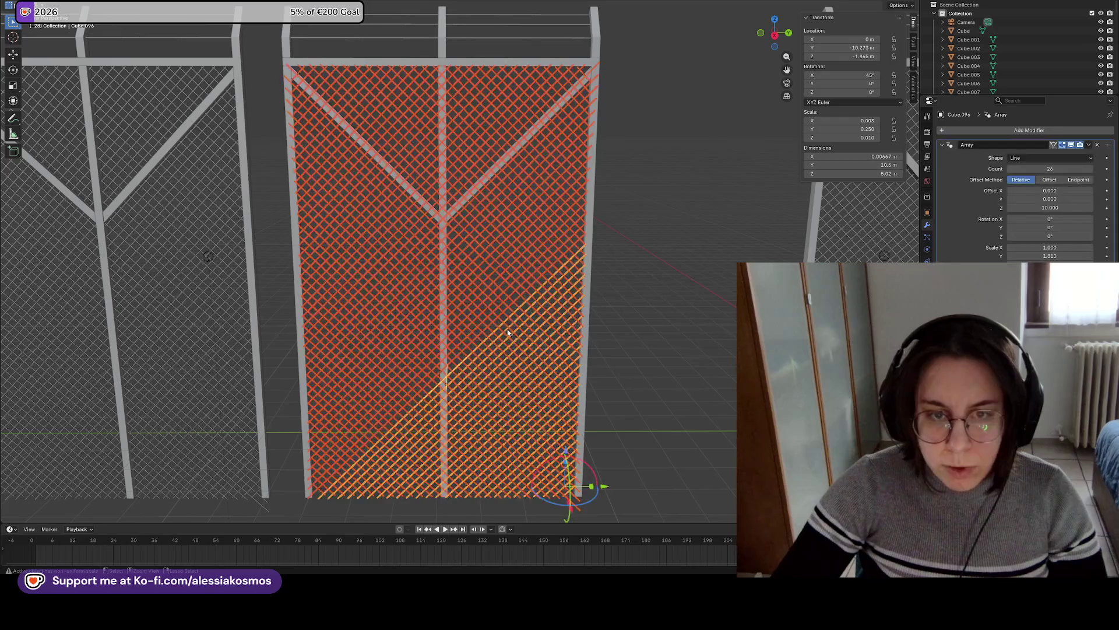
key("ctrl+shift+z")
key("ctrl+shift+z")
scroll(650, 293, "up", 3)
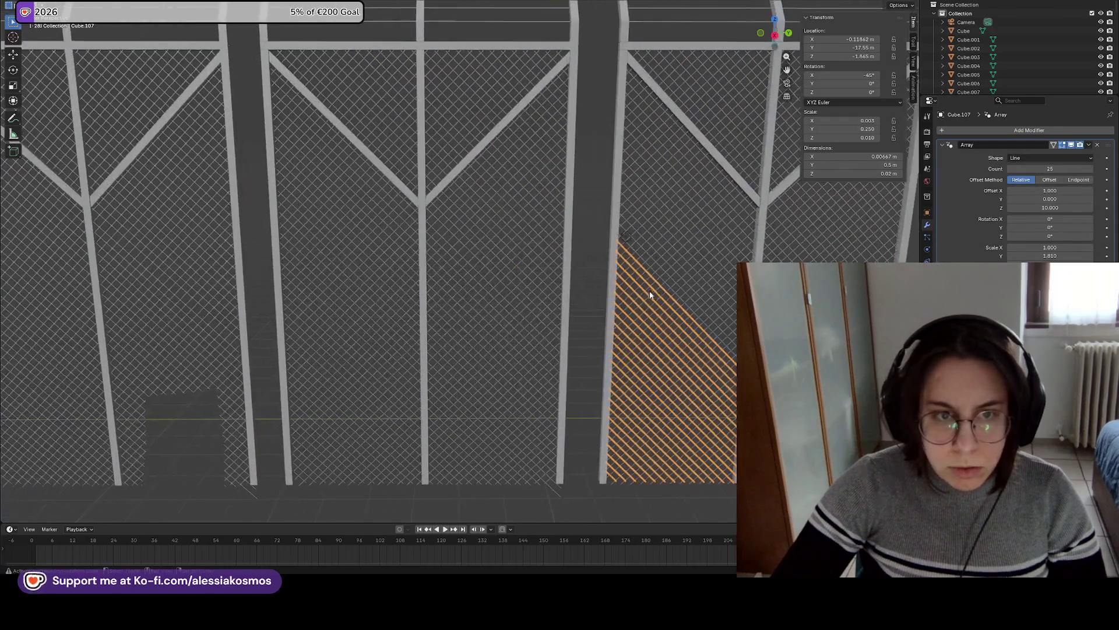
left_click(569, 453)
key("ctrl+z")
key("ctrl+z")
key("ctrl+z")
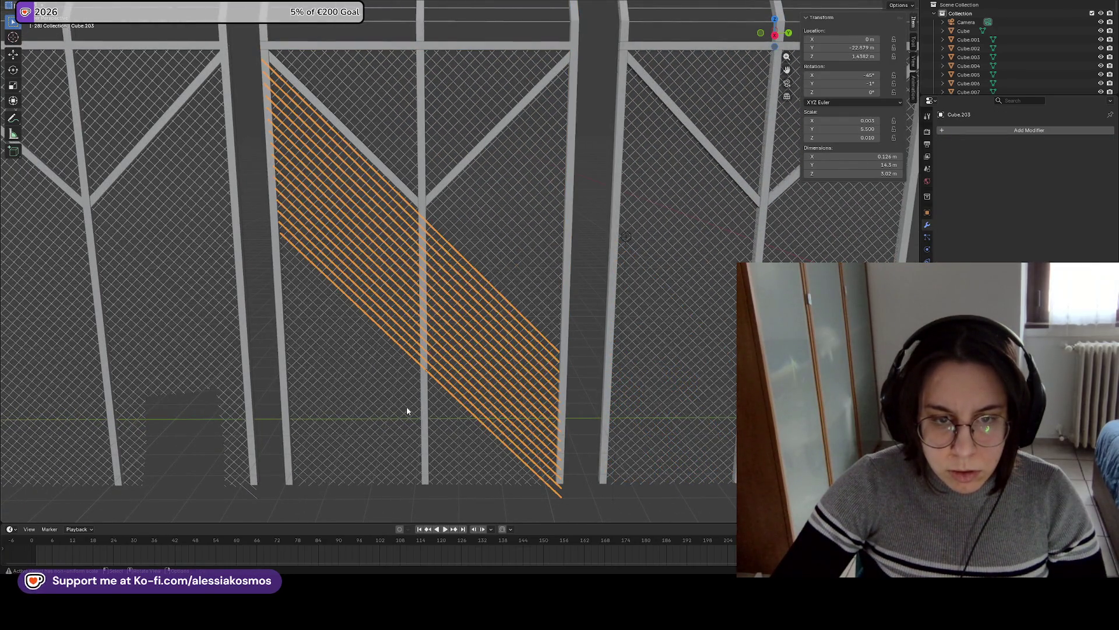
key("ctrl+z")
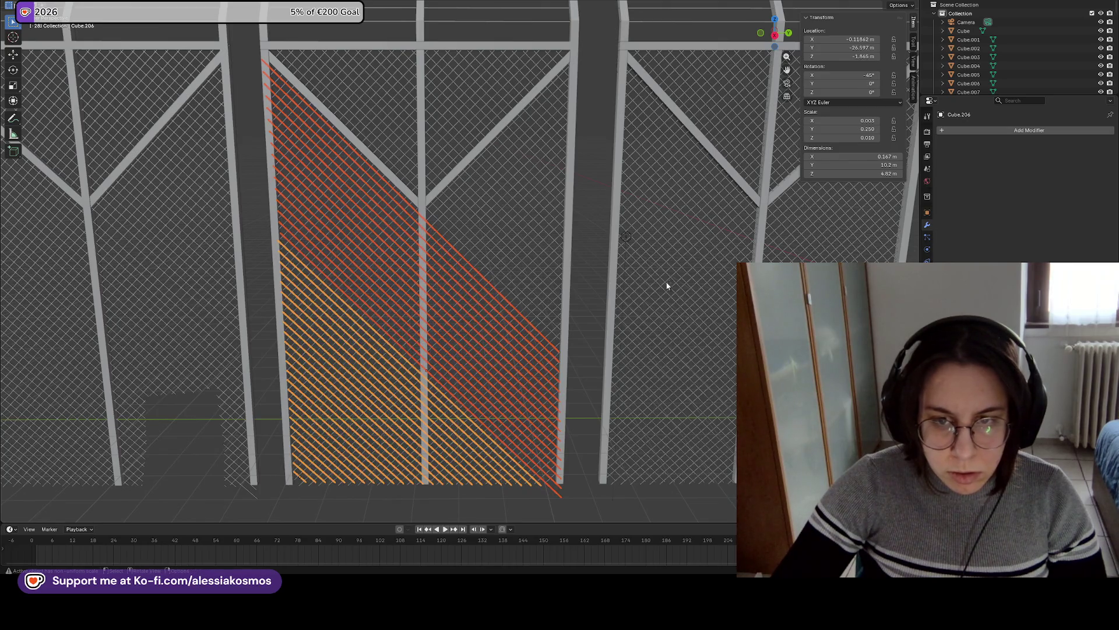
key("ctrl+z")
key("ctrl+z")
key("ctrl+z")
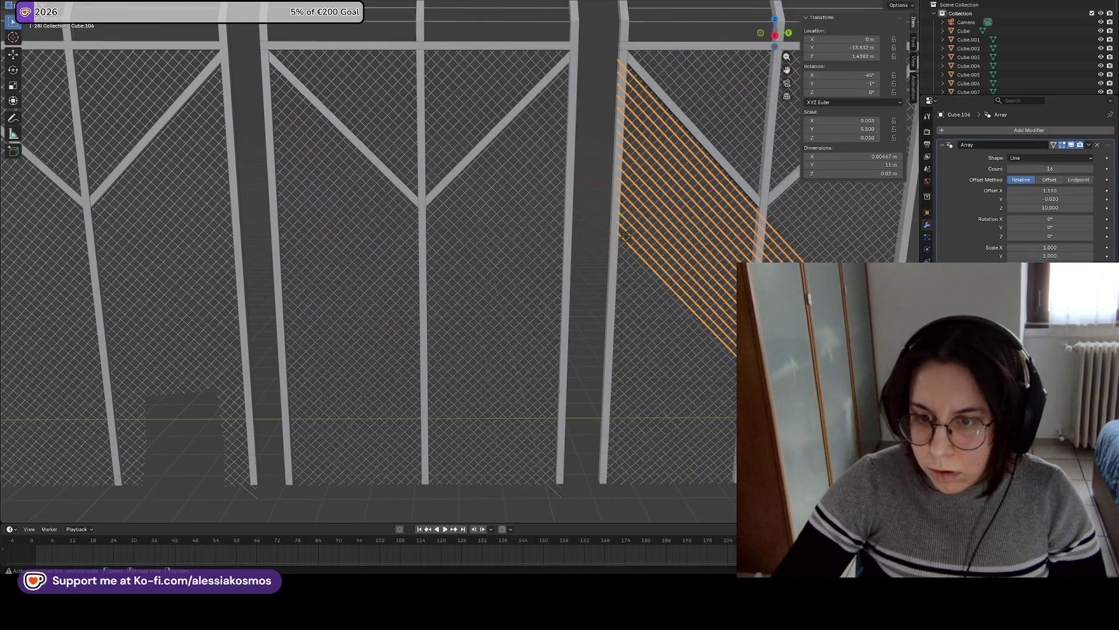
key("ctrl+z")
key("ctrl+shift+z")
key("ctrl+z")
key("ctrl+shift+z")
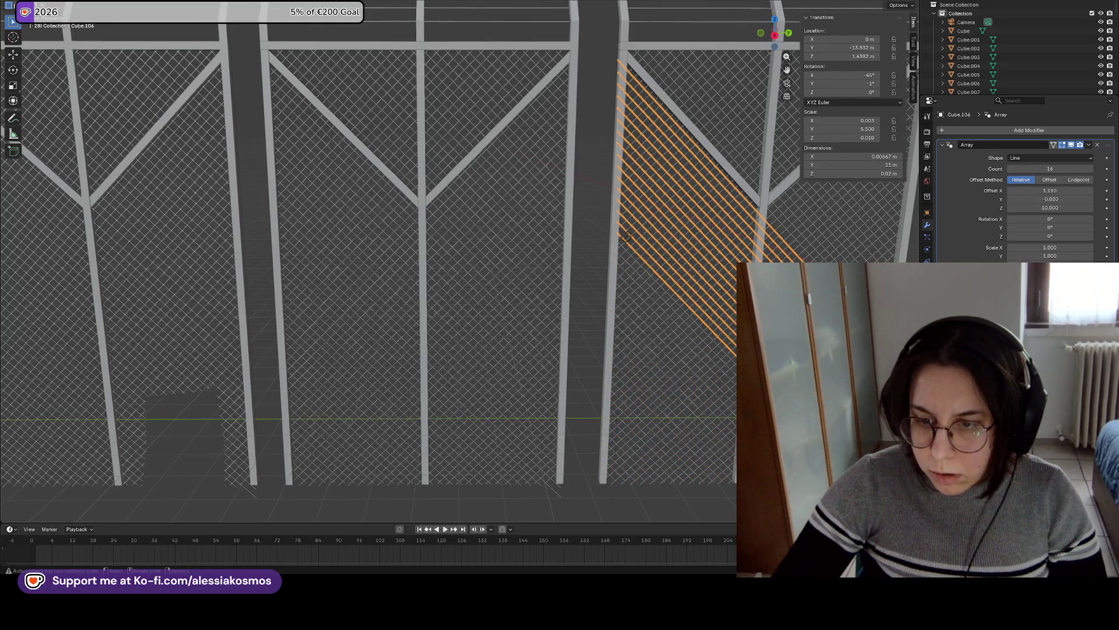
Duplicate the diagonal strip into the centre bay and join the strands into one mesh.
key("shift+d")
left_click(376, 408)
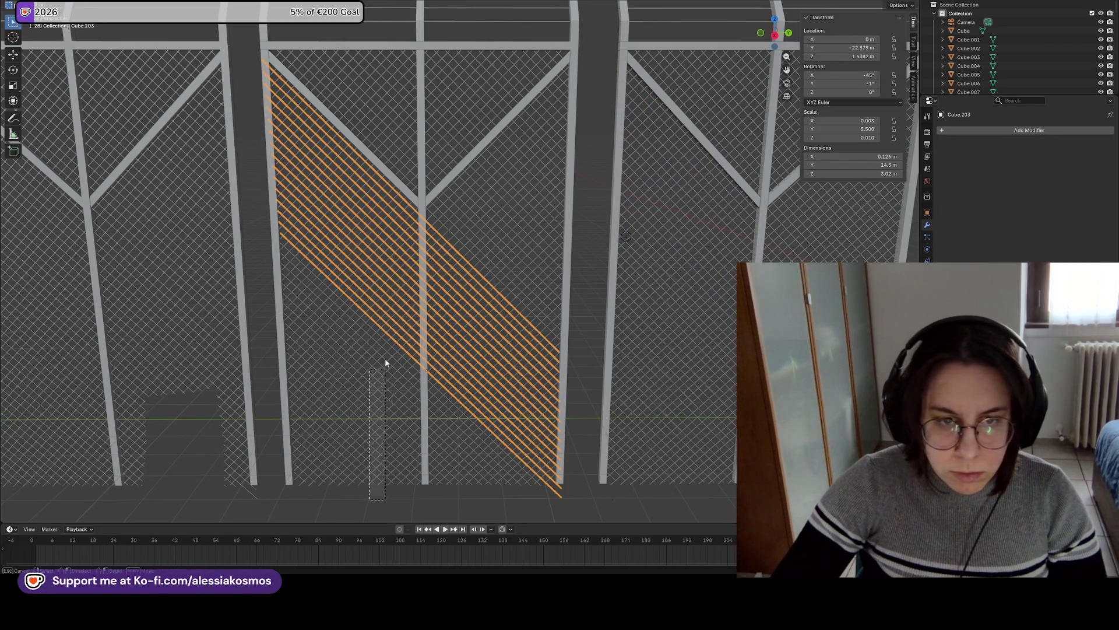
left_click_drag(384, 379, 397, 239)
left_click(467, 218, "shift")
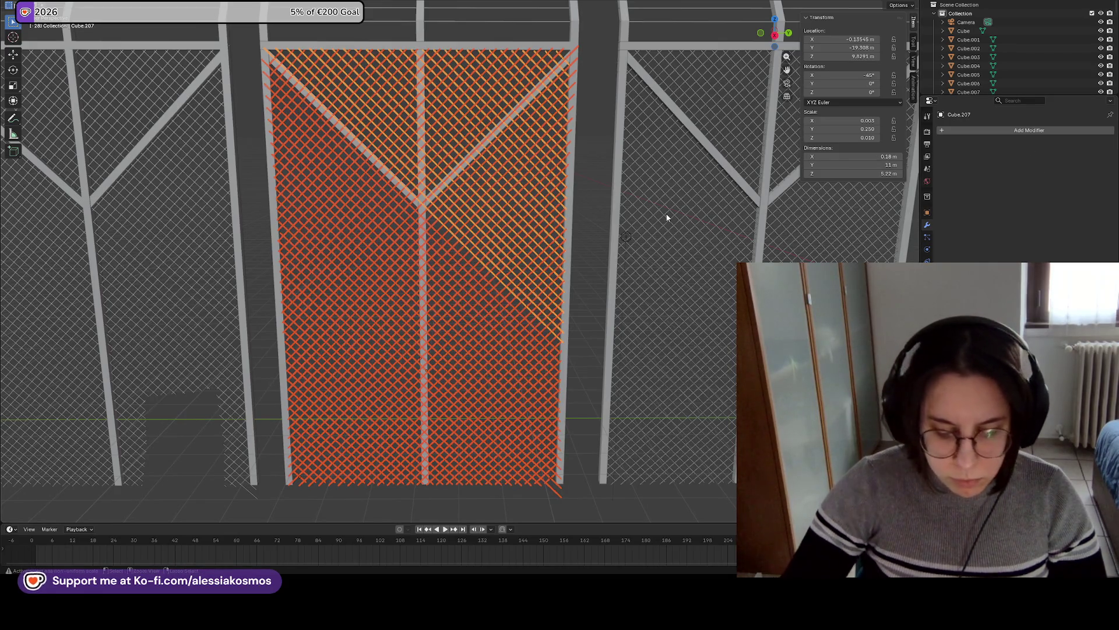
key("ctrl+j")
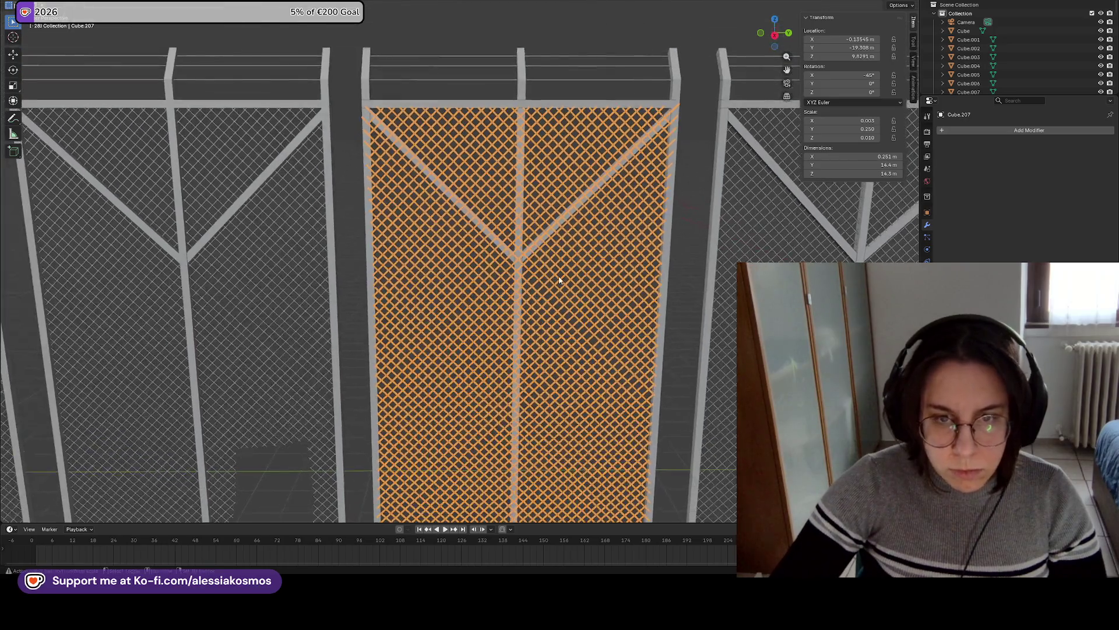
left_click(529, 253)
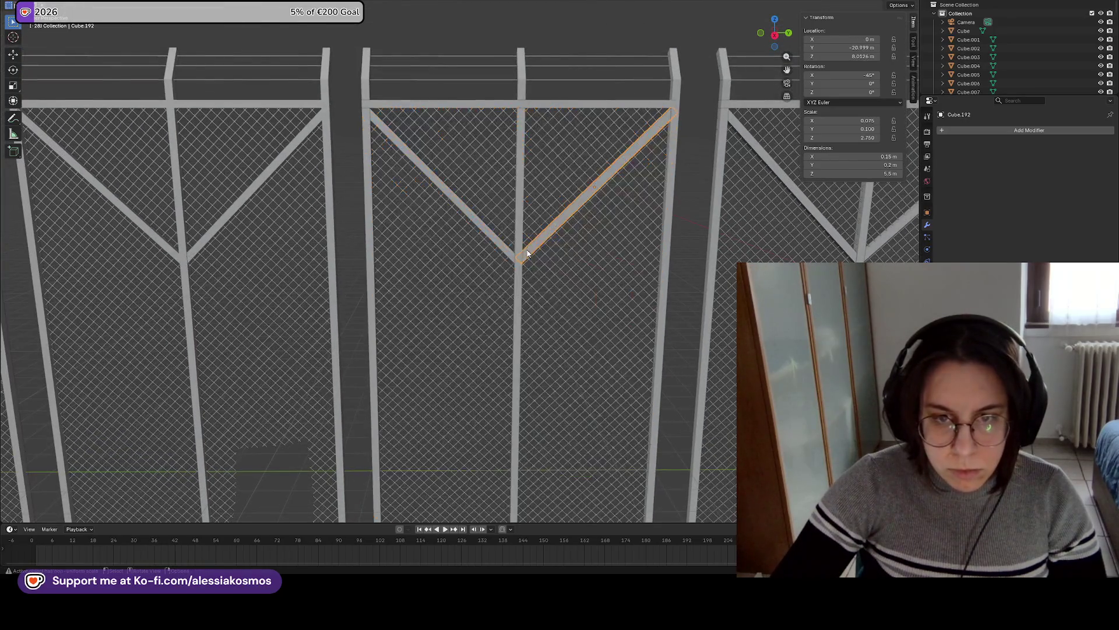
Join the posts, diagonal beams, top bar and barbed wires into one panel, then save.
left_click(511, 252, "shift")
left_click(523, 119, "shift")
left_click(511, 99, "shift")
left_click(369, 98, "shift")
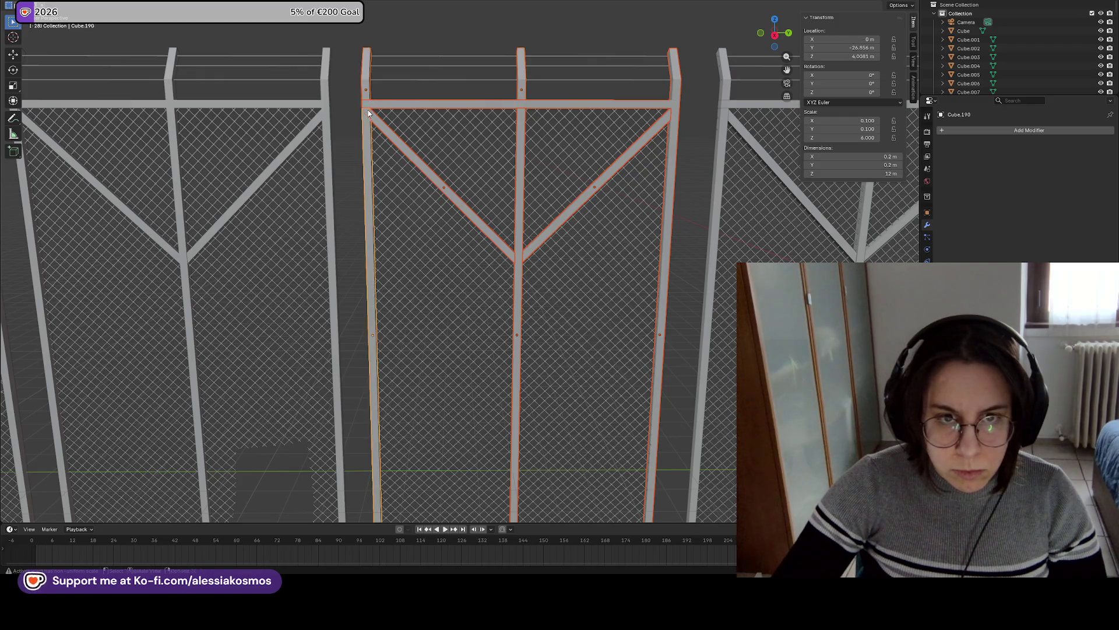
key("ctrl+j")
left_click(457, 80)
key("ctrl+j")
left_click(520, 91, "shift")
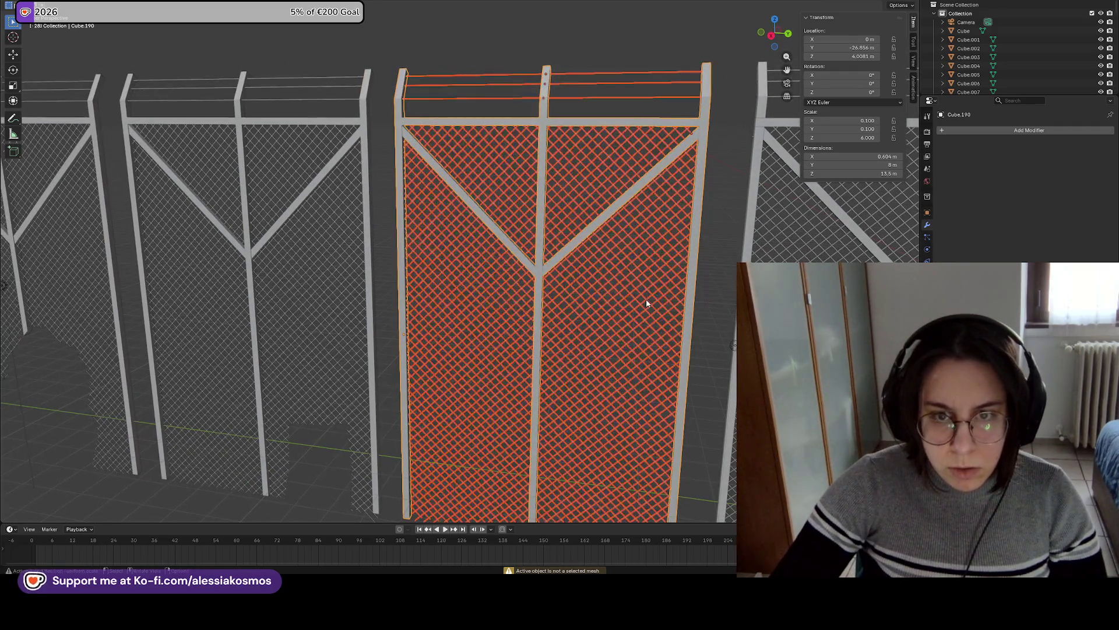
scroll(645, 278, "down", 2)
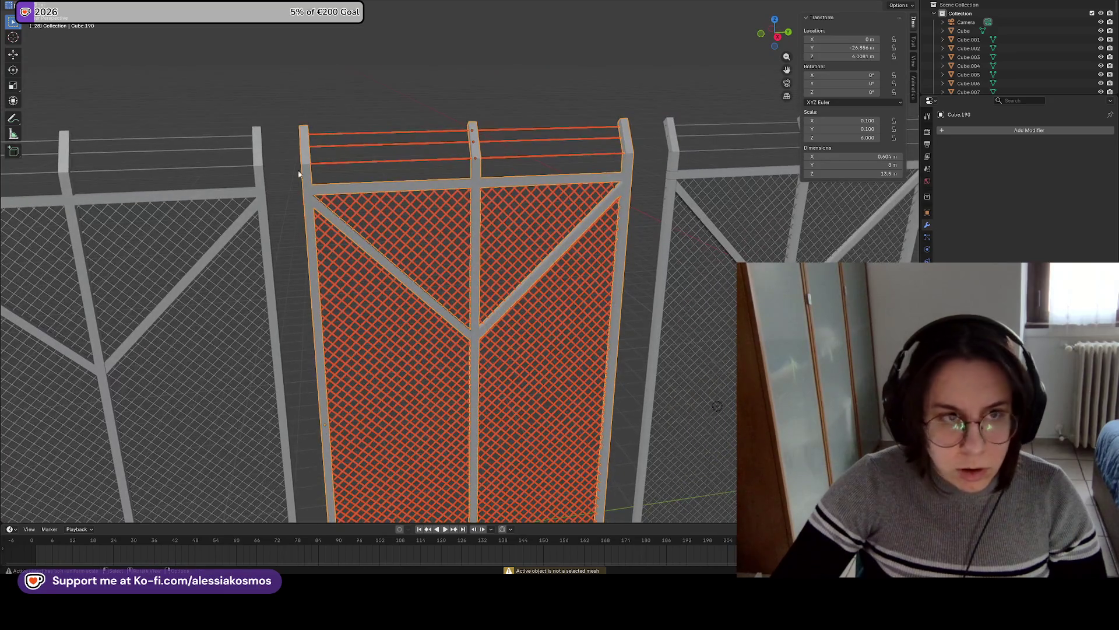
key("ctrl+s")
Apply the panel's scale and location and move its geometry to the world origin.
key("ctrl+a")
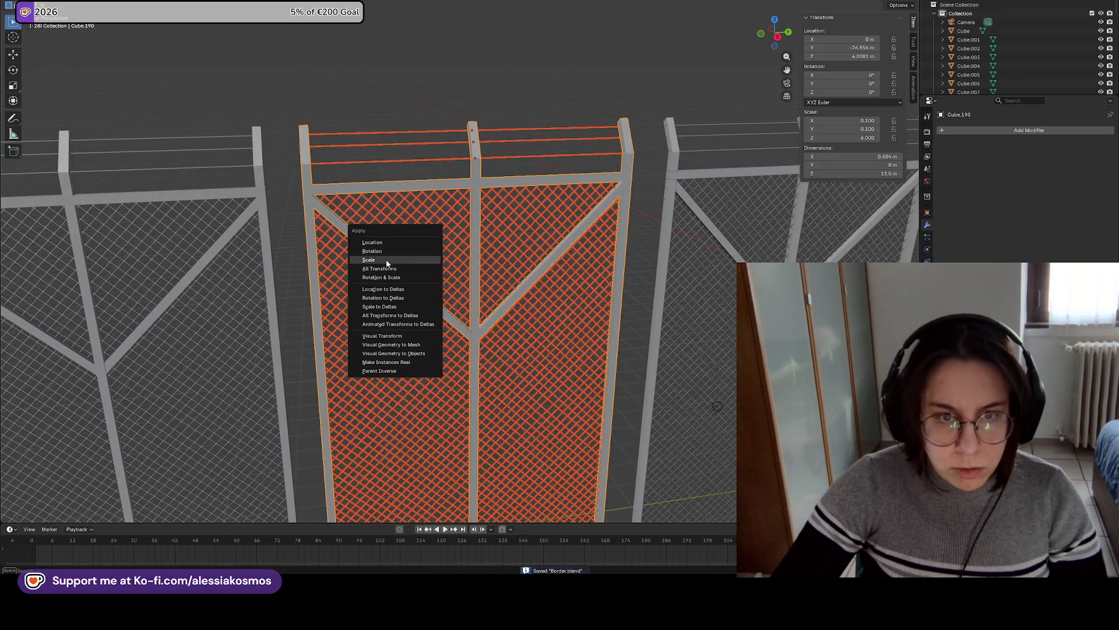
left_click(386, 258)
key("ctrl+a")
key("Escape")
key("ctrl+a")
left_click(344, 240)
right_click(455, 253)
mouse_move(460, 296)
left_click(536, 306)
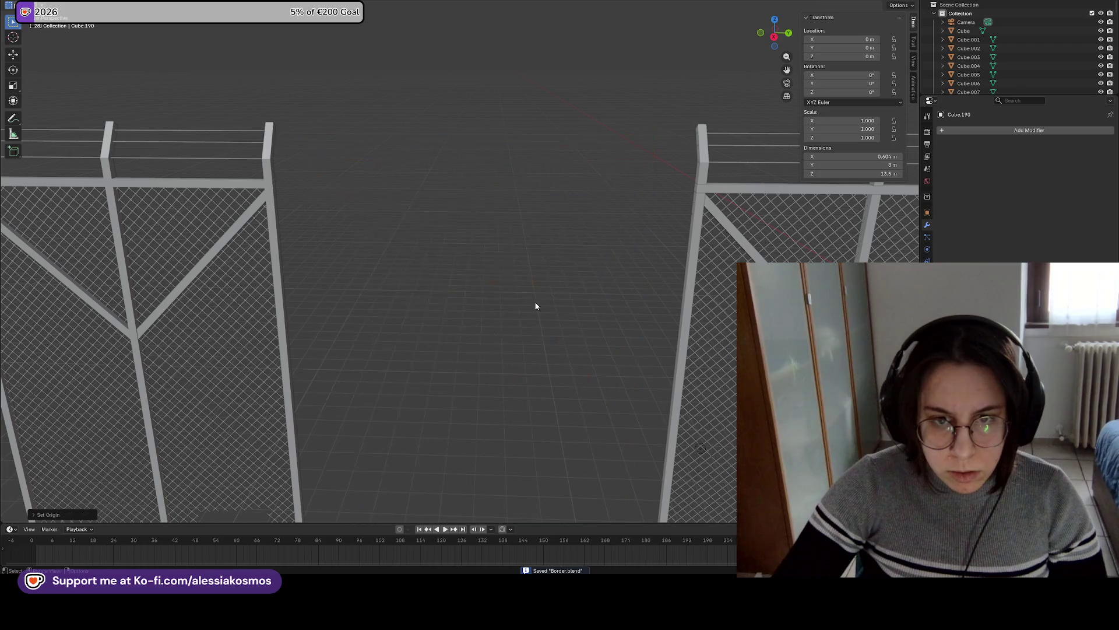
Zoom in and out to check the panel at the world origin.
scroll(451, 286, "down", 6)
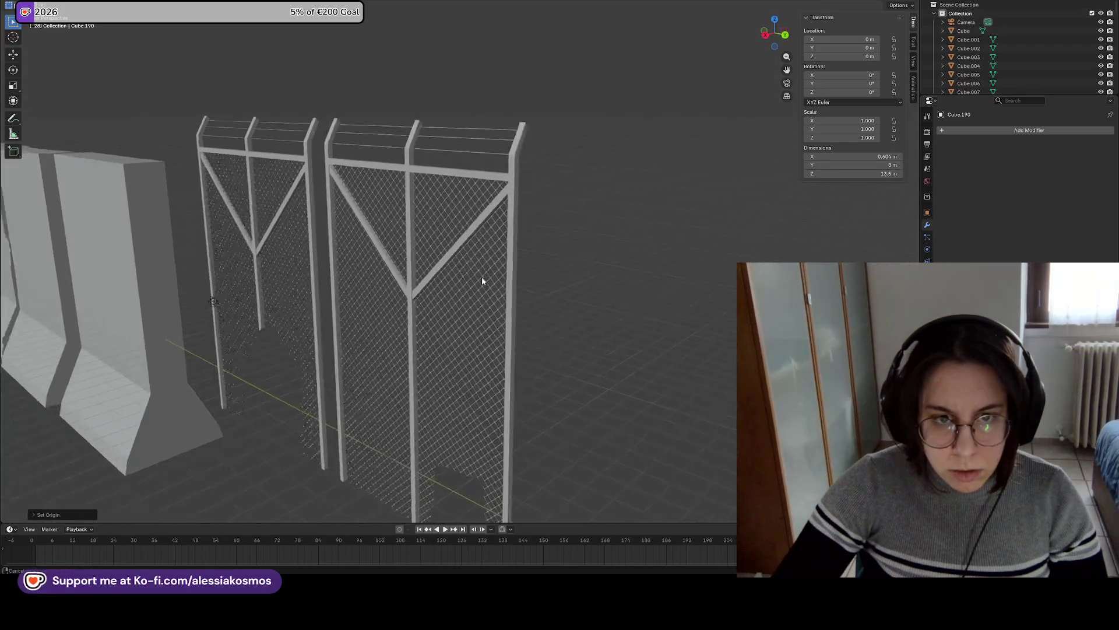
scroll(609, 286, "down", 5)
scroll(698, 292, "up", 3)
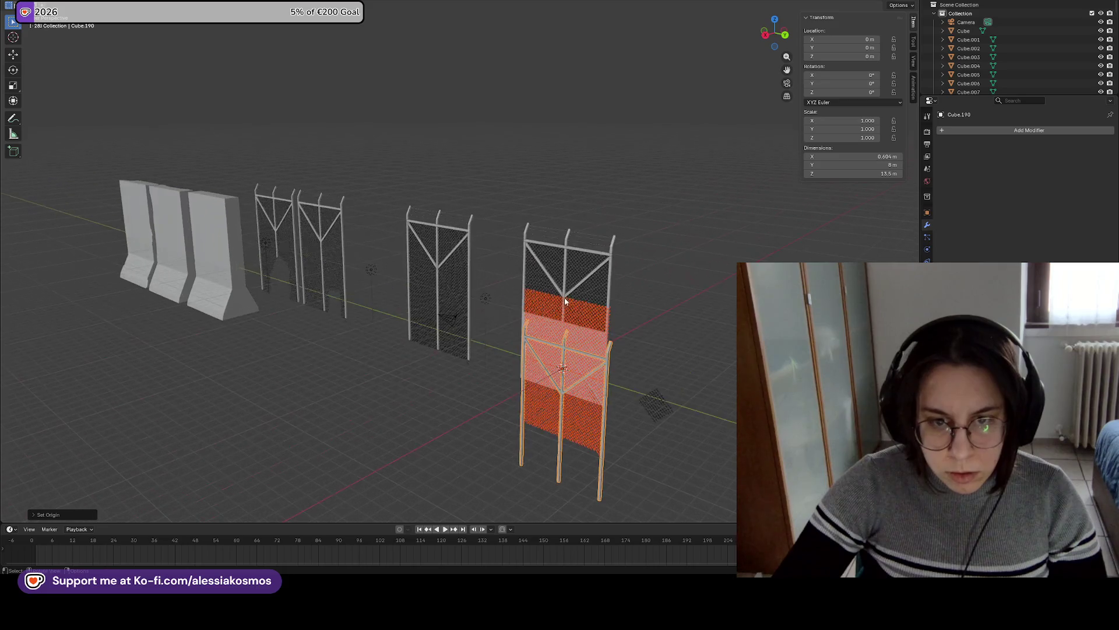
scroll(647, 325, "down", 2)
scroll(507, 253, "up", 8)
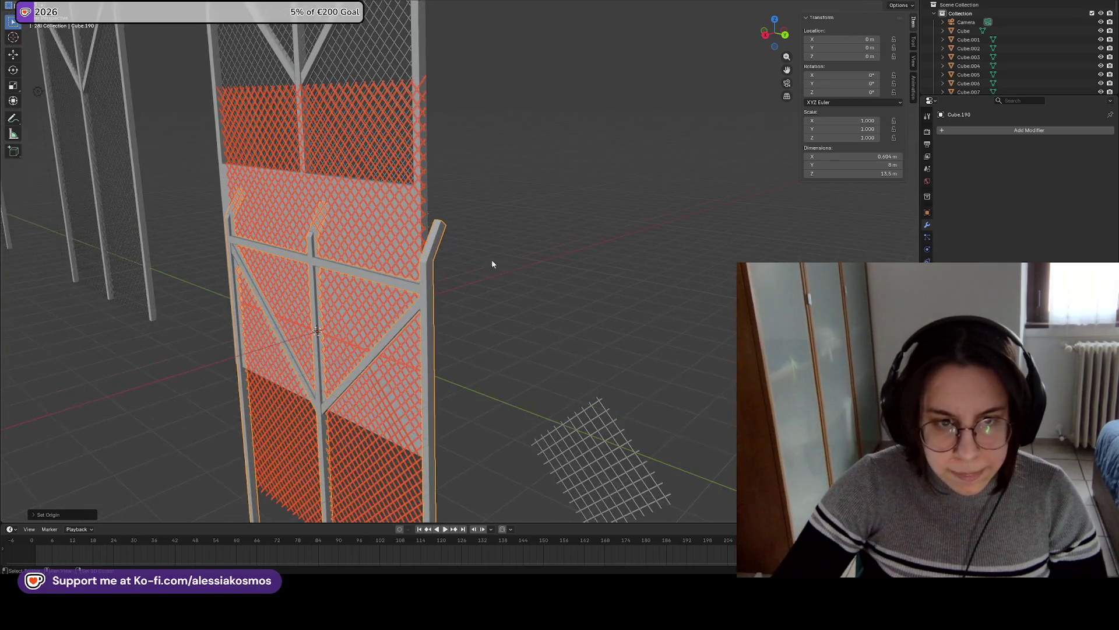
scroll(624, 272, "up", 1)
left_click(23, 6)
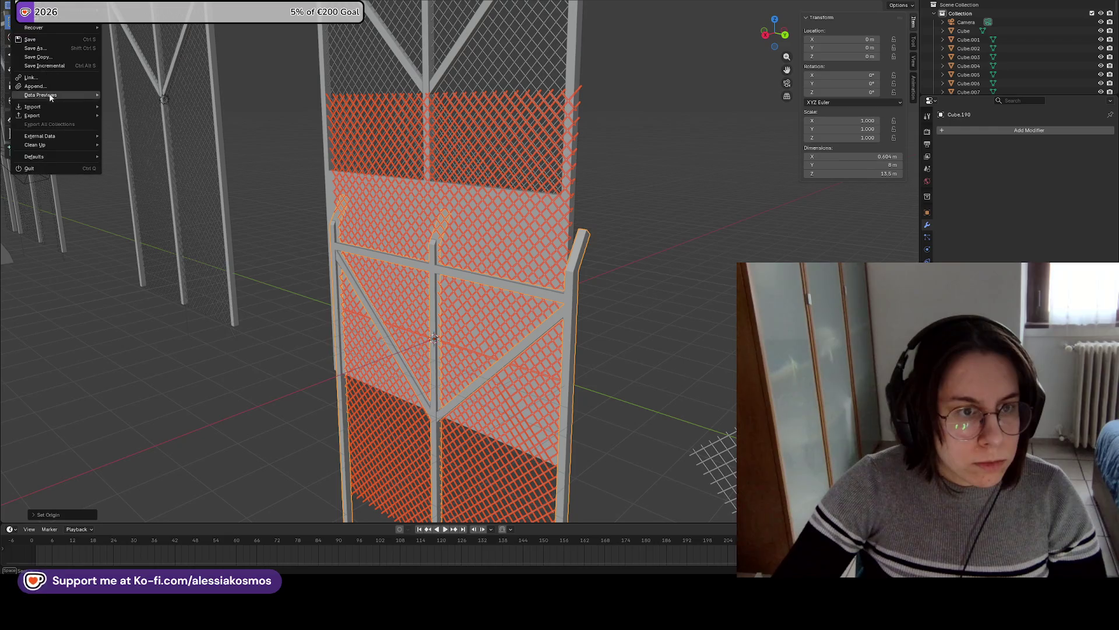
Export an FBX named FanceBaseSet.fbx into the Military folder.
mouse_move(35, 115)
left_click(133, 186)
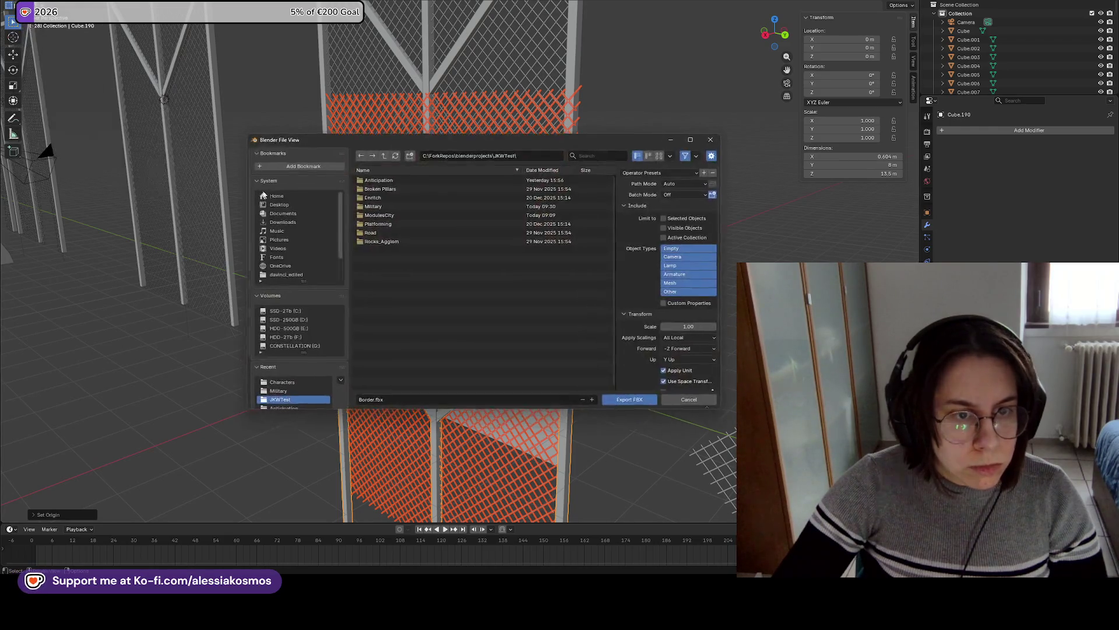
double_click(373, 206)
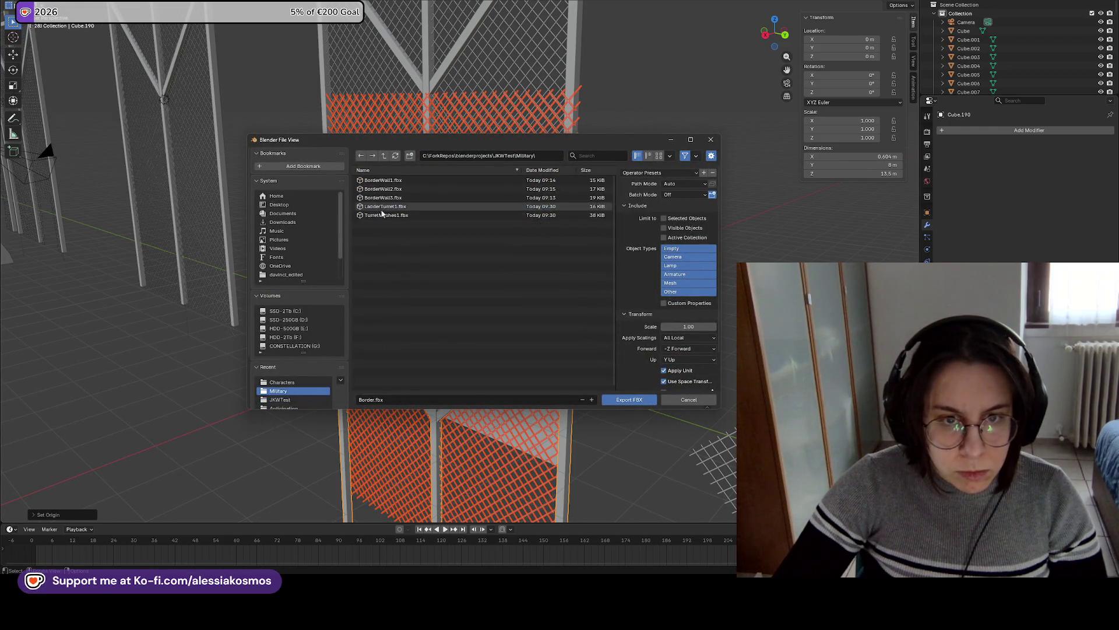
left_click(370, 399)
left_click_drag(366, 400, 351, 392)
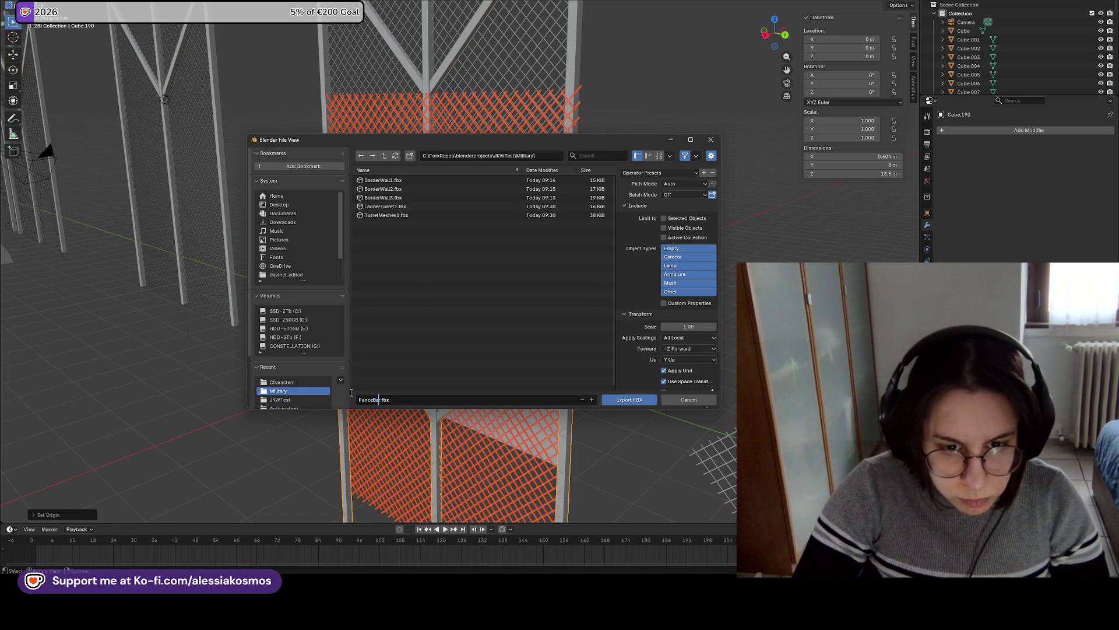
key("Right")
key("Return")
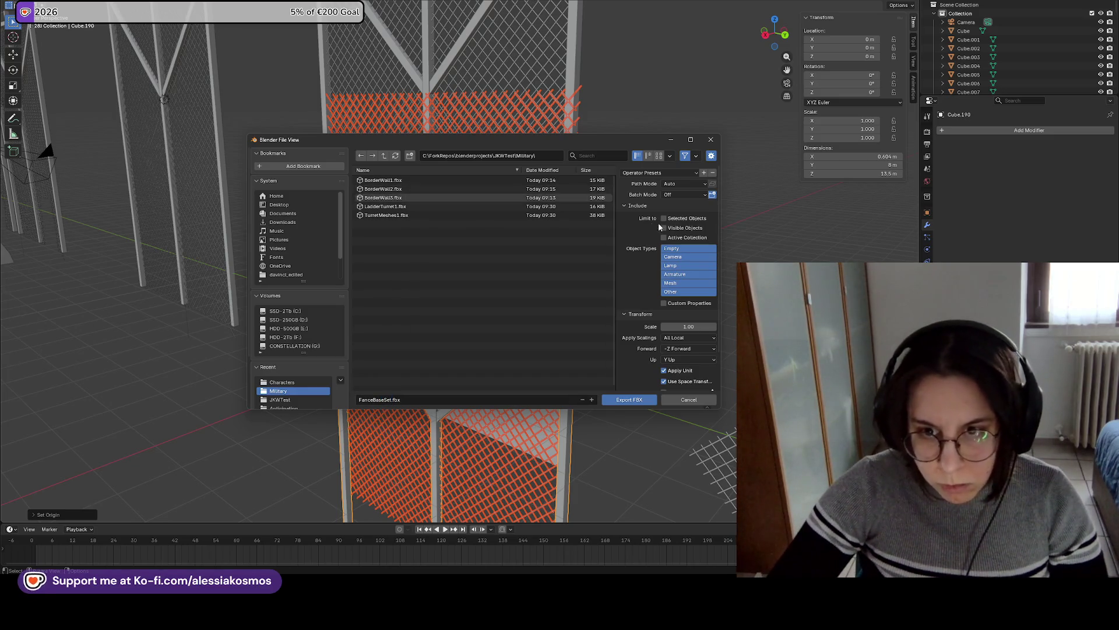
left_click(619, 399)
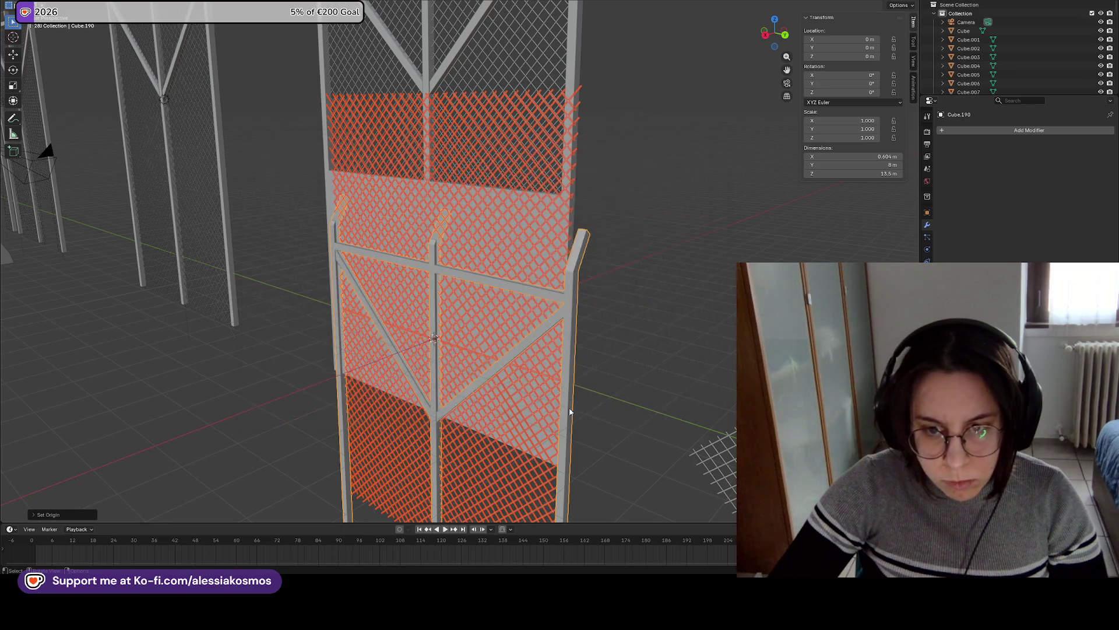
Orbit and pan around the fence panels, switching between wireframe and solid shading to inspect them.
scroll(561, 369, "down", 5)
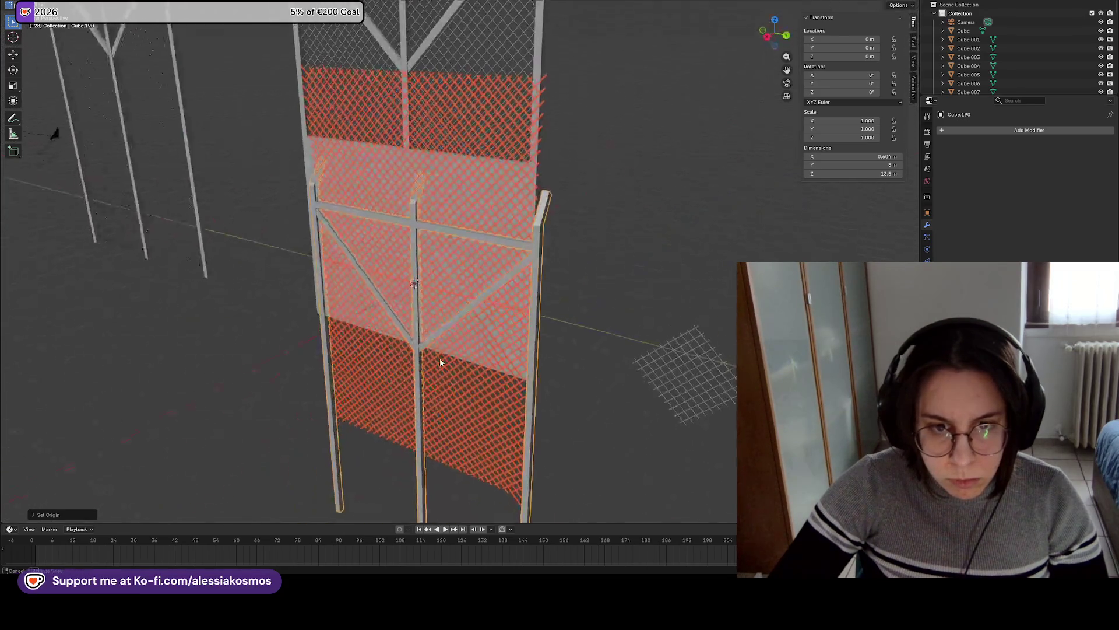
left_click_drag(451, 353, 451, 357)
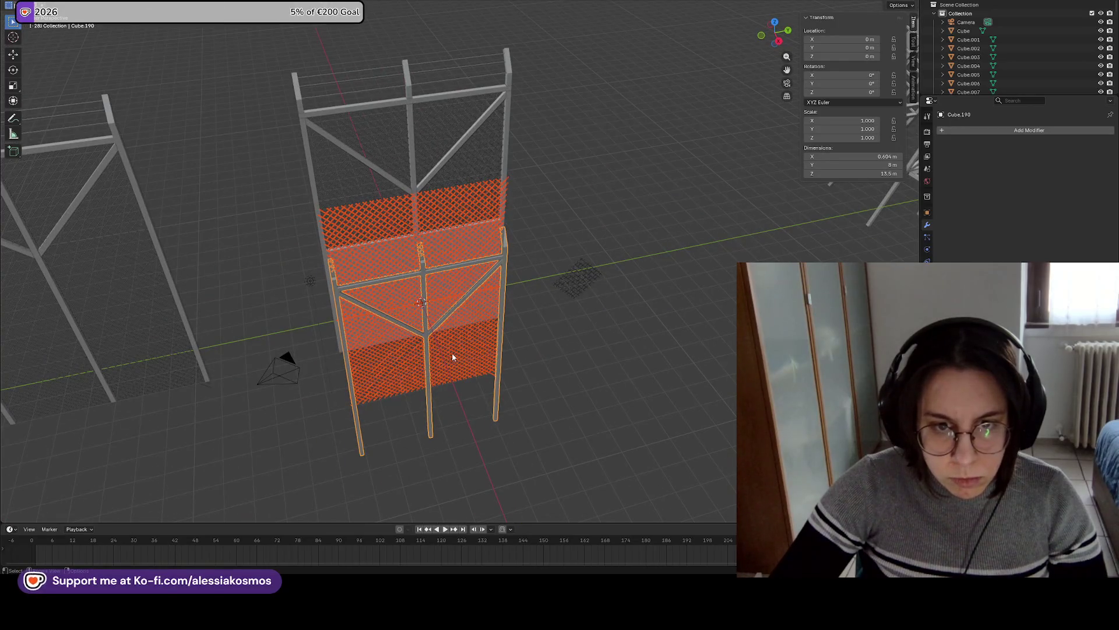
key("z")
left_click(559, 347)
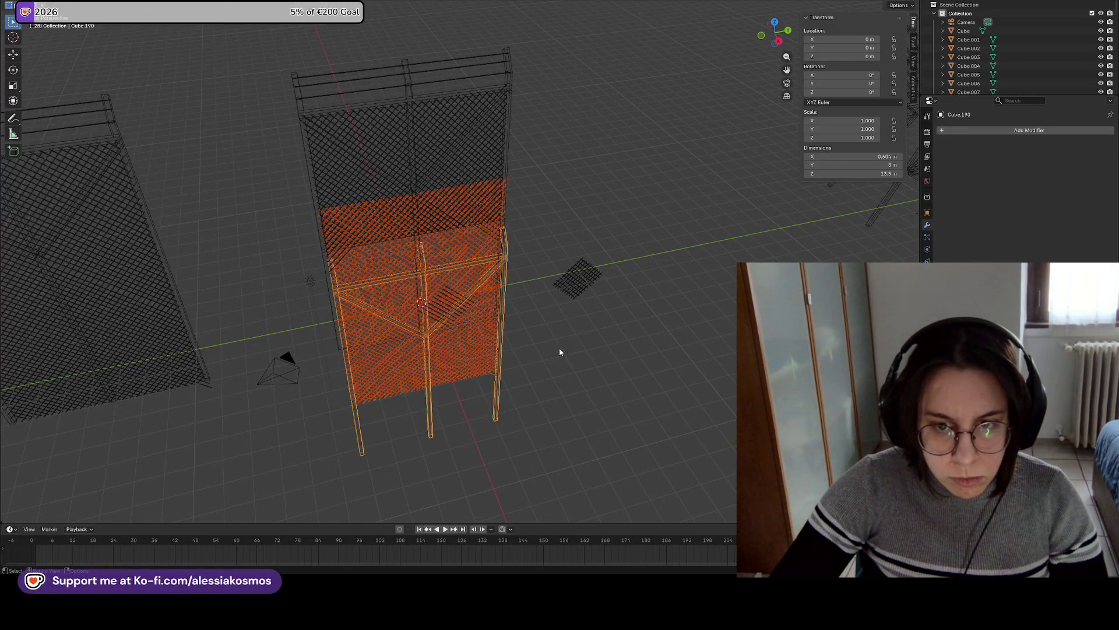
left_click(559, 349)
key("ctrl+z")
left_click_drag(559, 351, 605, 196)
key("shift+z")
key("shift+z")
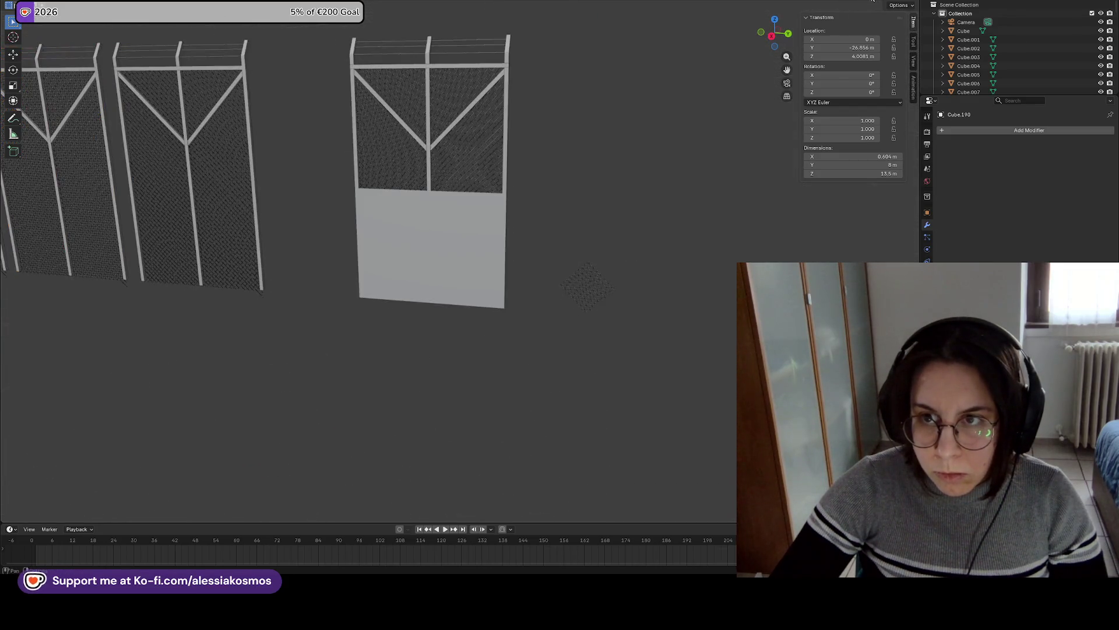
left_click_drag(326, 320, 397, 310)
key("ctrl+s")
key("super+Down")
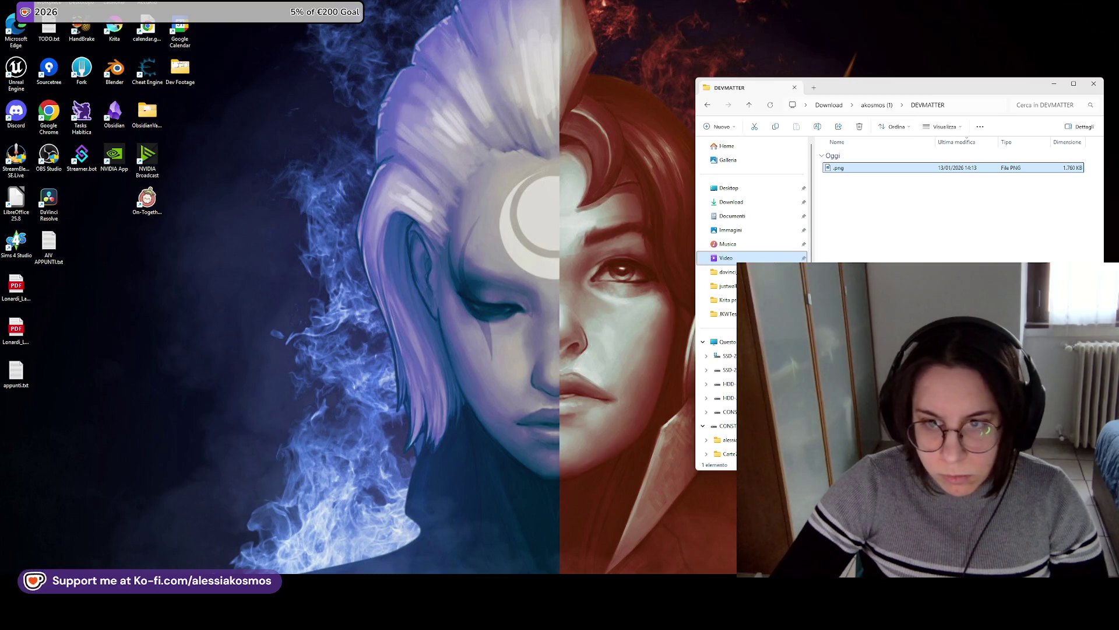
left_click(727, 285)
left_click_drag(1037, 87, 0, 93)
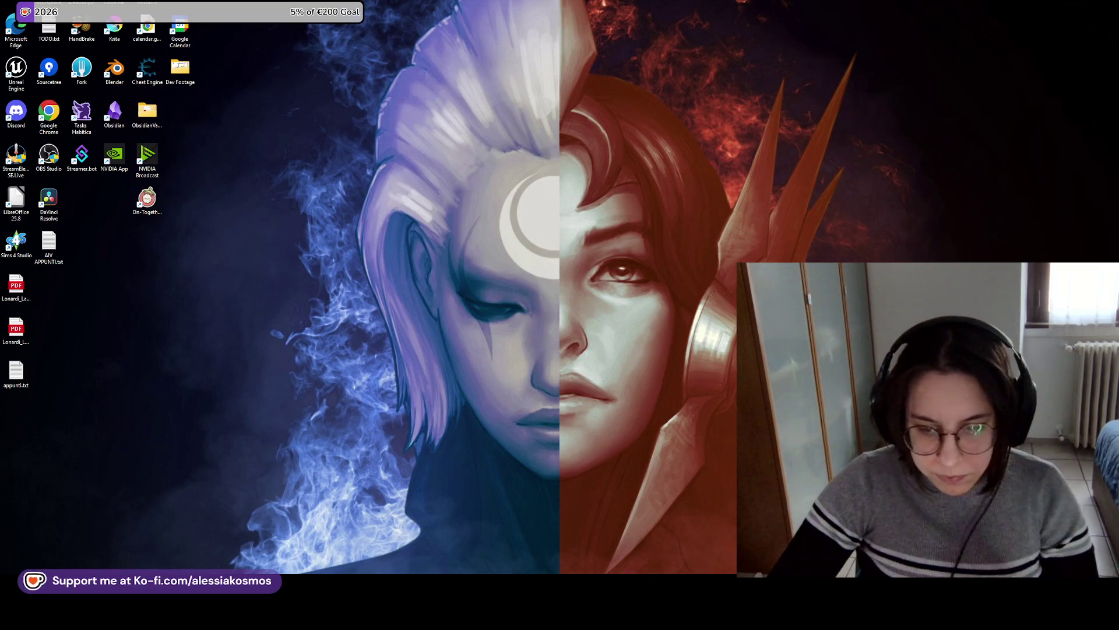
key("alt+Tab")
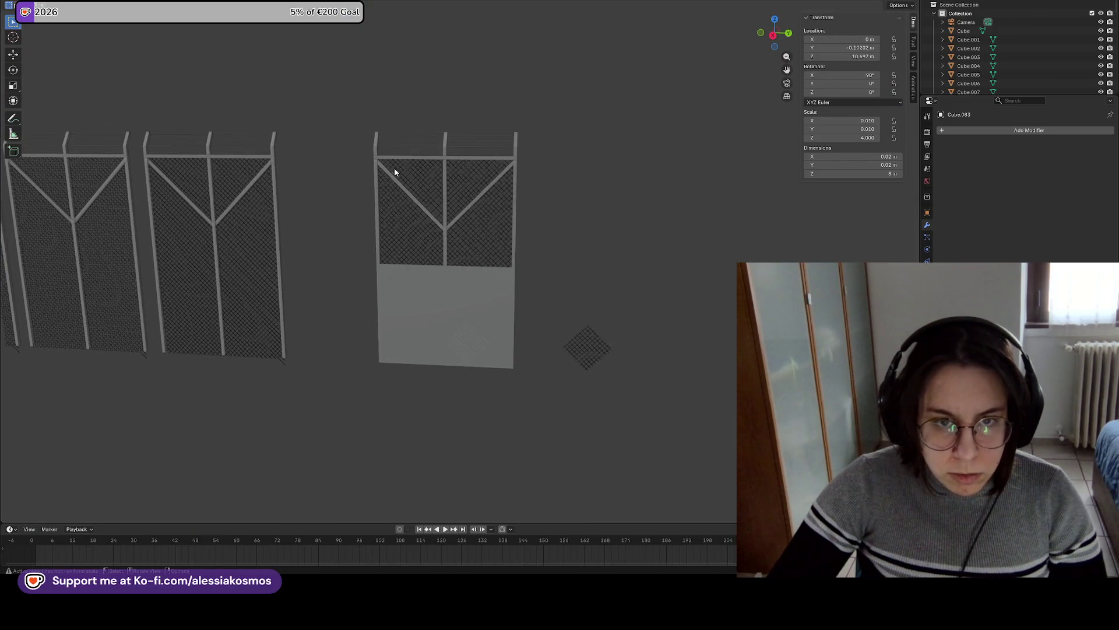
Select the middle fence panel in wireframe and frame it in the view.
key("shift+z")
left_click(446, 120)
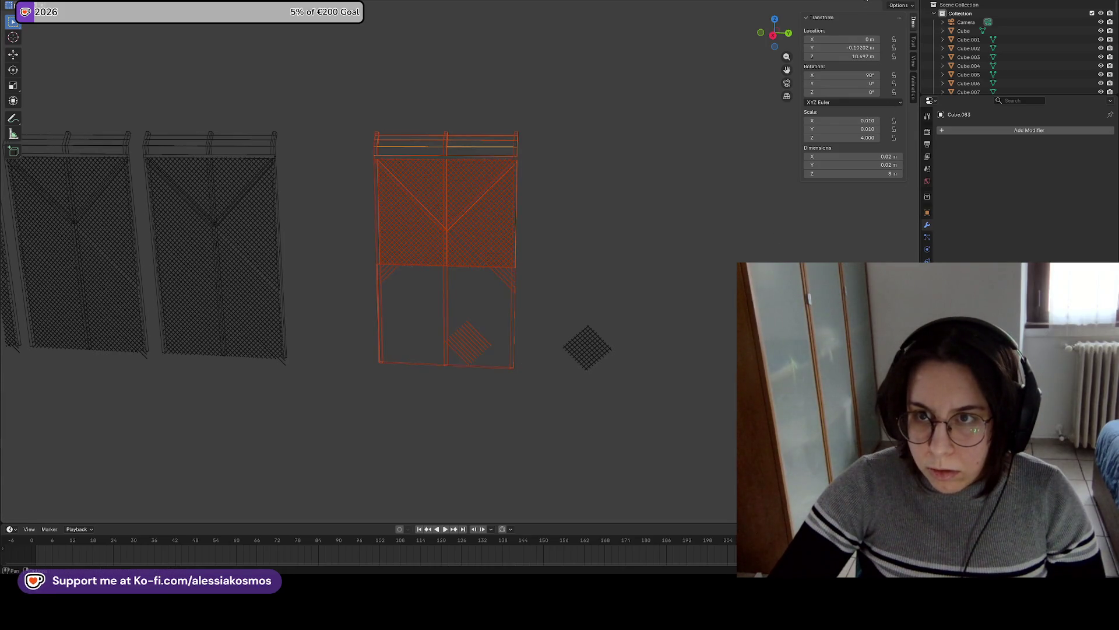
mouse_move(774, 33)
left_mouse_down()
mouse_move(677, 38)
mouse_move(513, 116)
left_mouse_up()
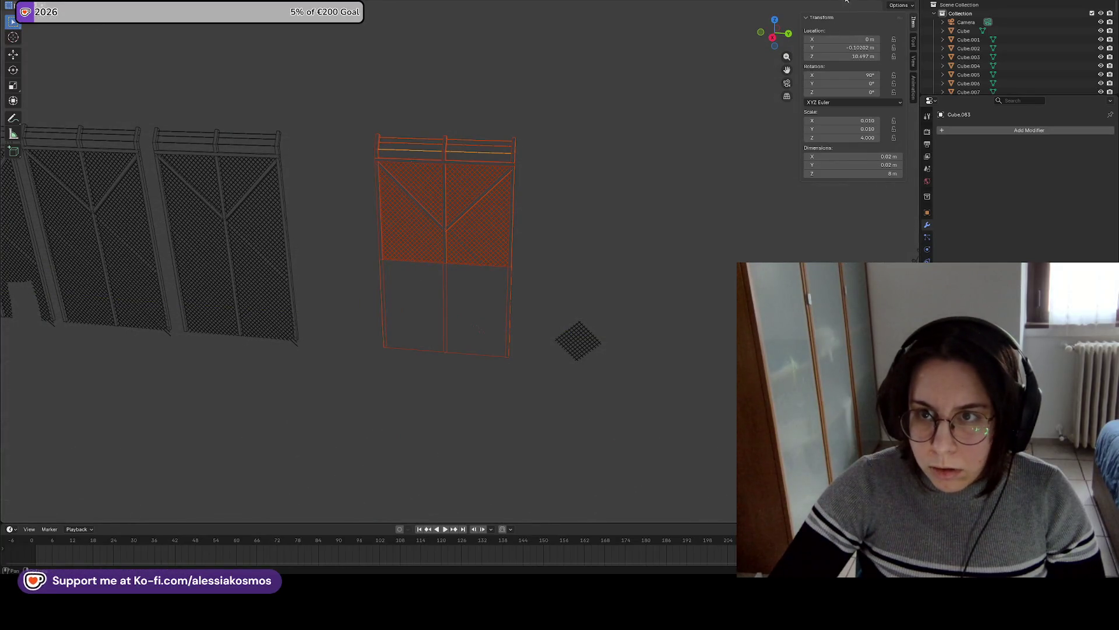
scroll(641, 107, "up", 2)
left_click(408, 159)
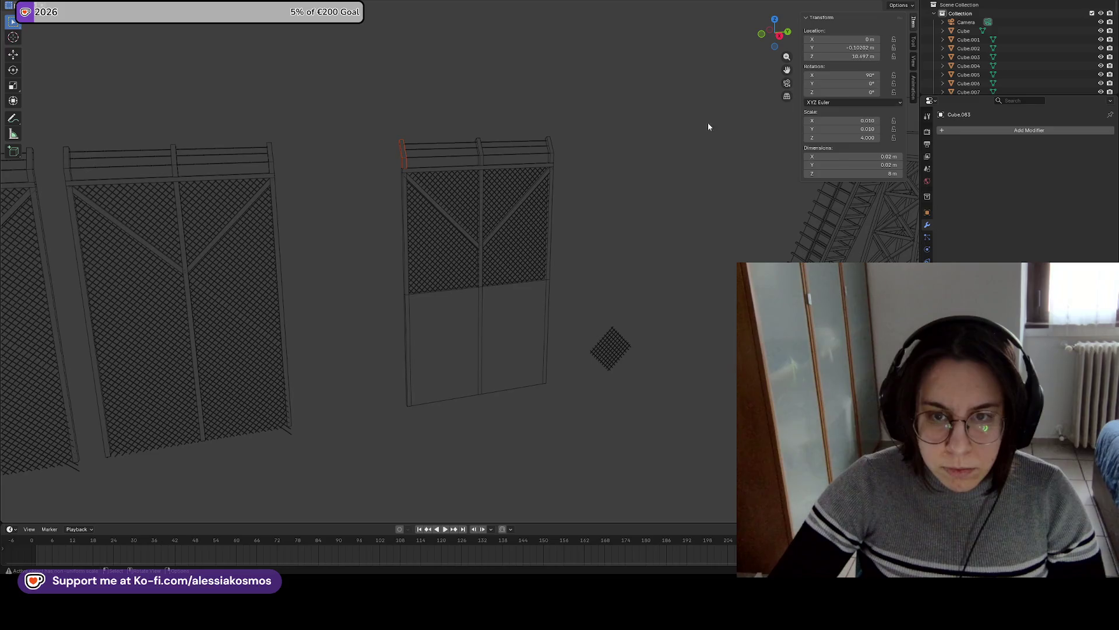
key("shift+z")
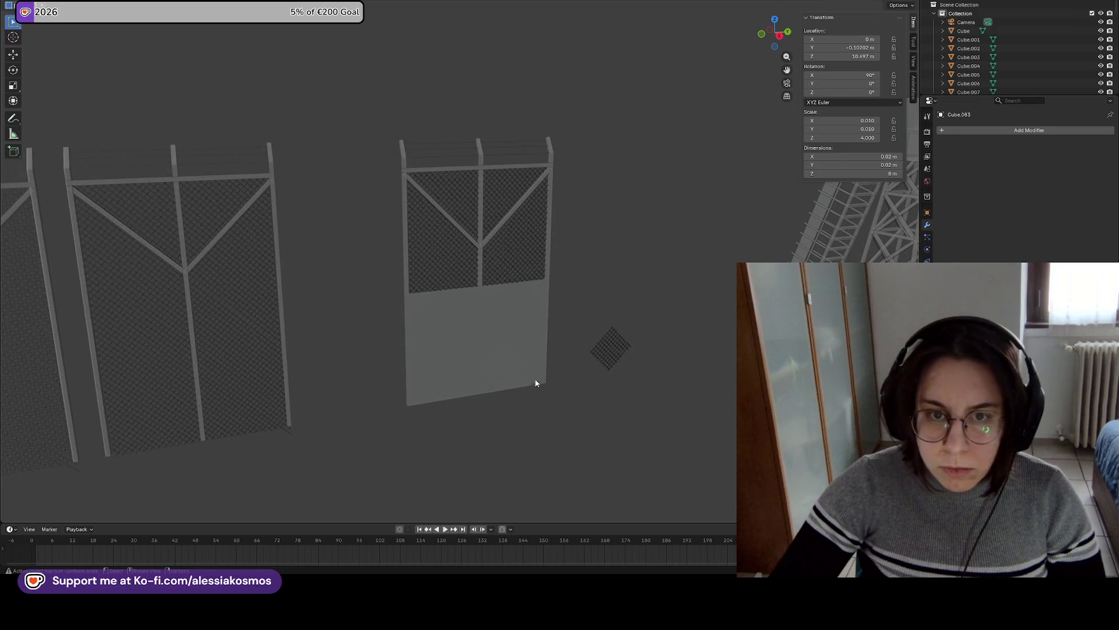
key("shift+z")
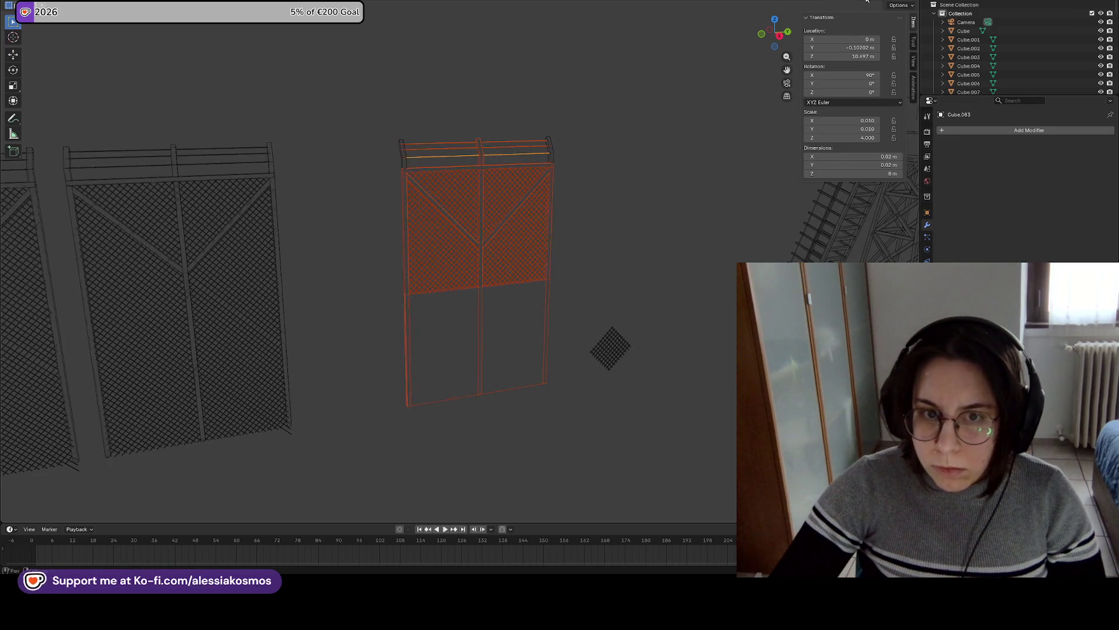
key("KP_Decimal")
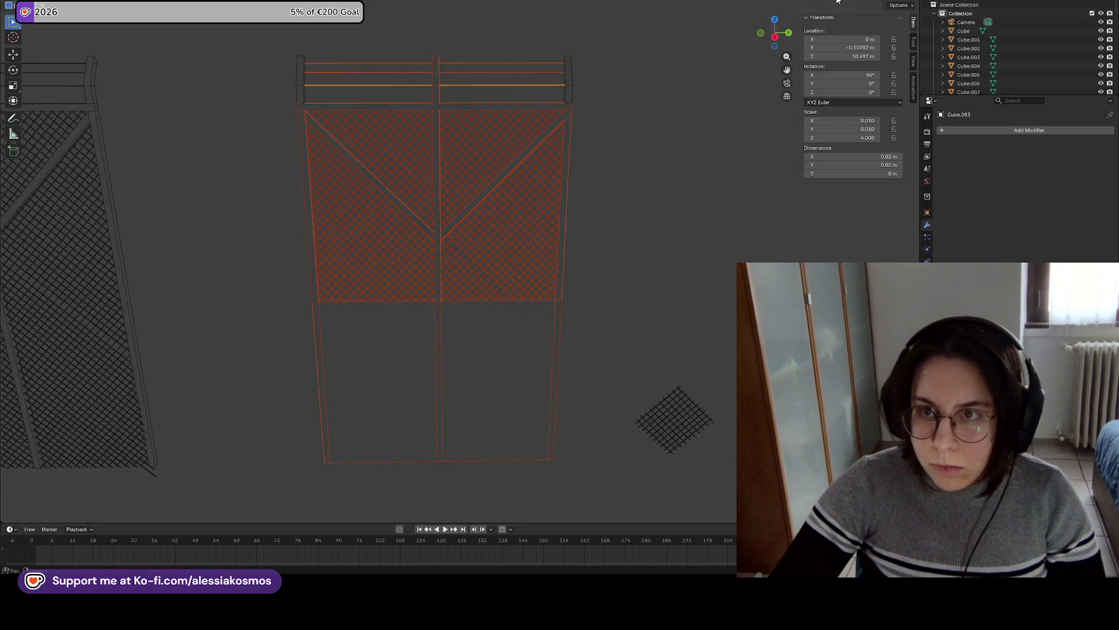
Turn viewport overlays back on and select the small stray hatched square beside the fence.
left_click(845, 2)
left_click(856, 2)
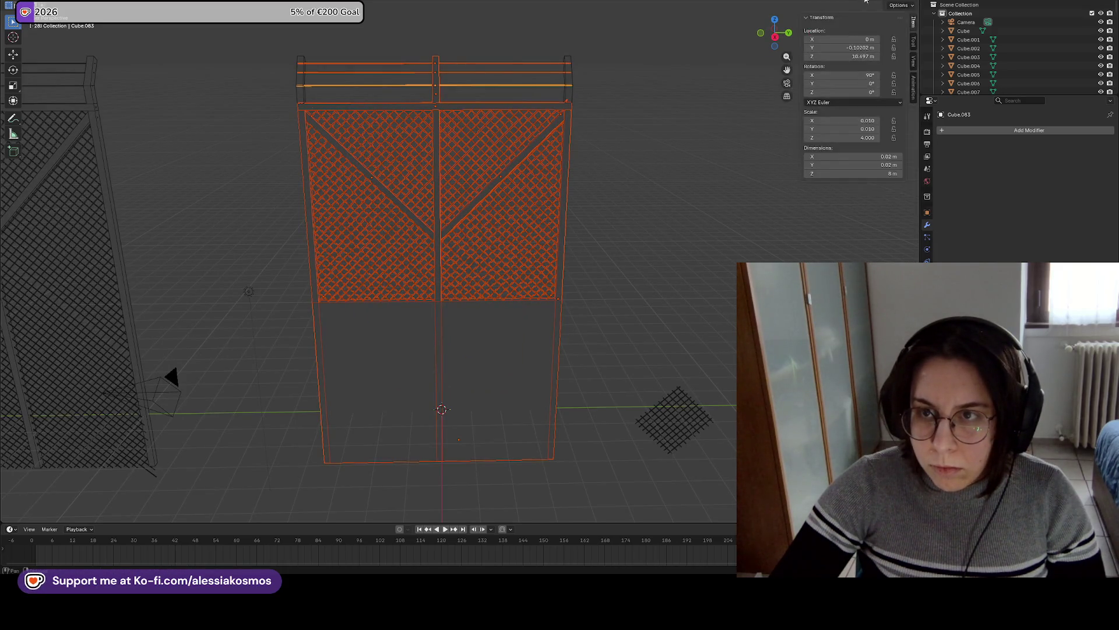
key("shift+z")
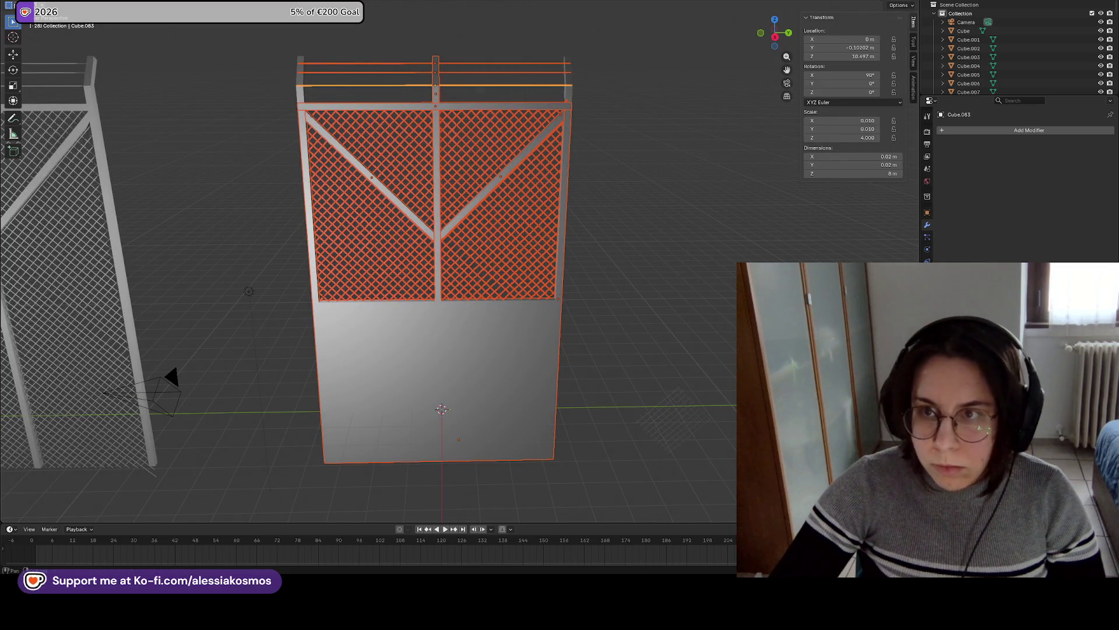
key("shift+z")
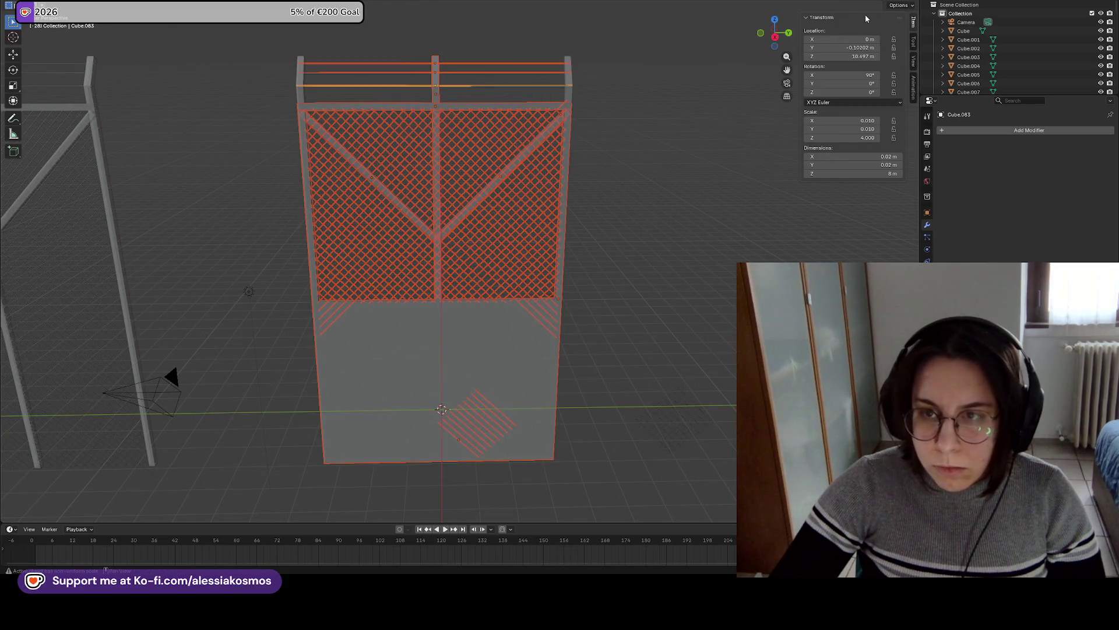
mouse_move(609, 424)
left_mouse_down()
mouse_move(358, 49)
mouse_move(335, 50)
left_mouse_up()
key("KP_Decimal")
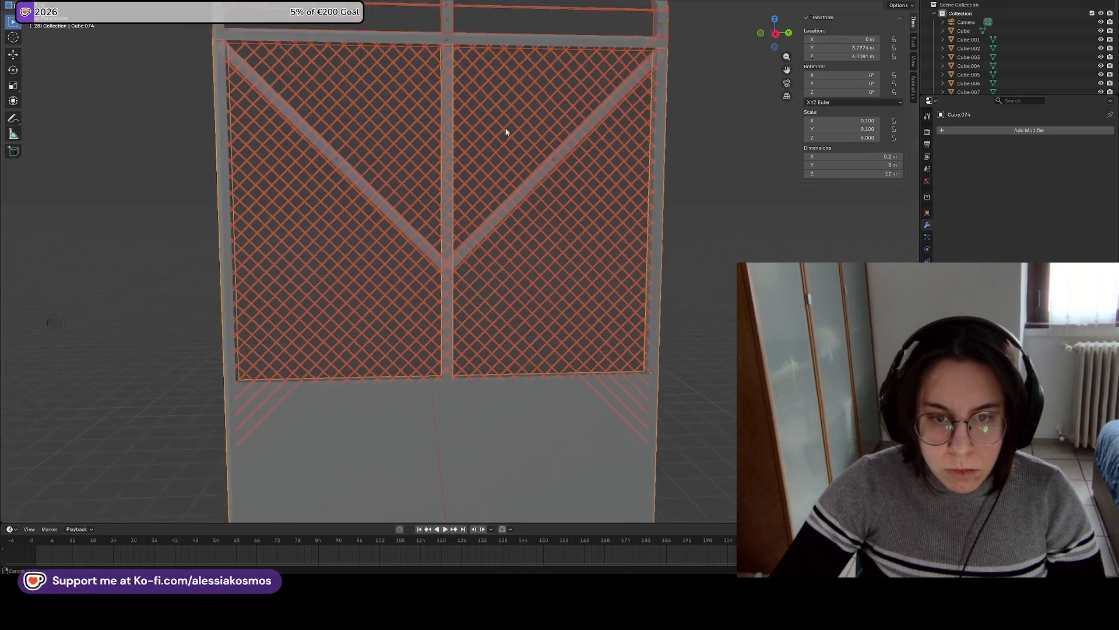
scroll(552, 232, "down", 4)
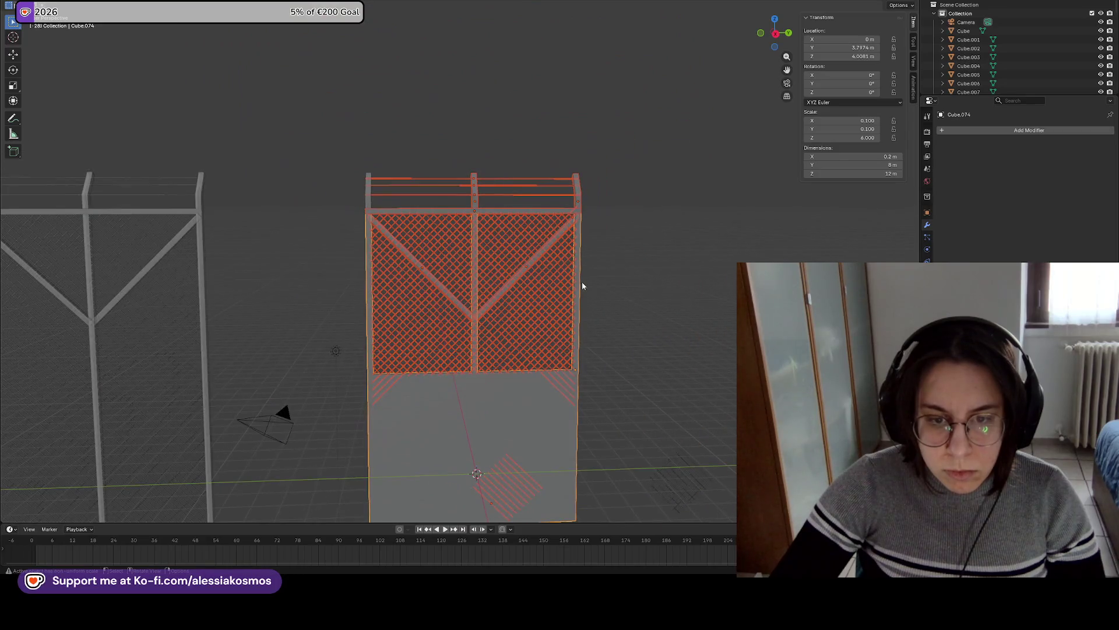
left_click(523, 485)
Delete the stray hatched square and select the fence's diagonal hatch pieces.
key("x")
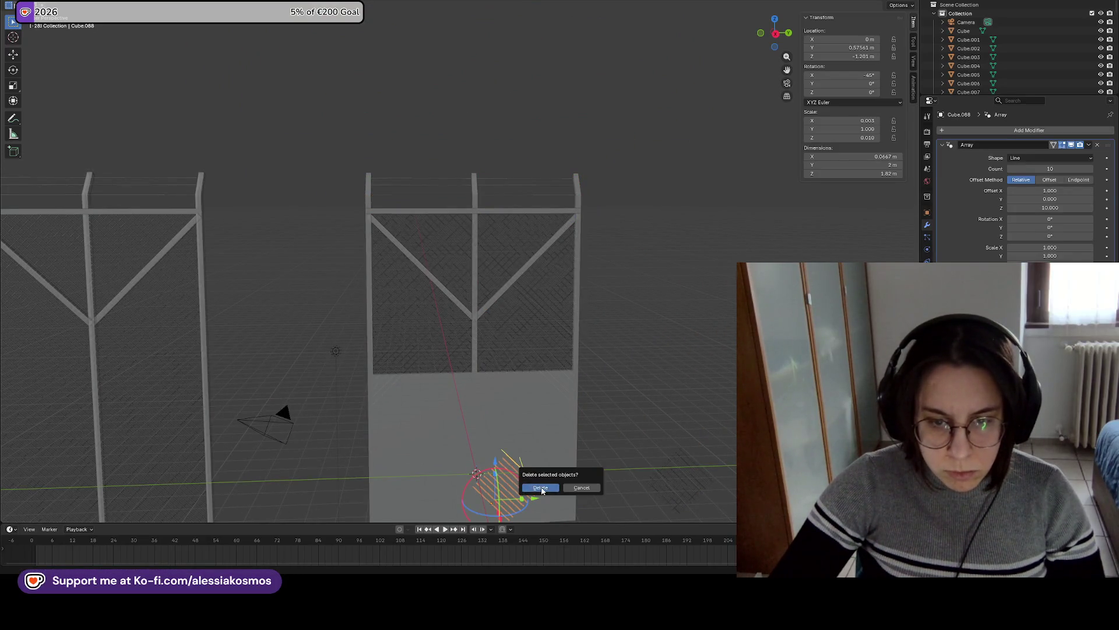
left_click(541, 488)
mouse_move(356, 143)
left_mouse_down()
mouse_move(604, 454)
mouse_move(606, 437)
mouse_move(350, 112)
mouse_move(362, 125)
left_mouse_up()
left_click(604, 445)
mouse_move(599, 267)
left_mouse_down()
mouse_move(557, 321)
mouse_move(572, 317)
left_mouse_up()
left_click(512, 315)
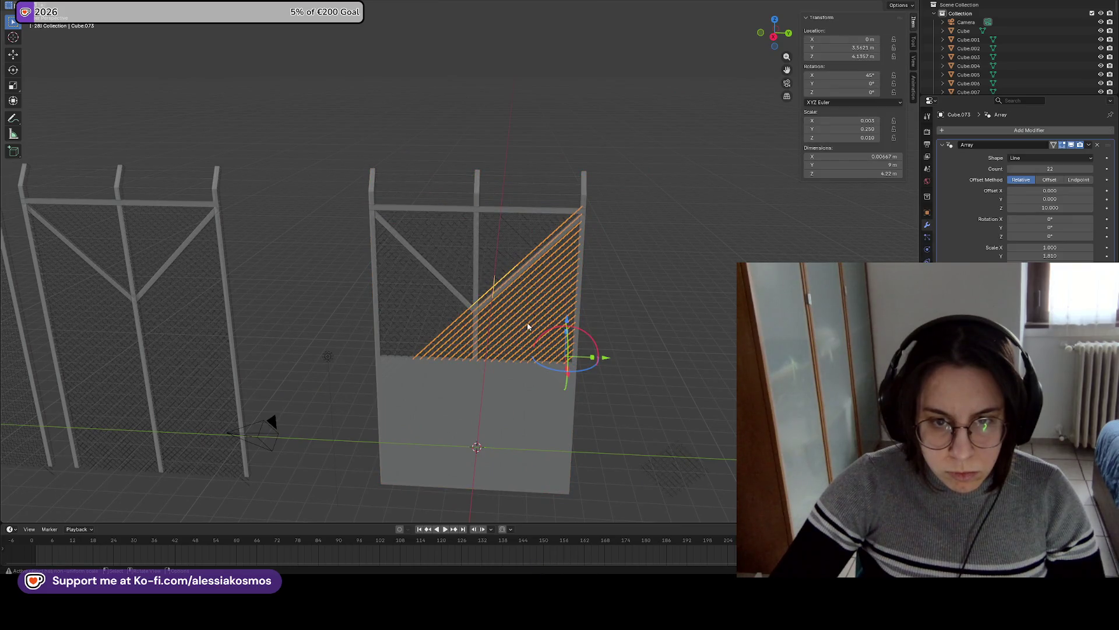
scroll(540, 348, "up", 1)
scroll(540, 332, "down", 3)
left_click_drag(583, 391, 374, 186)
key("ctrl+z")
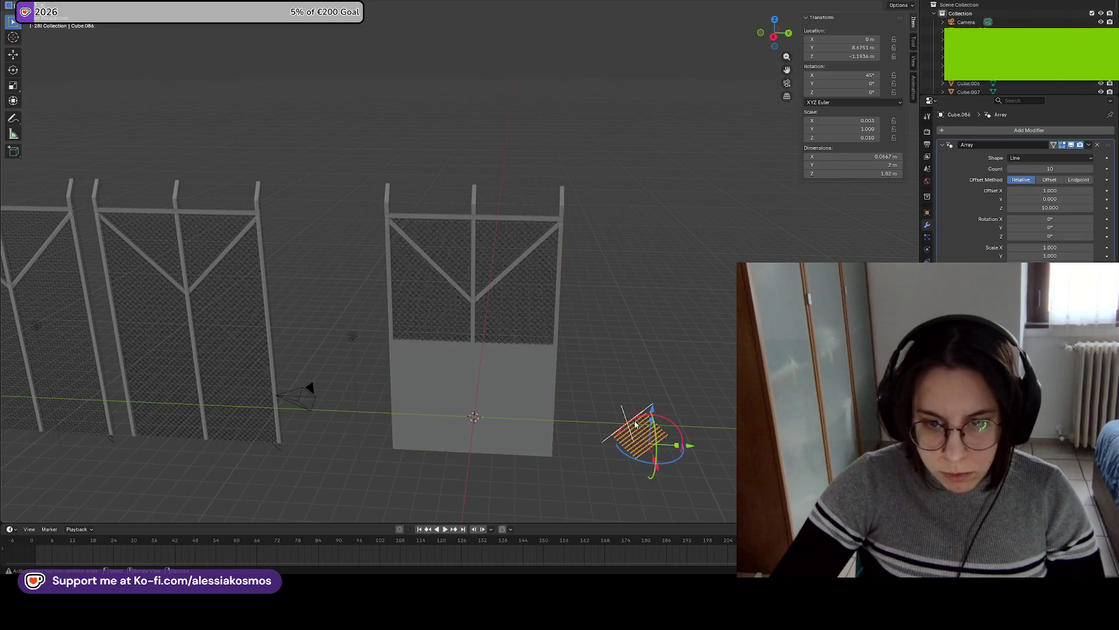
mouse_move(583, 367)
left_mouse_down()
mouse_move(349, 179)
mouse_move(549, 369)
left_mouse_up()
key("ctrl+z")
Duplicate the selected fence pieces along the Y axis and frame the copy.
key("shift+d")
key("y")
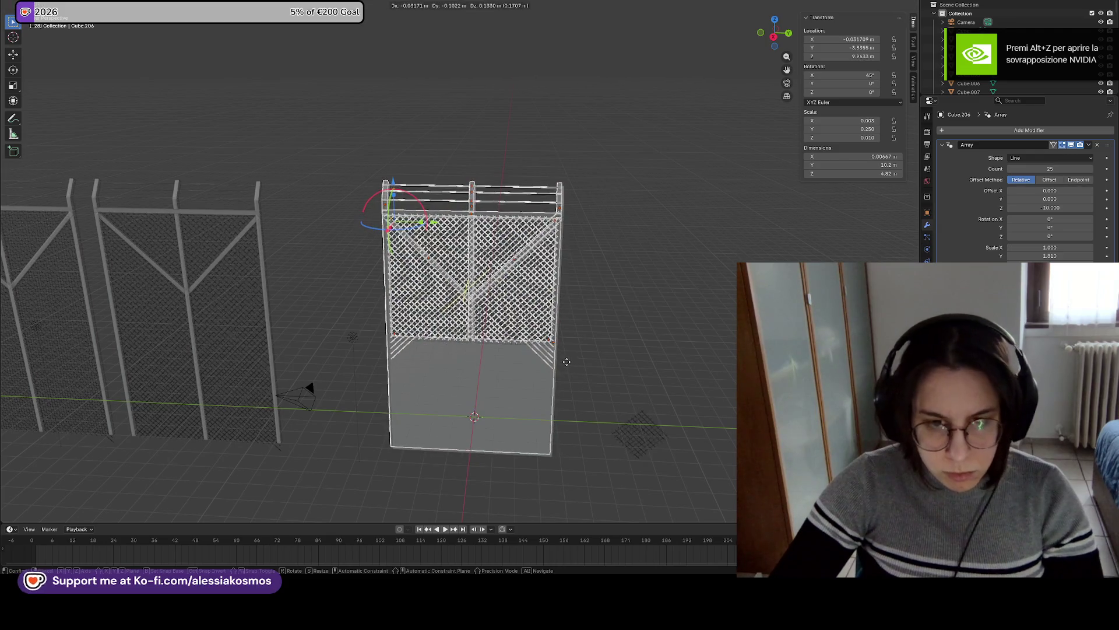
left_click(613, 361)
key("KP_Decimal")
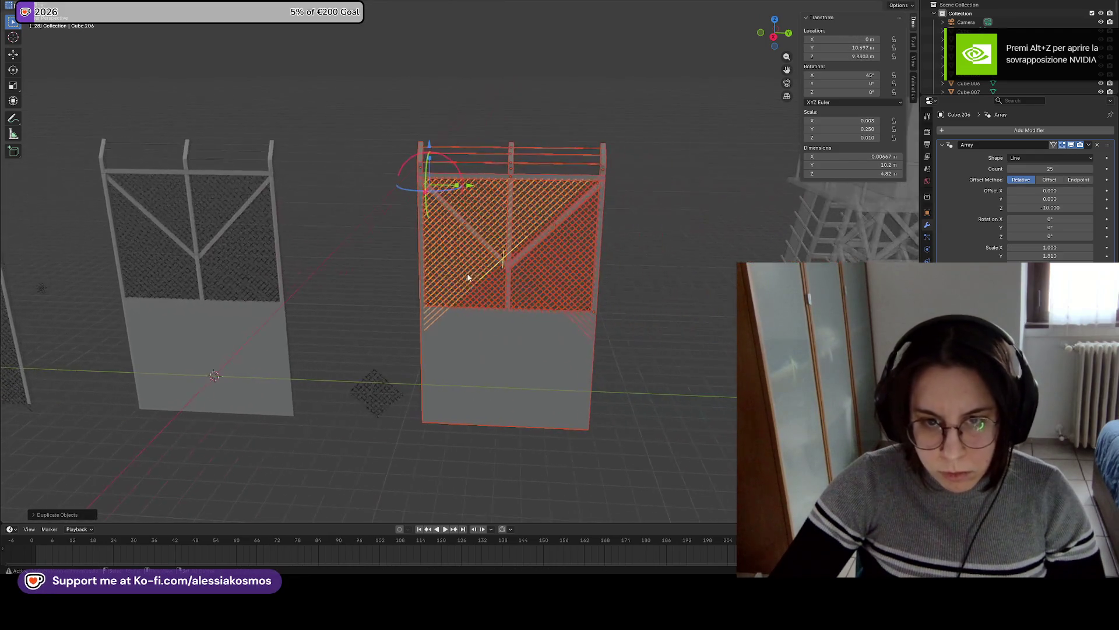
Apply the Array modifiers on both hatched triangle pieces.
left_click(572, 307)
scroll(576, 305, "up", 2)
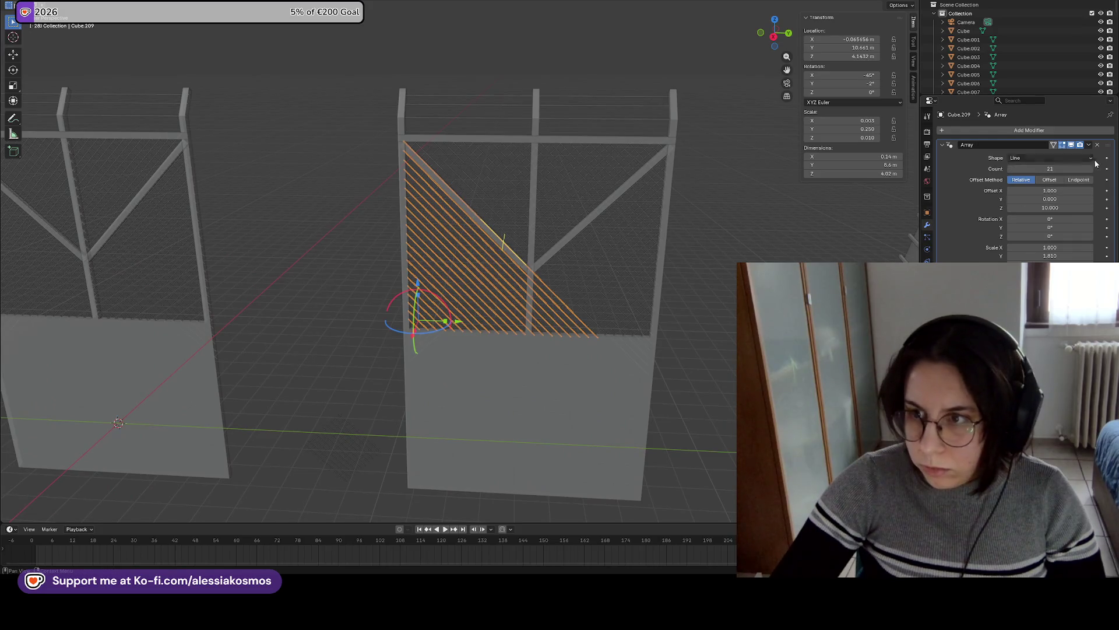
left_click(1090, 145)
left_click(1064, 157)
left_click(597, 264)
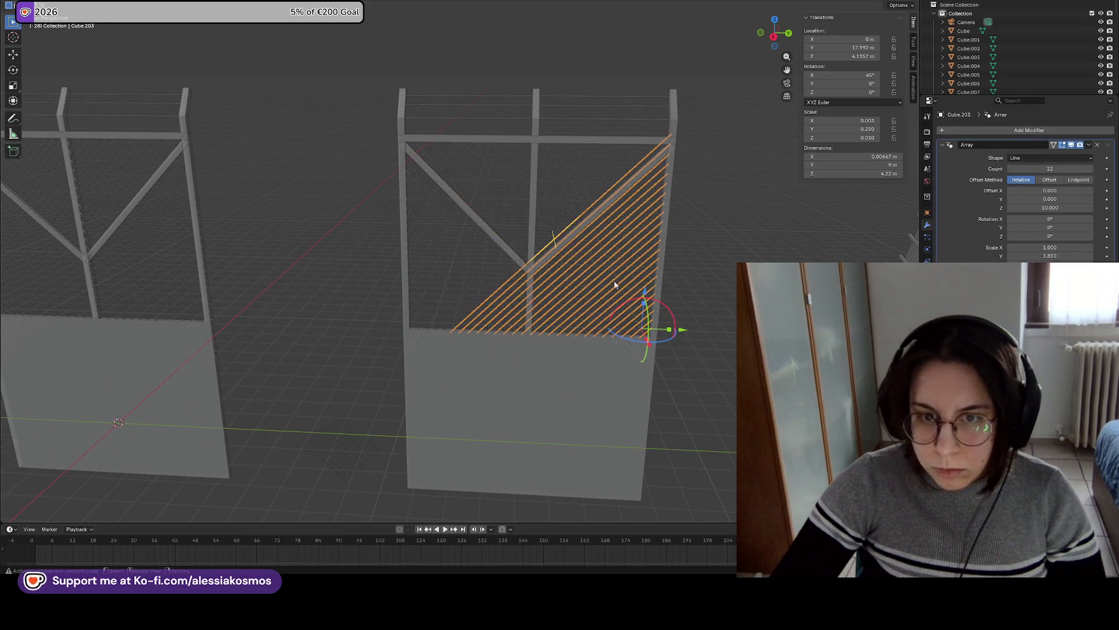
left_click(1088, 145)
left_click(1070, 161)
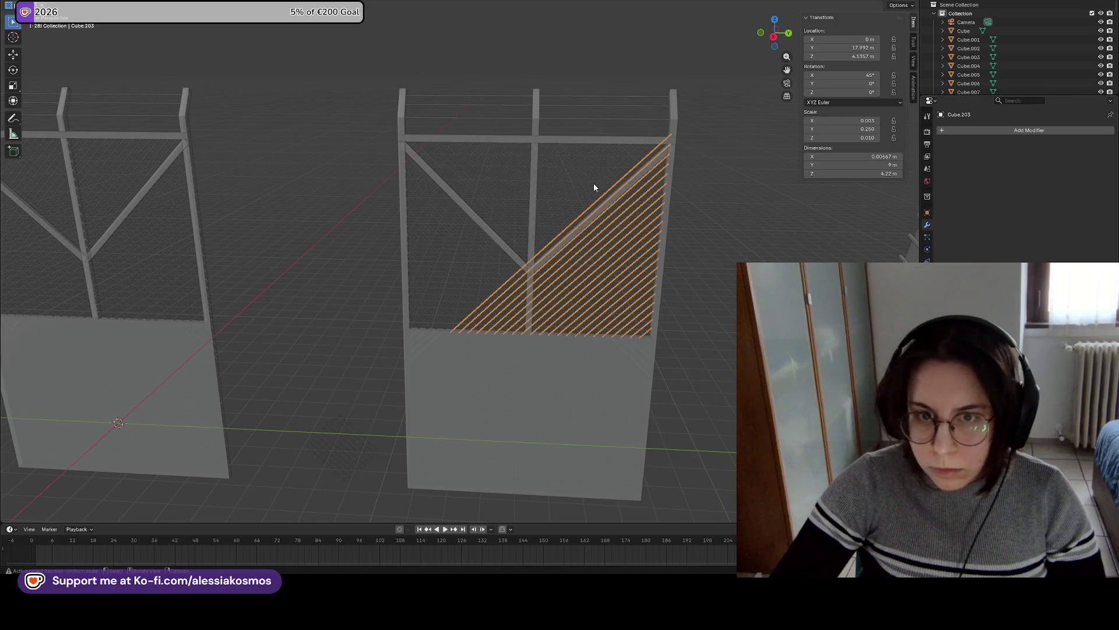
Copy the hatch into the upper-right triangle and apply its Array modifier.
key("ctrl+z")
key("ctrl+z")
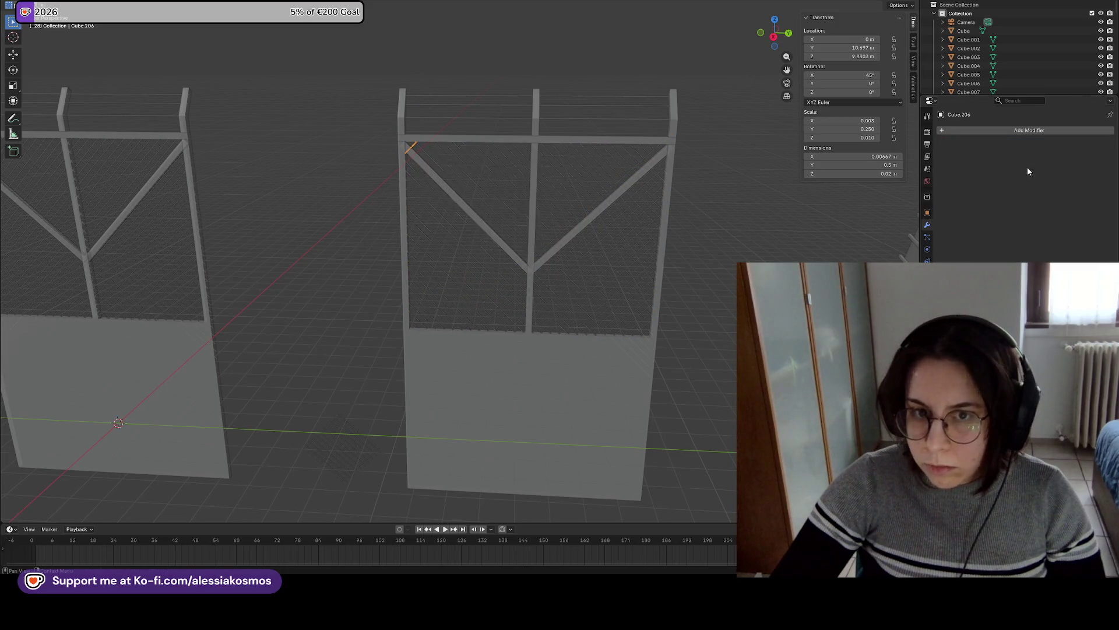
key("ctrl+shift+z")
left_click(1090, 145)
key("ctrl+z")
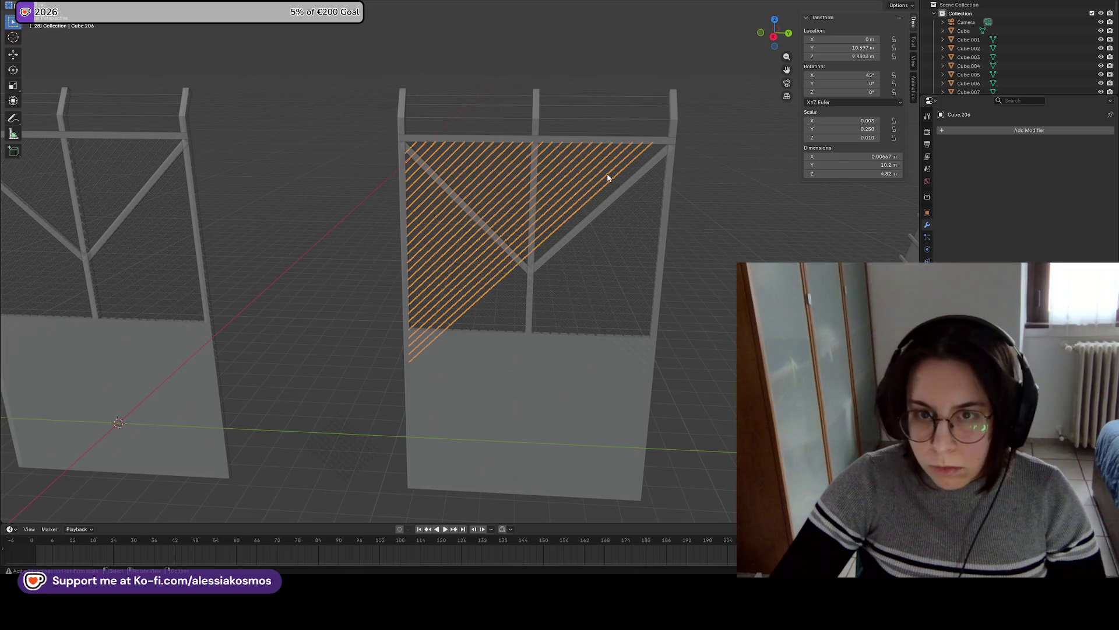
key("ctrl+shift+z")
left_click(1088, 145)
left_click(1041, 155)
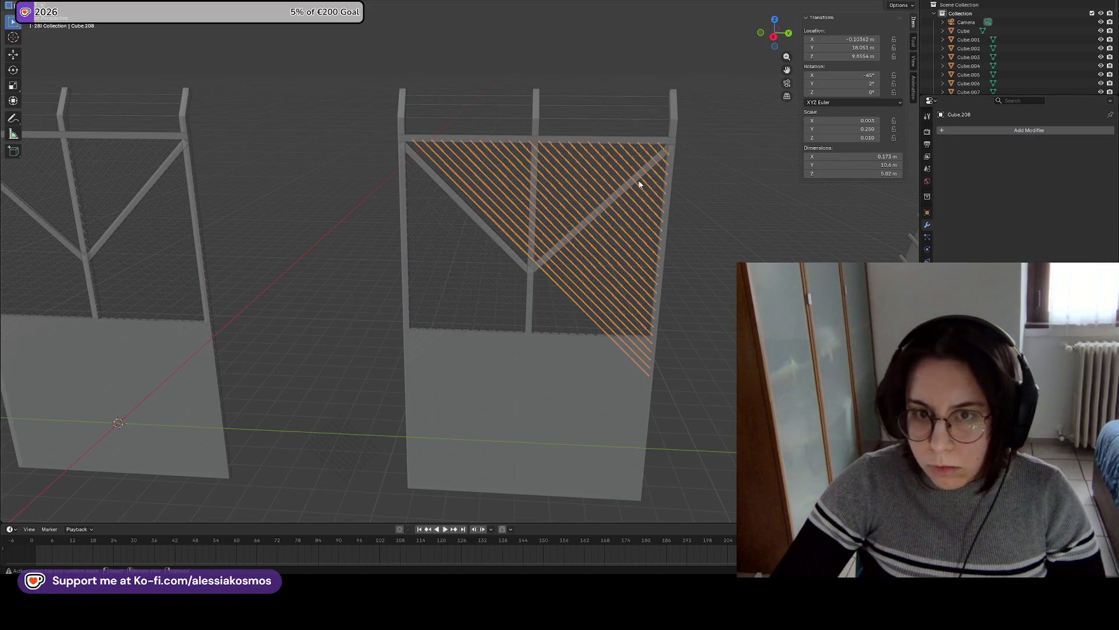
Select all the hatch strips and join them into one crosshatched mesh.
scroll(644, 200, "up", 3)
scroll(702, 211, "down", 3)
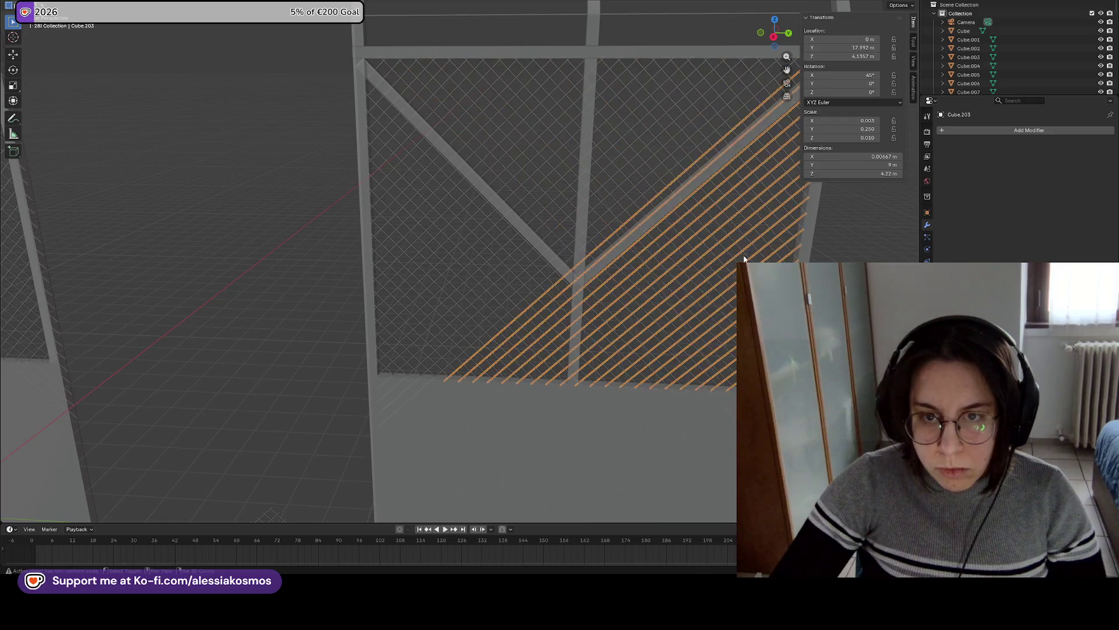
left_click(417, 218, "shift")
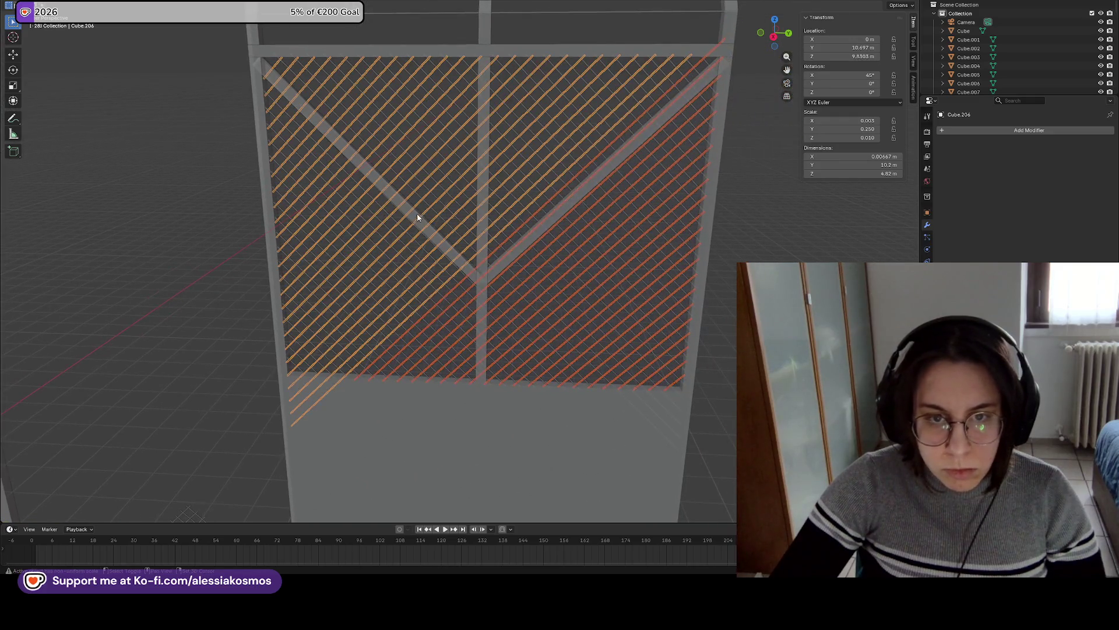
left_click(456, 284, "shift")
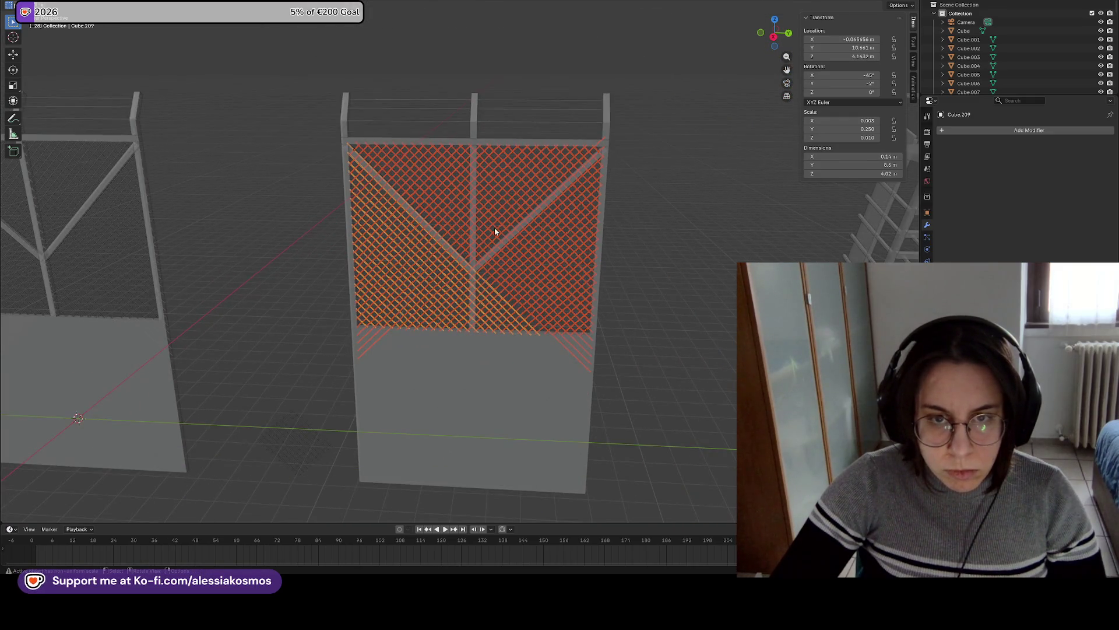
key("ctrl+j")
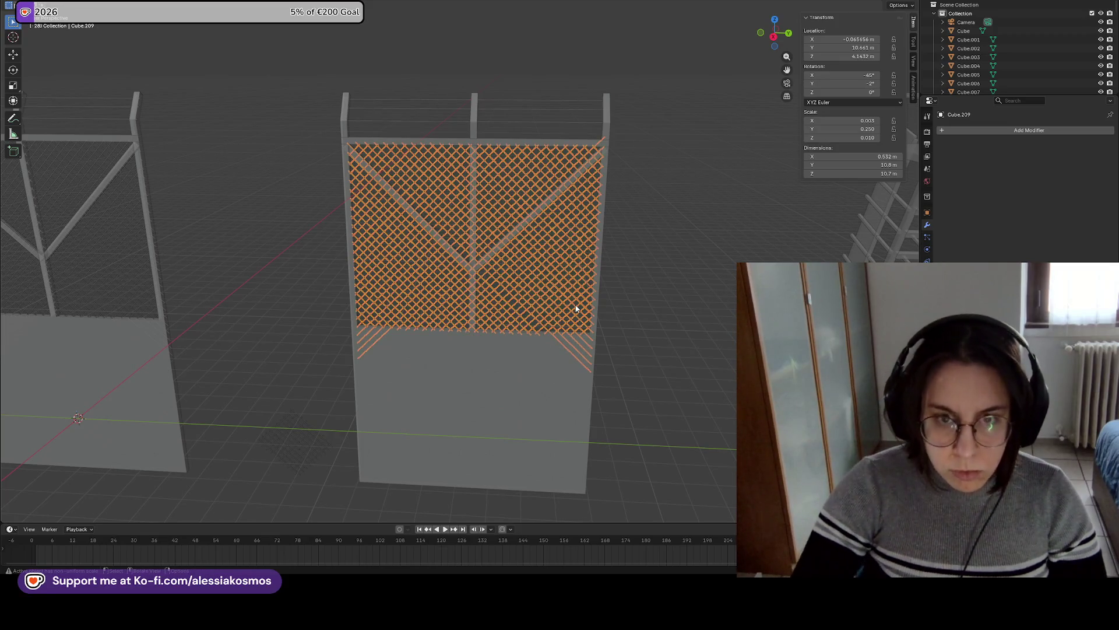
left_click(651, 278)
left_click(475, 165)
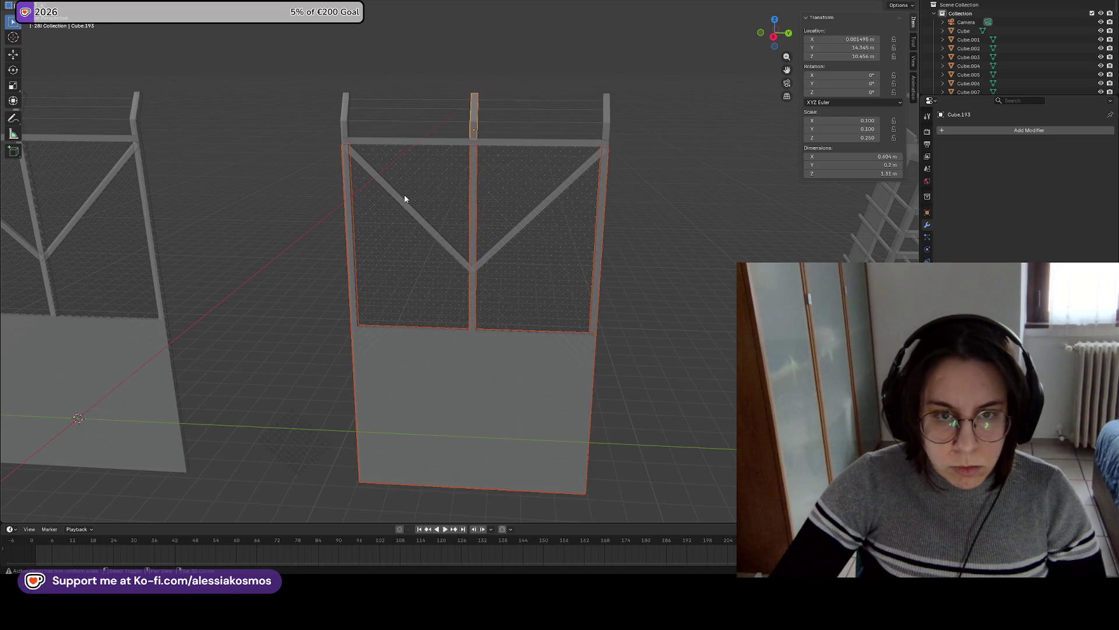
left_click(423, 155, "shift")
left_click(426, 142)
left_click(382, 180, "shift")
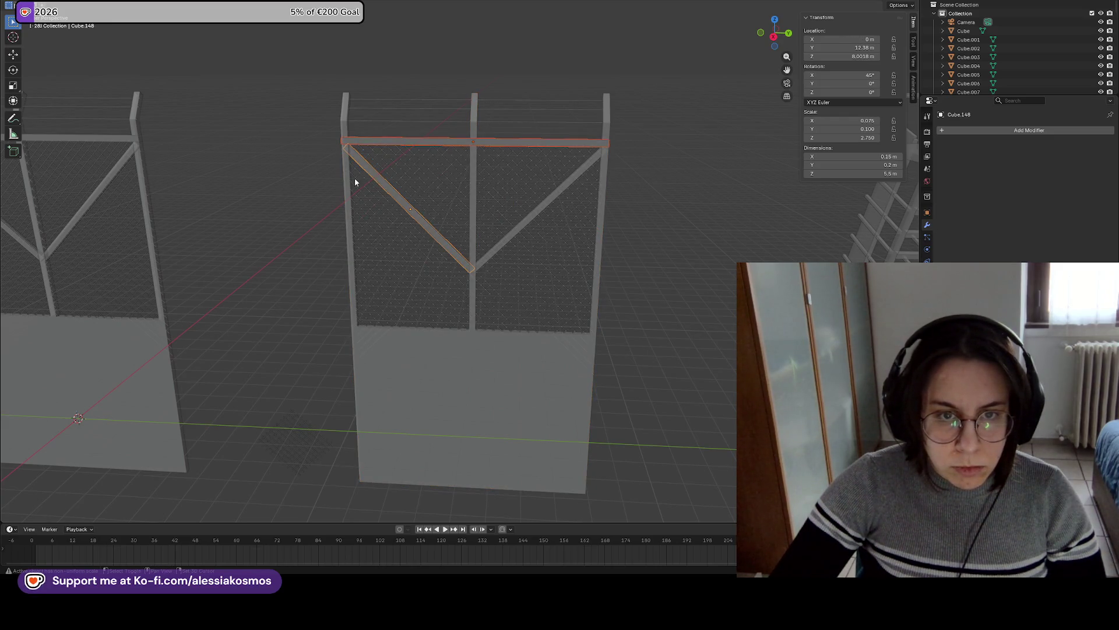
left_click(476, 180, "shift")
left_click(347, 120, "shift")
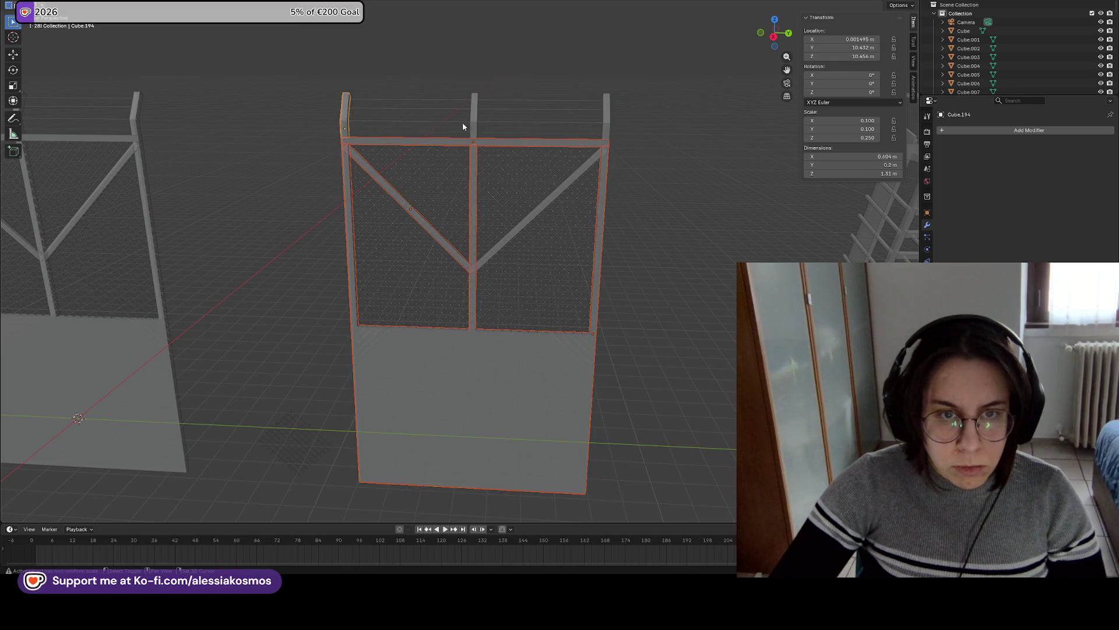
left_click(475, 124, "shift")
left_click(609, 125, "shift")
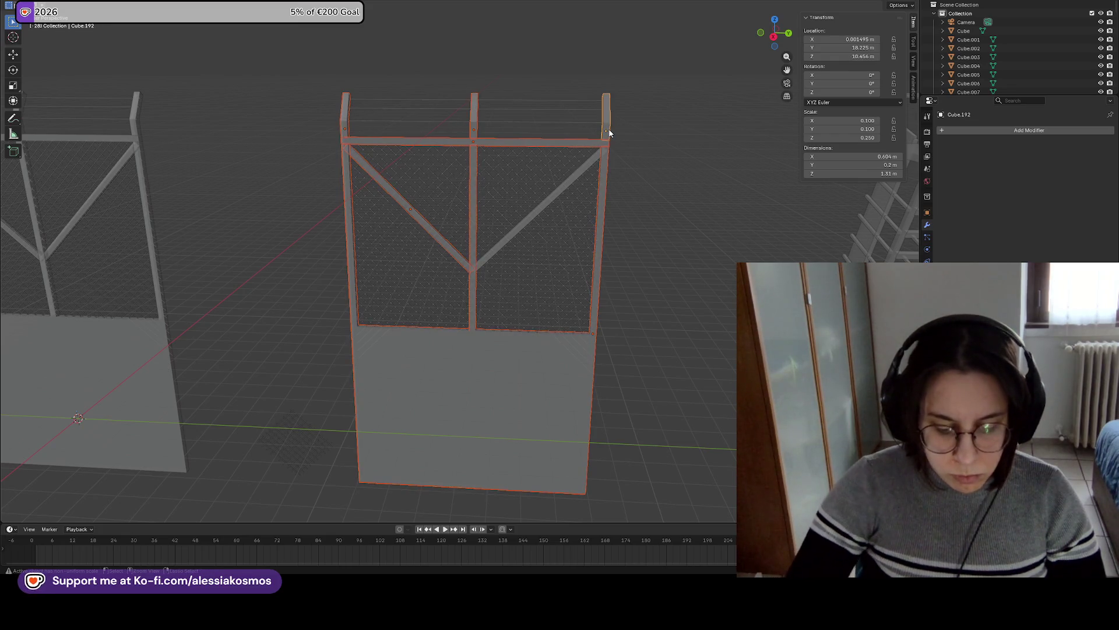
mouse_move(530, 76)
left_mouse_down()
mouse_move(553, 120)
mouse_move(531, 87)
left_mouse_up()
left_click(471, 140)
left_click(489, 262)
left_click(464, 267)
left_click(464, 267)
left_click(467, 268, "shift")
left_click(491, 257, "shift")
mouse_move(491, 257)
left_mouse_down()
mouse_move(550, 260)
mouse_move(489, 348)
left_mouse_up()
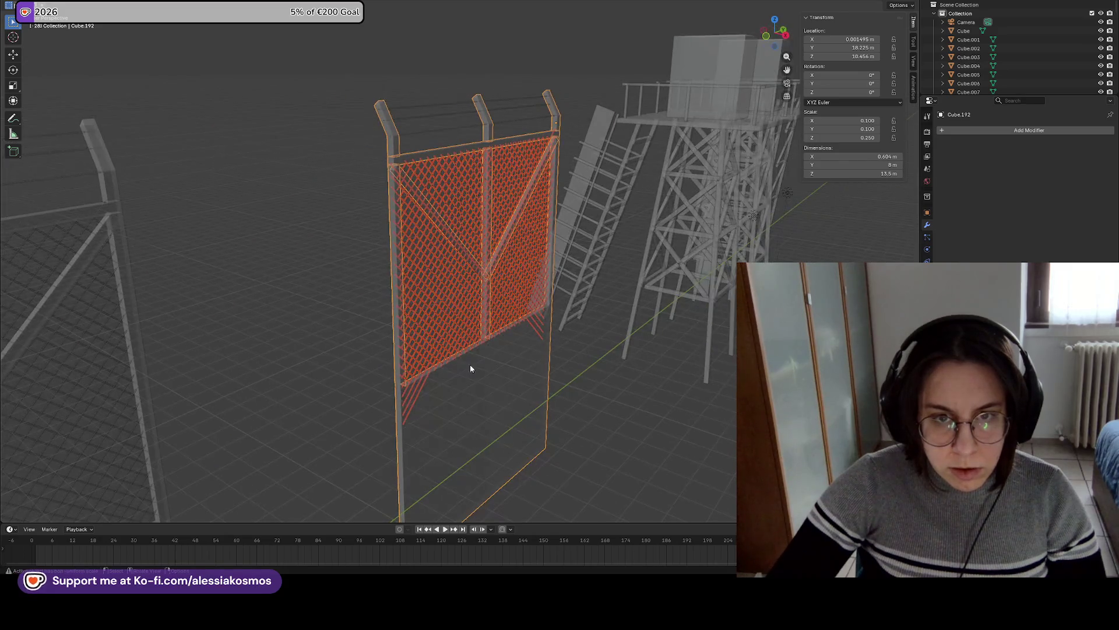
left_click(473, 142)
left_click_drag(452, 141, 402, 130)
left_click(512, 387)
left_click(492, 296)
mouse_move(492, 296)
left_mouse_down()
mouse_move(499, 305)
mouse_move(392, 228)
left_mouse_up()
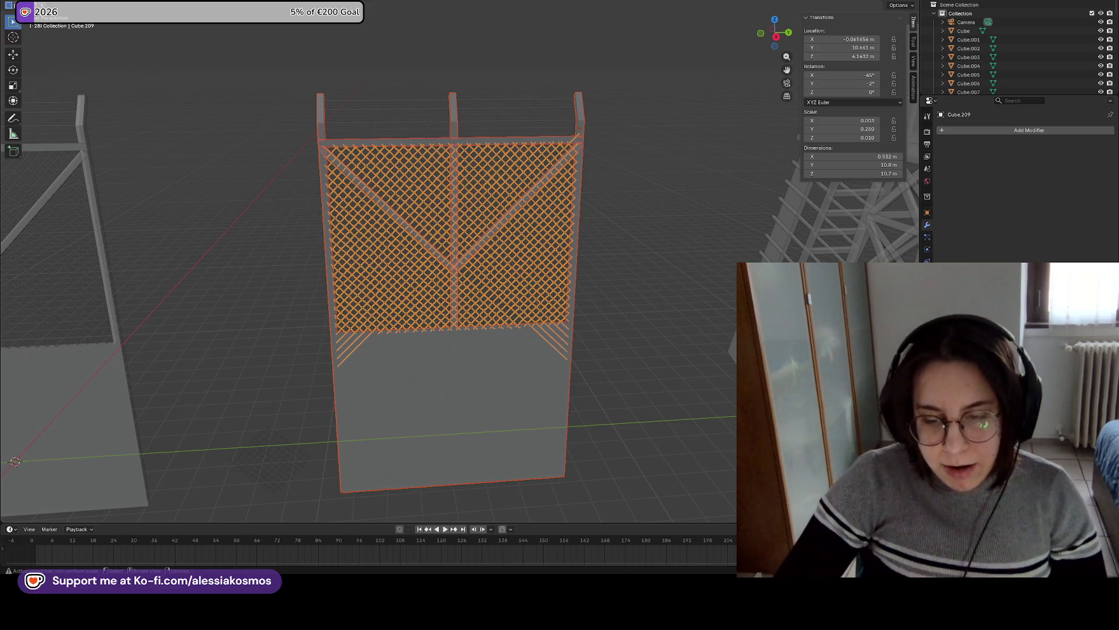
mouse_move(740, 607)
left_click(705, 539)
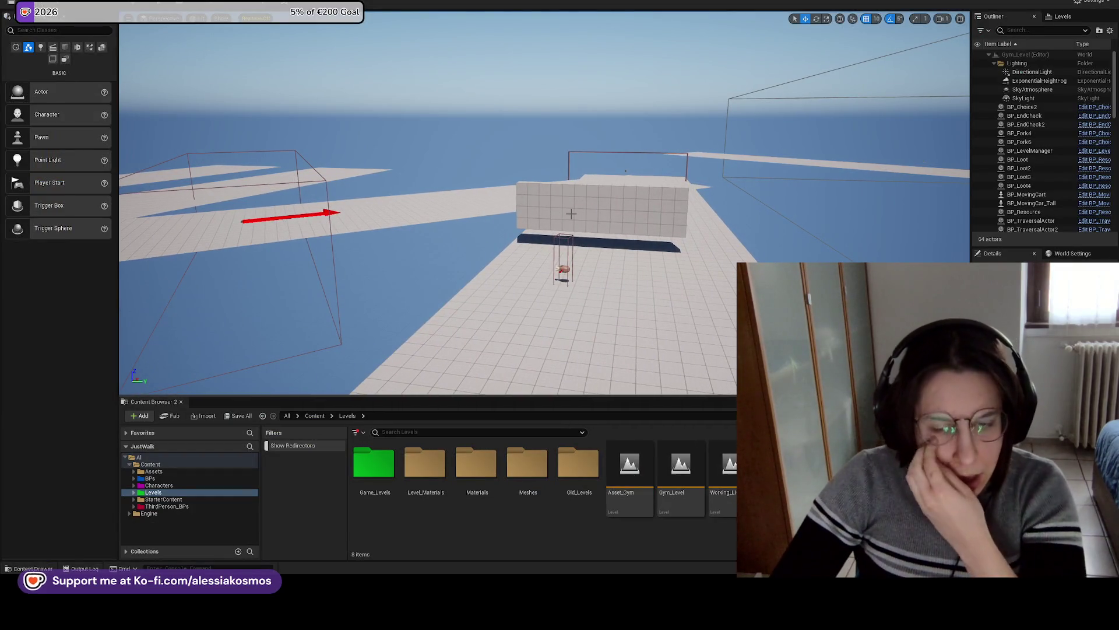
Browse the Content Browser to the Levels folder and open the Asset_Gym level.
mouse_move(693, 228)
left_mouse_down()
mouse_move(589, 242)
mouse_move(545, 385)
left_mouse_up()
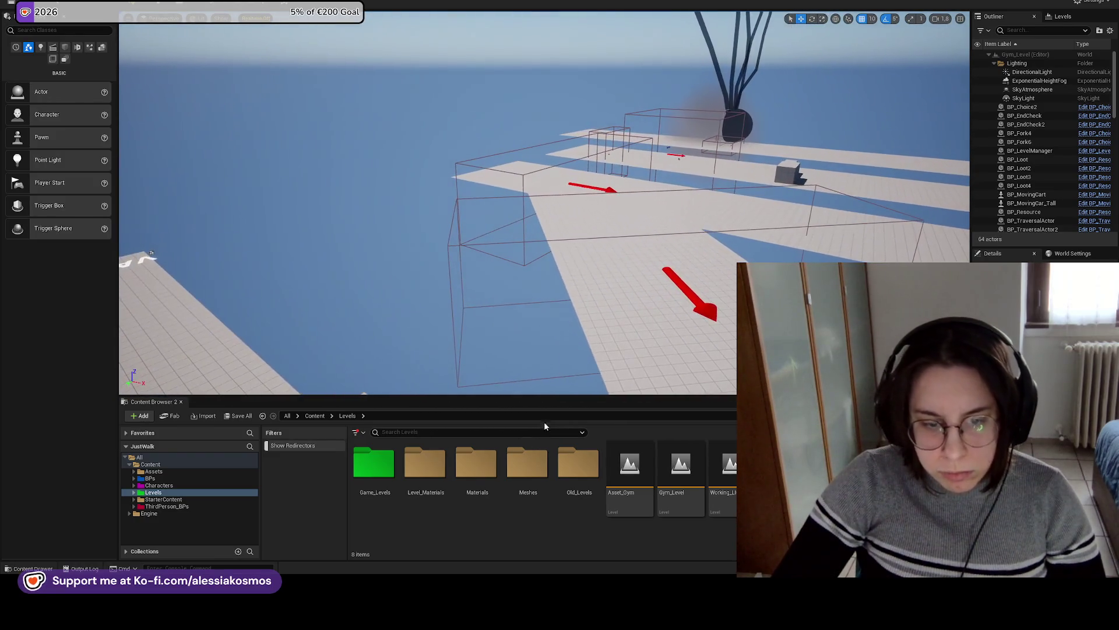
double_click(374, 463)
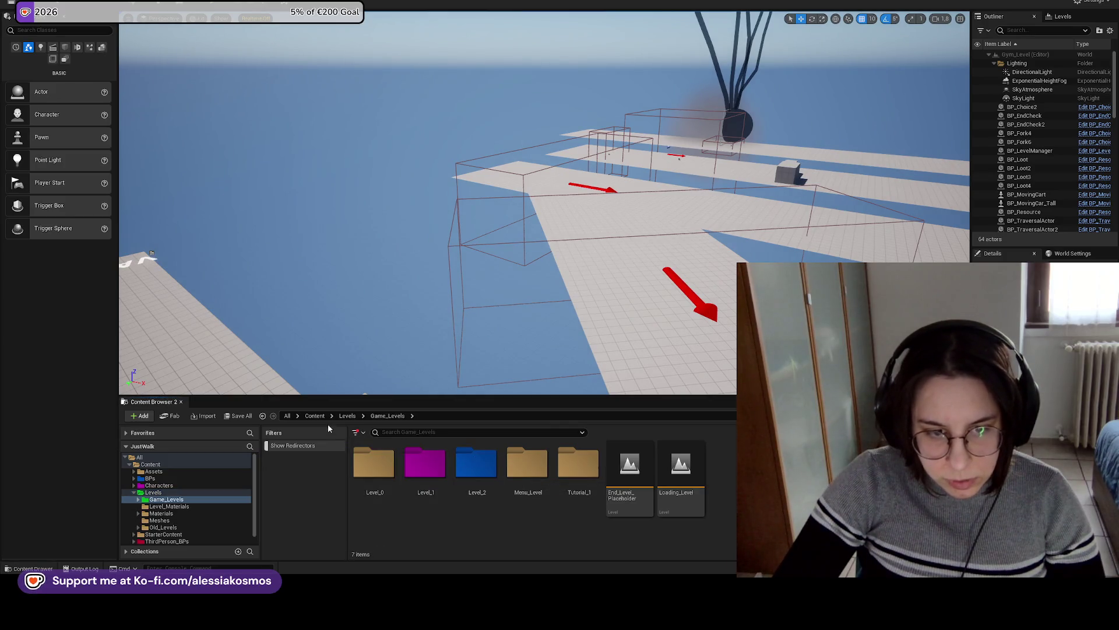
left_click(315, 415)
double_click(531, 462)
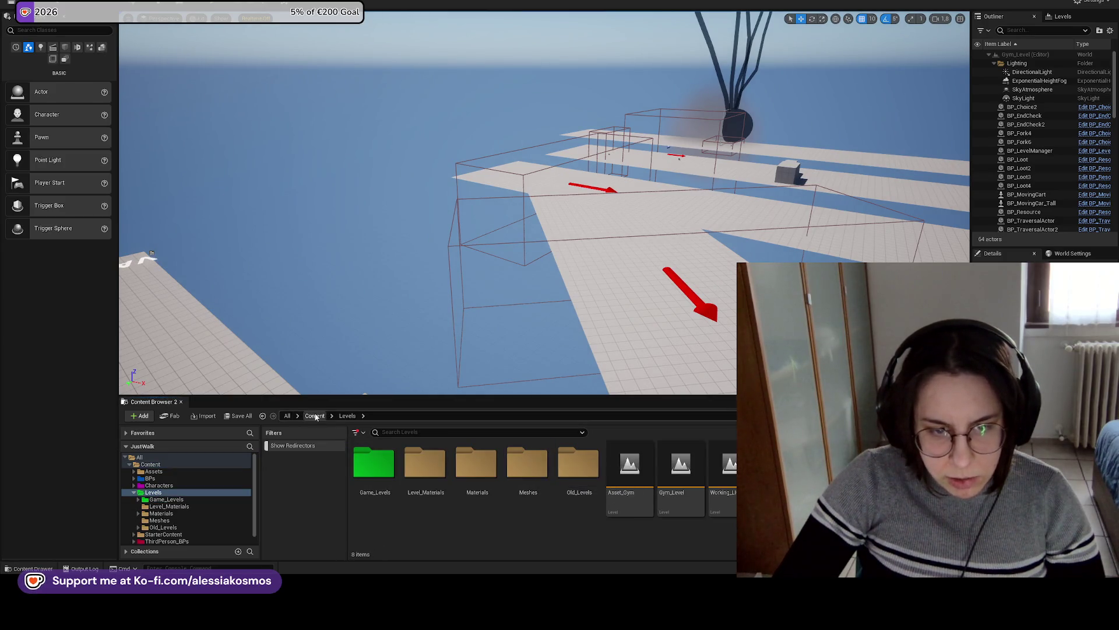
left_click(315, 415)
double_click(523, 462)
double_click(374, 462)
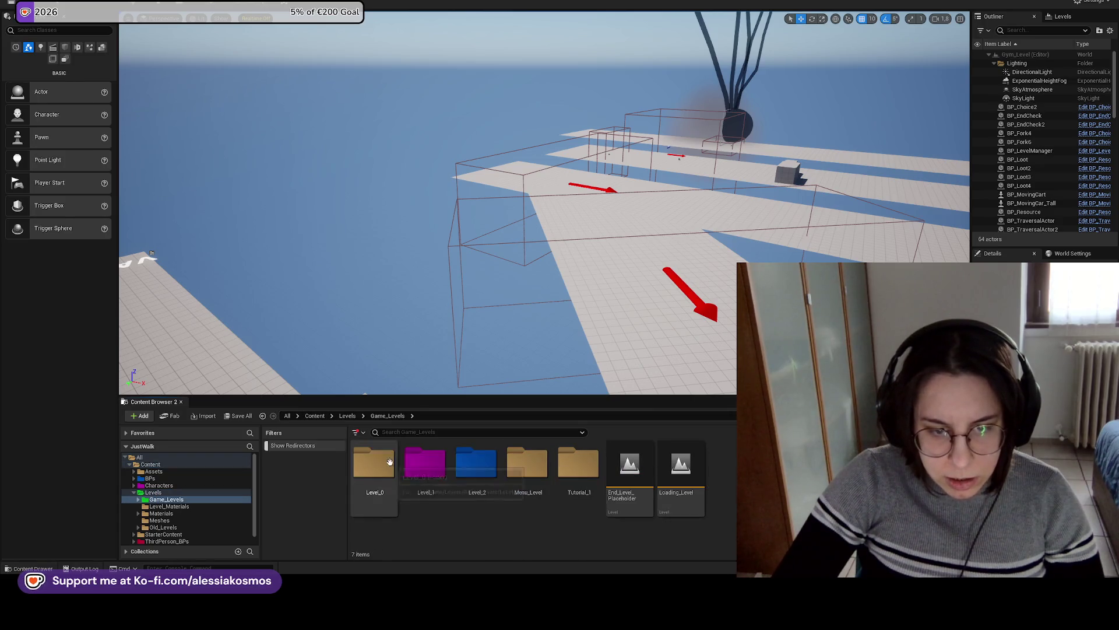
left_click(348, 415)
double_click(630, 463)
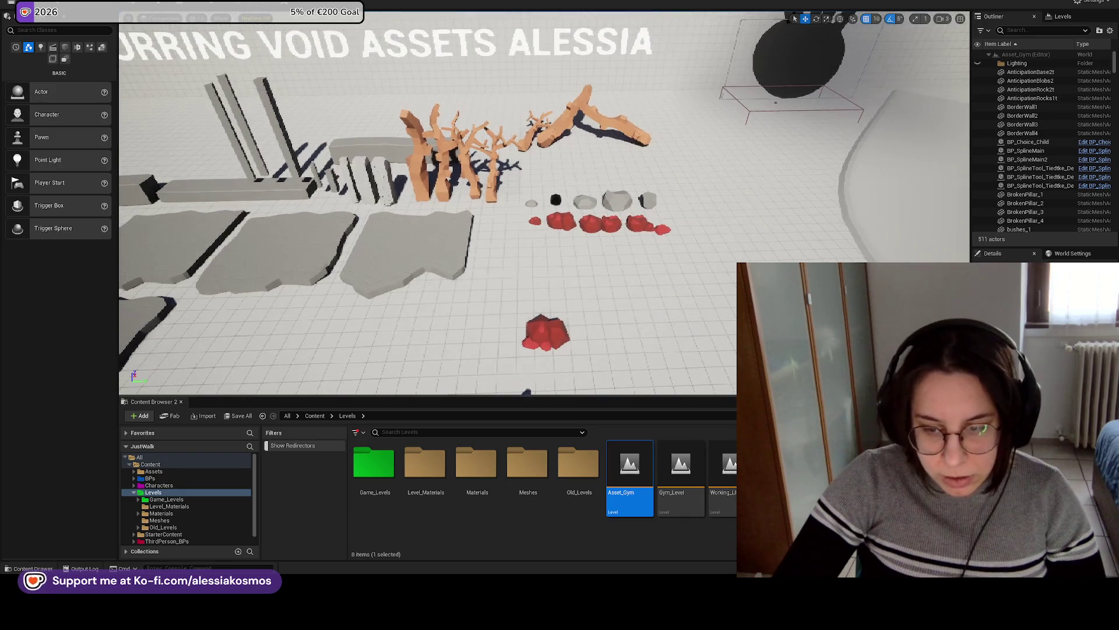
Check the pitch-deck notes and task board, then fly the Asset_Gym camera toward the rocks and trees.
key("alt+Tab")
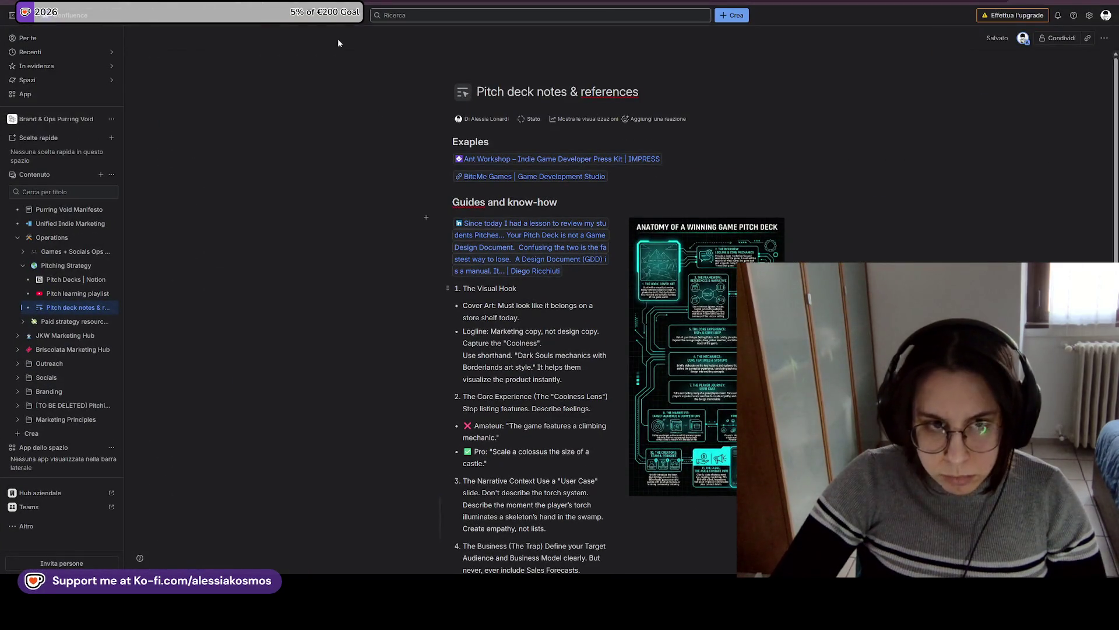
key("ctrl+Tab")
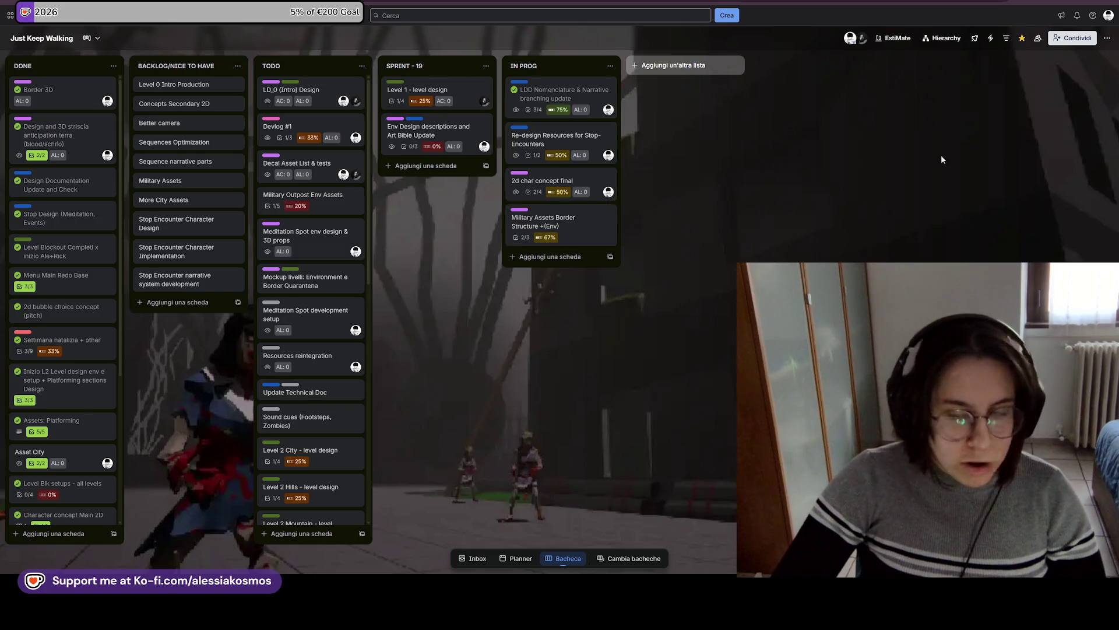
key("alt+Tab")
left_click_drag(615, 362, 614, 337)
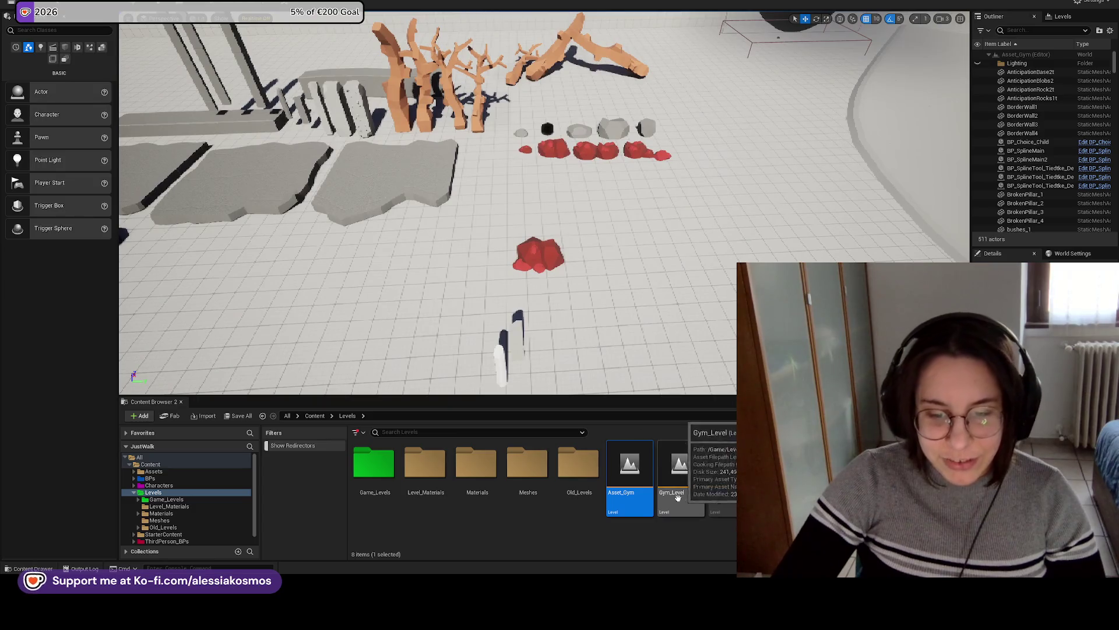
Browse the Content Browser to Content/Assets/PurringVoidAssets/Military.
double_click(373, 465)
left_click_drag(408, 233, 296, 45)
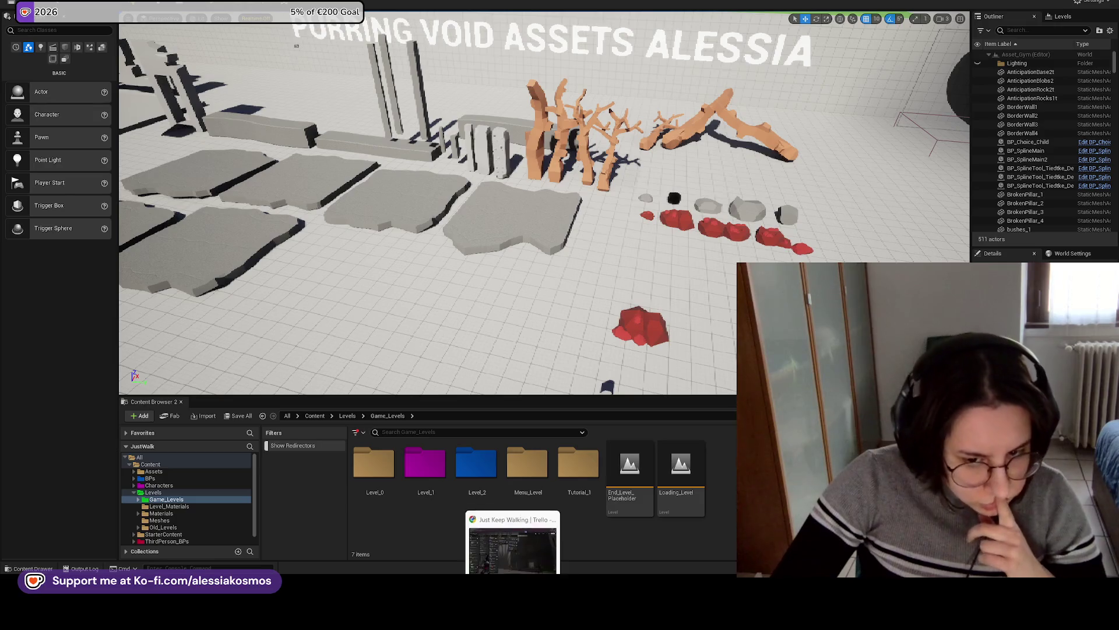
left_click(314, 415)
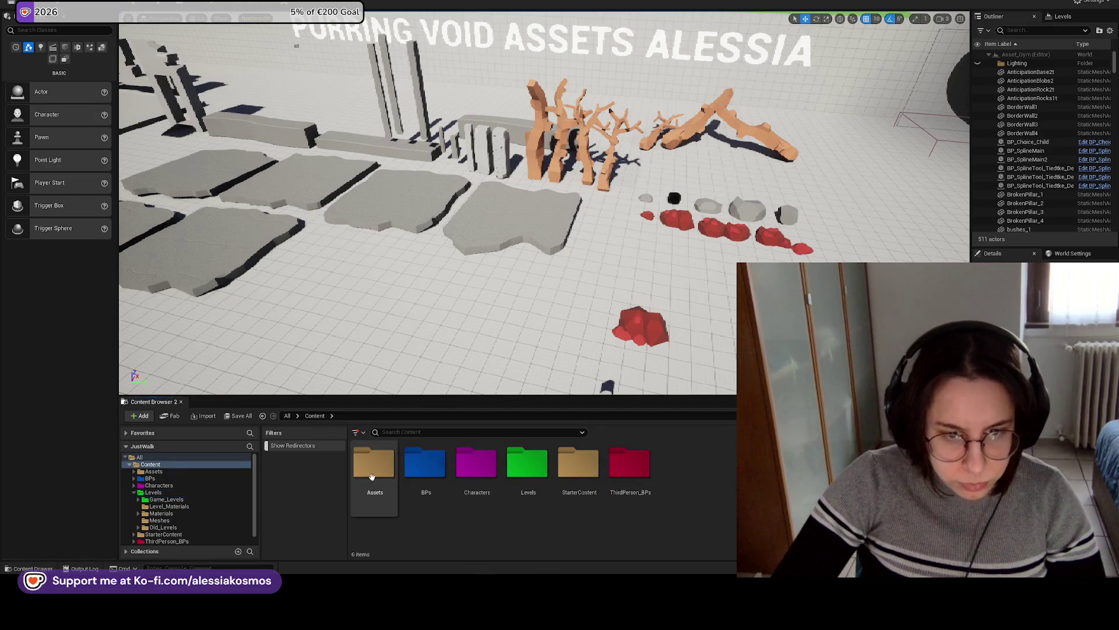
double_click(365, 464)
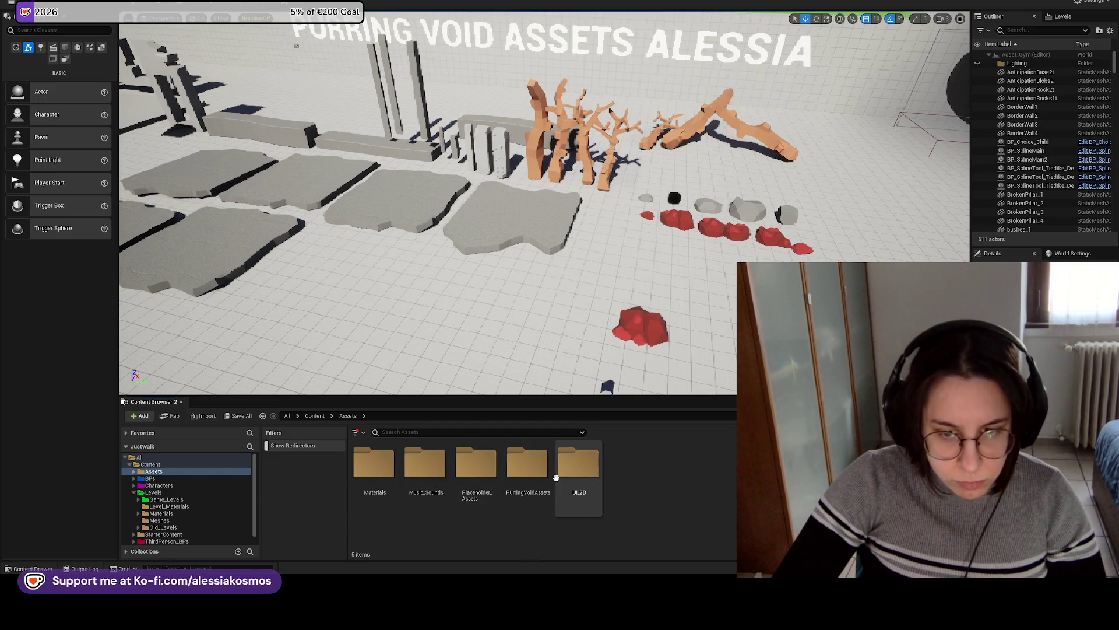
double_click(577, 465)
double_click(576, 466)
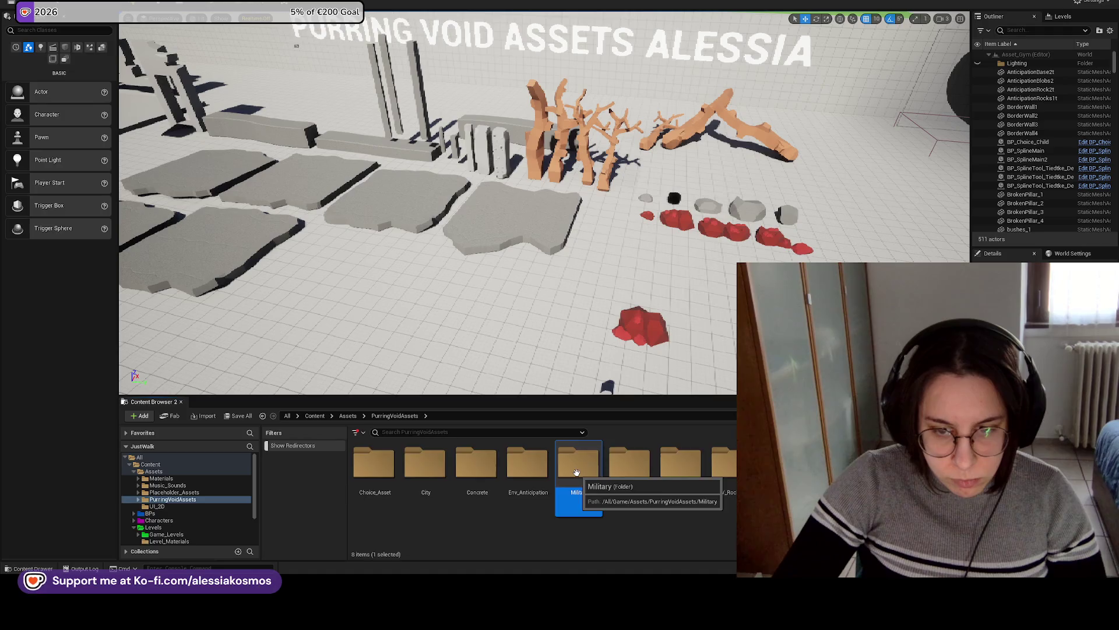
left_click_drag(726, 316, 816, 295)
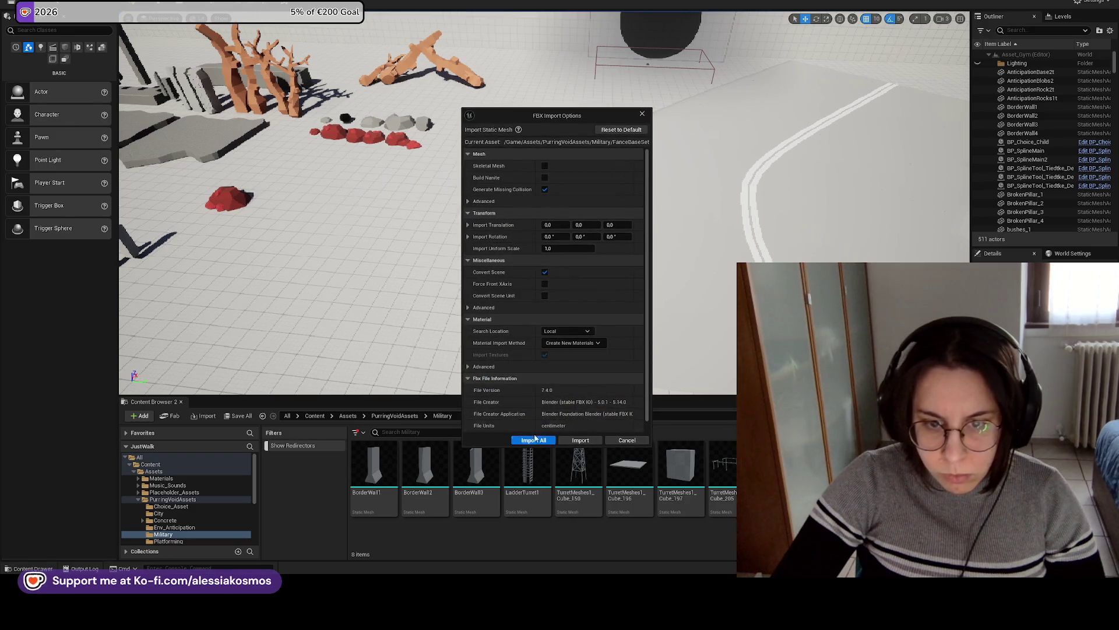
Import all fence meshes from the FBX, place FanceBaseSet_Cube_199, and select Cube_198 and Cube_195.
left_click(534, 441)
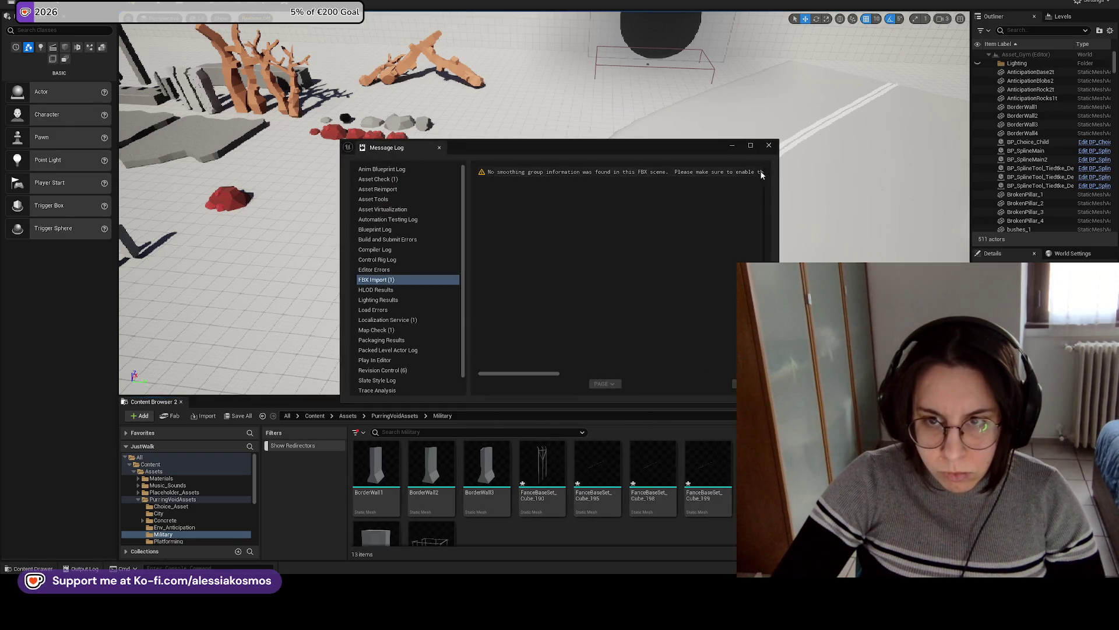
left_click(768, 146)
left_click_drag(708, 466, 512, 284)
left_click(652, 467, "ctrl")
left_click(597, 466, "ctrl")
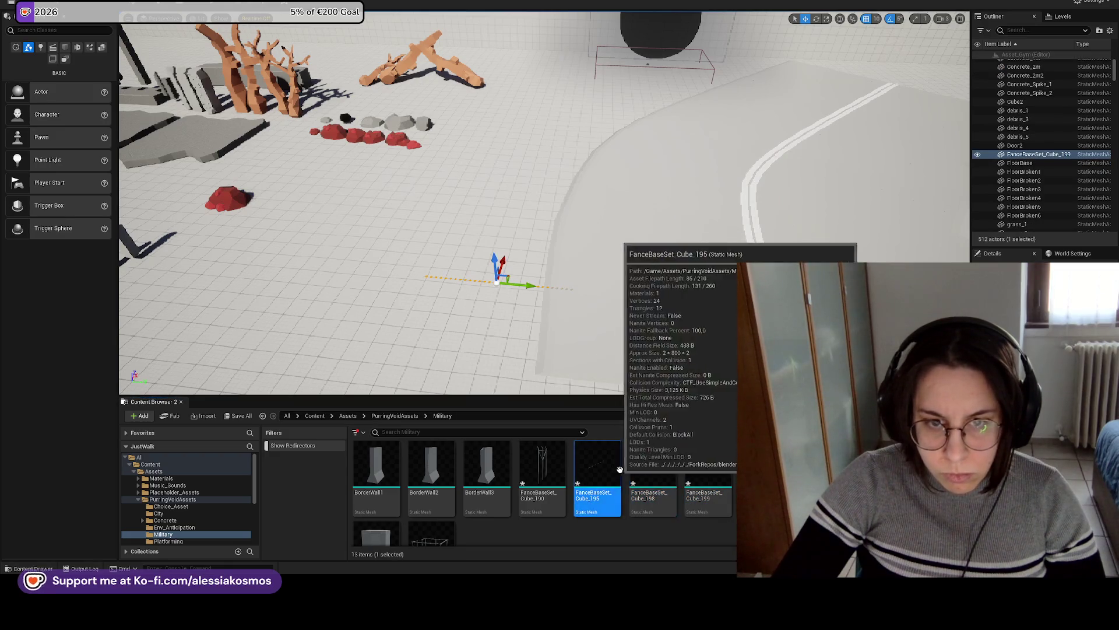
Force-delete fence assets Cube_195, 198 and 199, then drop FanceBaseSet_Cube_207 into the level.
mouse_move(662, 469)
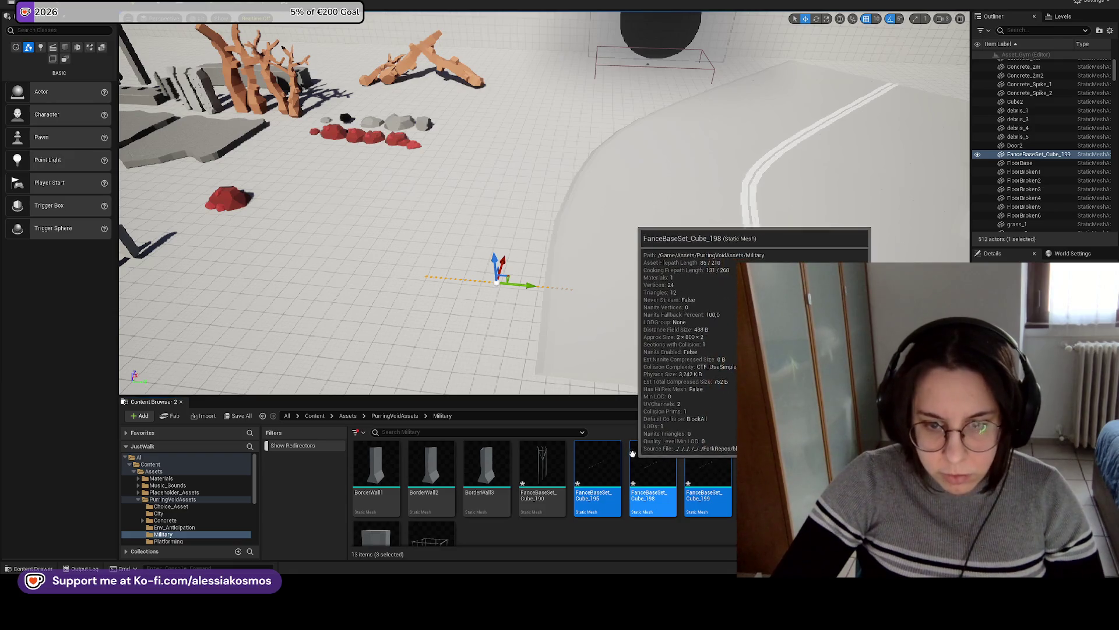
right_click(659, 467)
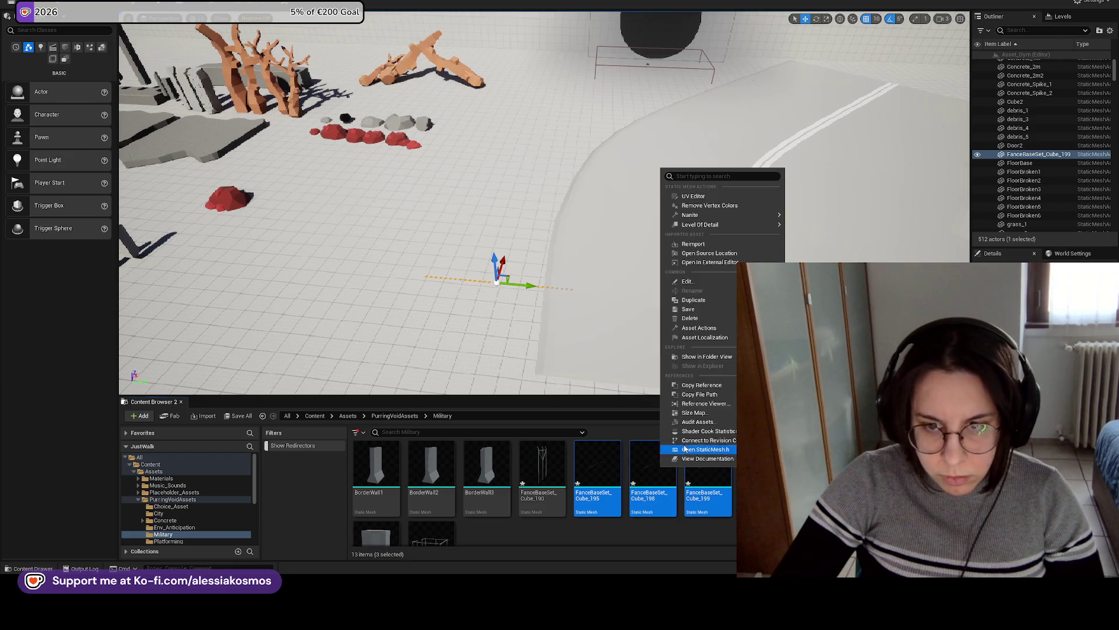
left_click(690, 315)
left_click(497, 417)
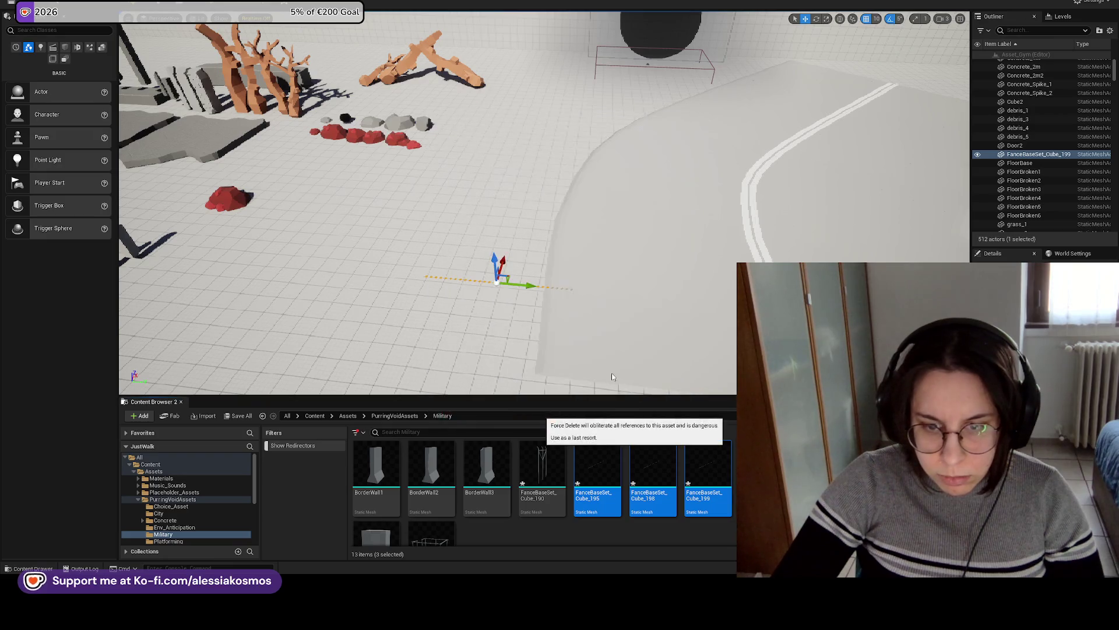
left_click_drag(599, 476, 501, 282)
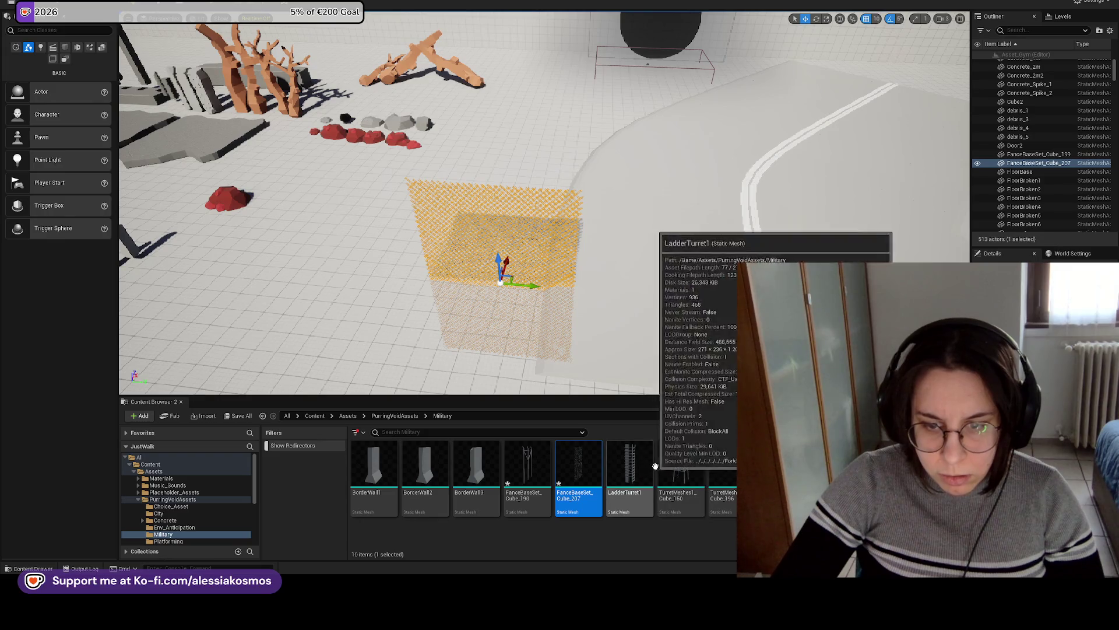
Place the FanceBaseSet_Cube_190 fence frame, undoing misplaced drops and placing it again.
mouse_move(528, 470)
left_mouse_down()
mouse_move(495, 294)
mouse_move(749, 251)
mouse_move(717, 255)
mouse_move(564, 180)
mouse_move(524, 192)
mouse_move(553, 123)
mouse_move(530, 99)
left_mouse_up()
left_click(717, 255)
key("ctrl+z")
key("ctrl+z")
mouse_move(528, 467)
left_mouse_down()
mouse_move(608, 236)
mouse_move(618, 87)
left_mouse_up()
Drop the FanceBaseSet_Cube_207 chain-link mesh into the fence frame and check it along its edge.
mouse_move(579, 466)
left_mouse_down()
mouse_move(601, 186)
mouse_move(606, 237)
left_mouse_up()
mouse_move(541, 275)
left_mouse_down()
mouse_move(525, 274)
mouse_move(543, 273)
mouse_move(565, 310)
mouse_move(558, 232)
mouse_move(557, 252)
left_mouse_up()
left_click(557, 236)
right_click(597, 341)
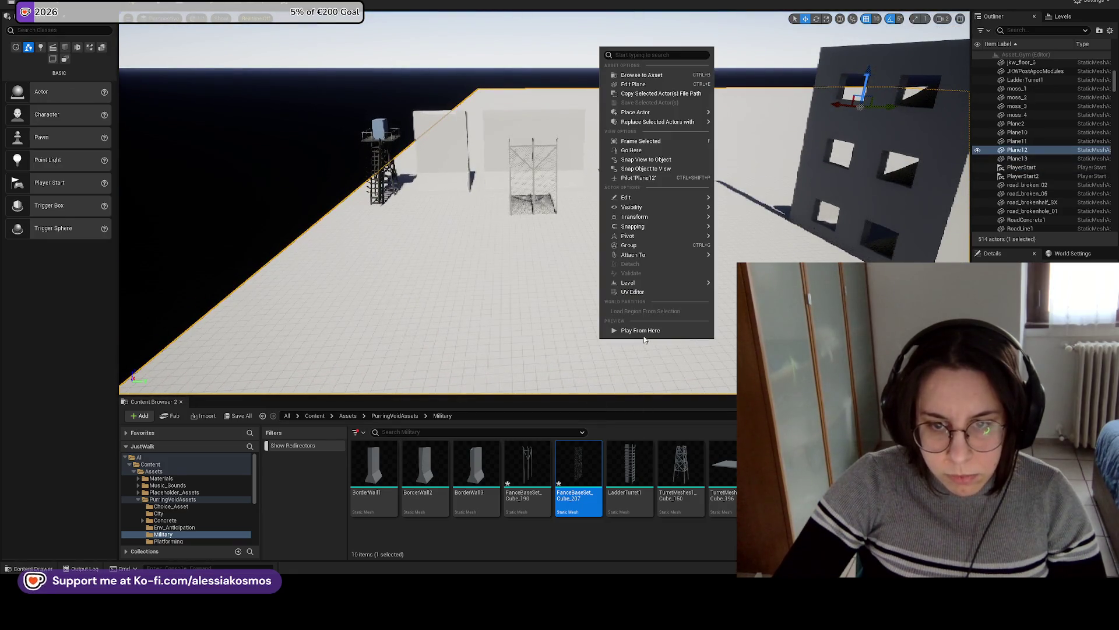
Play from the chosen floor spot, run toward the fence with W, then stop with Esc.
left_click(627, 322)
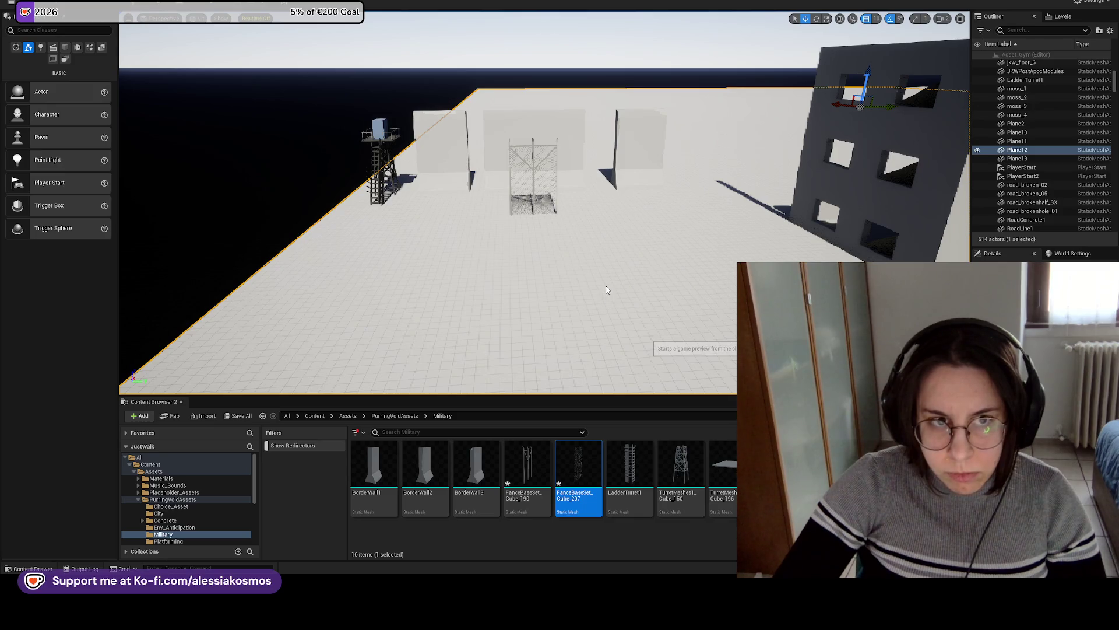
key("w")
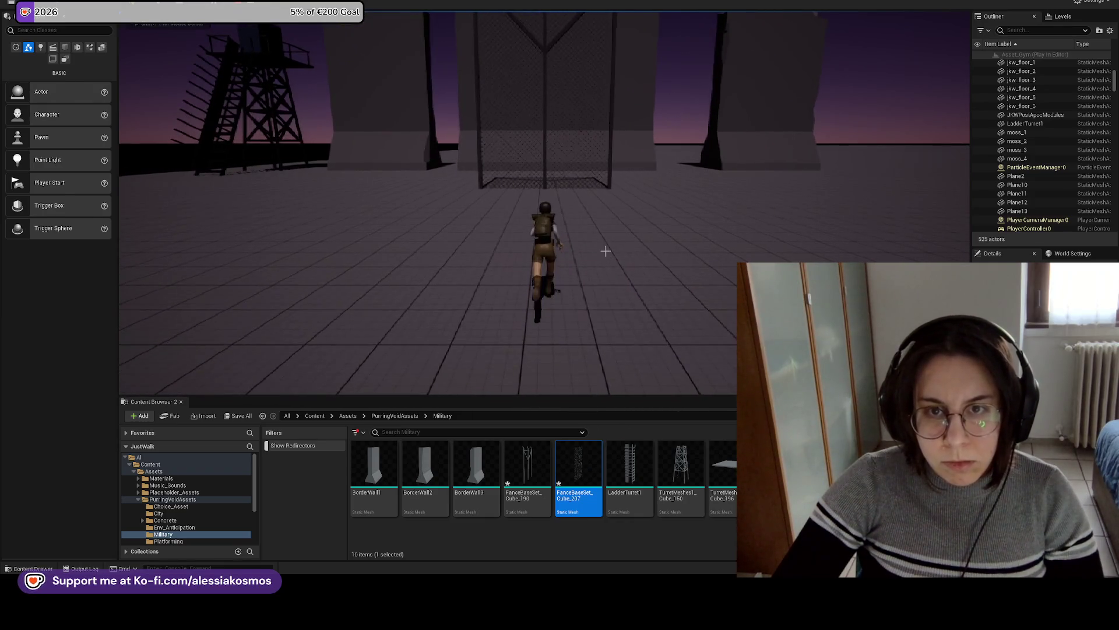
key("Escape")
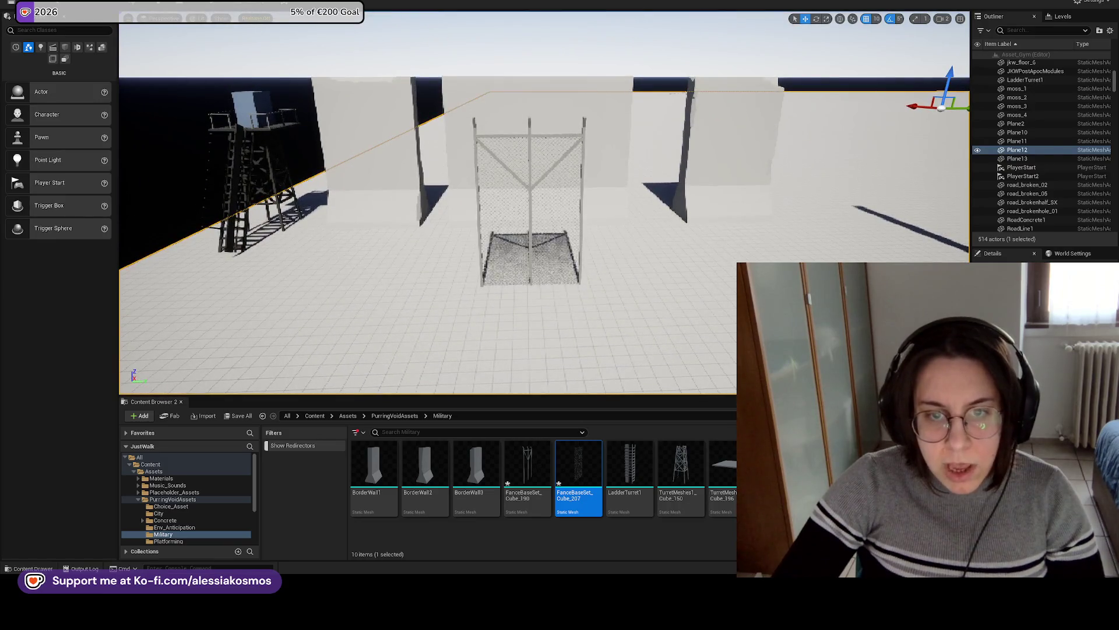
Select the chain-link fence mesh and add the fence frame to the selection.
left_click(542, 222)
left_click(531, 186)
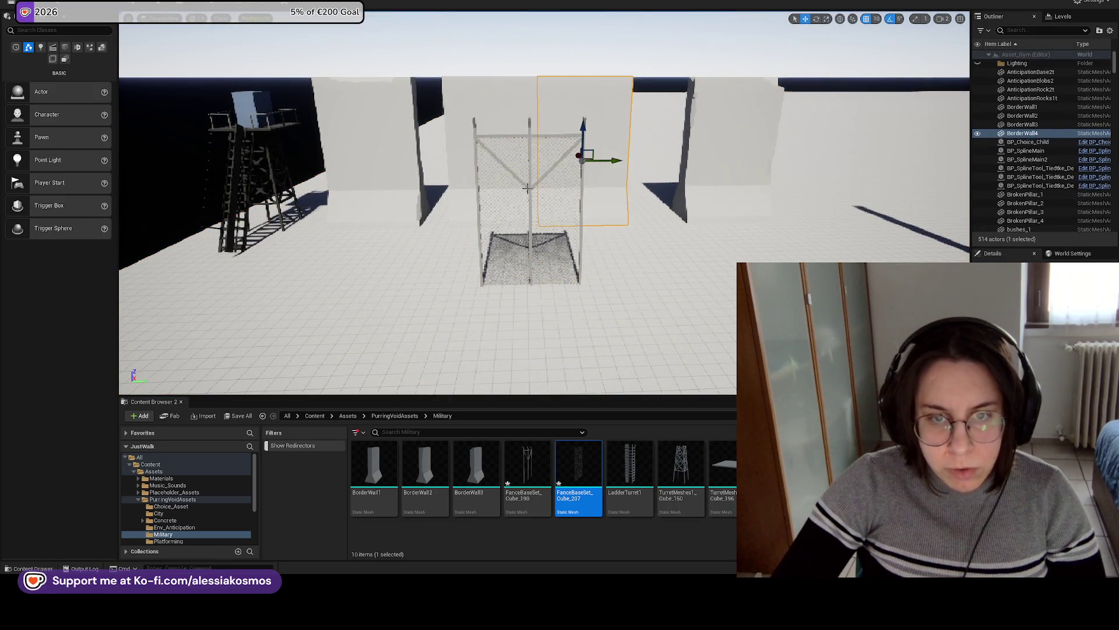
left_click(544, 190)
left_click(555, 262)
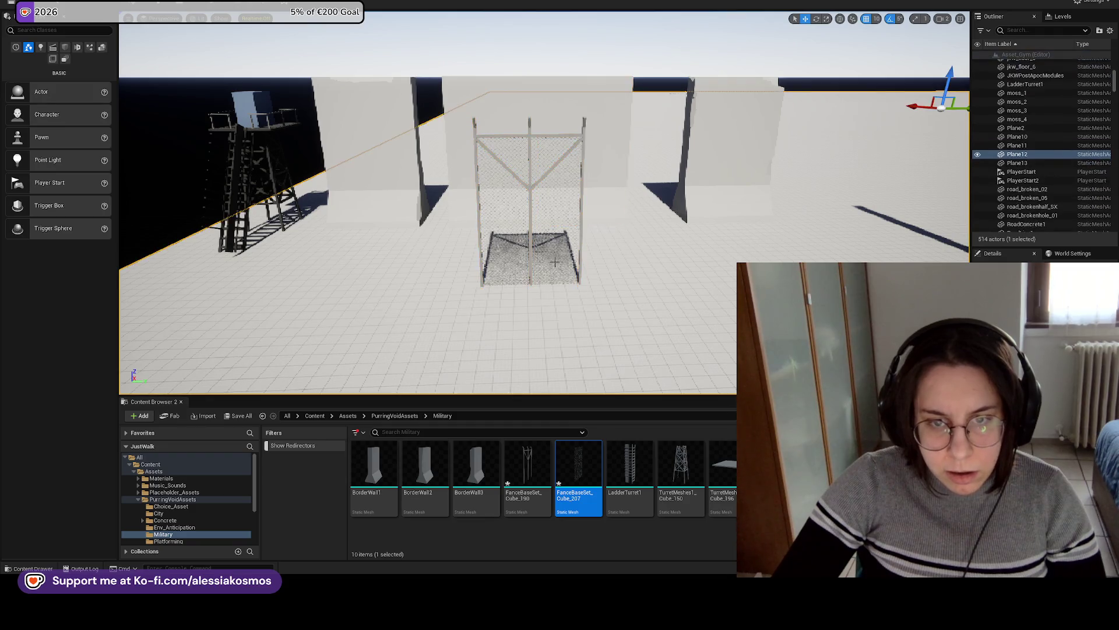
left_click(529, 192)
scroll(530, 192, "up", 6)
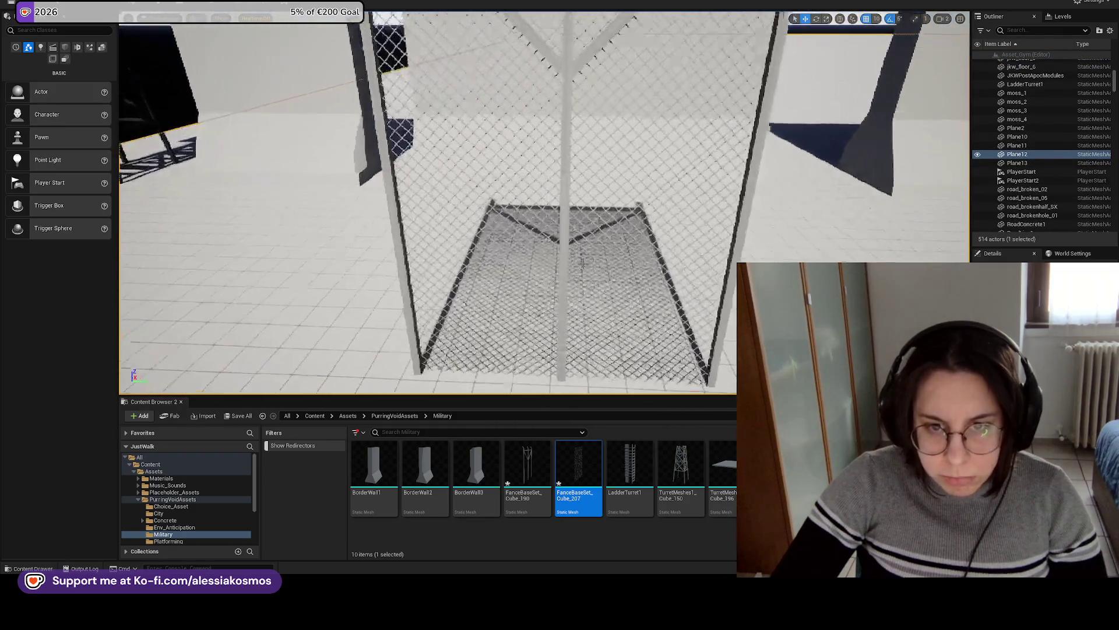
left_click(594, 269)
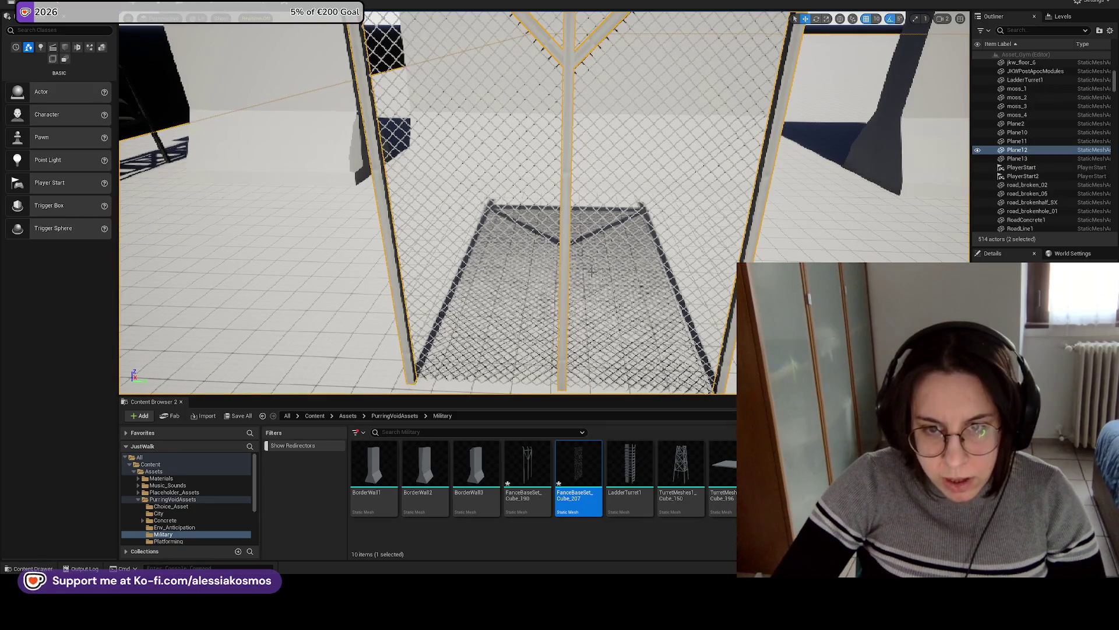
left_click(596, 295)
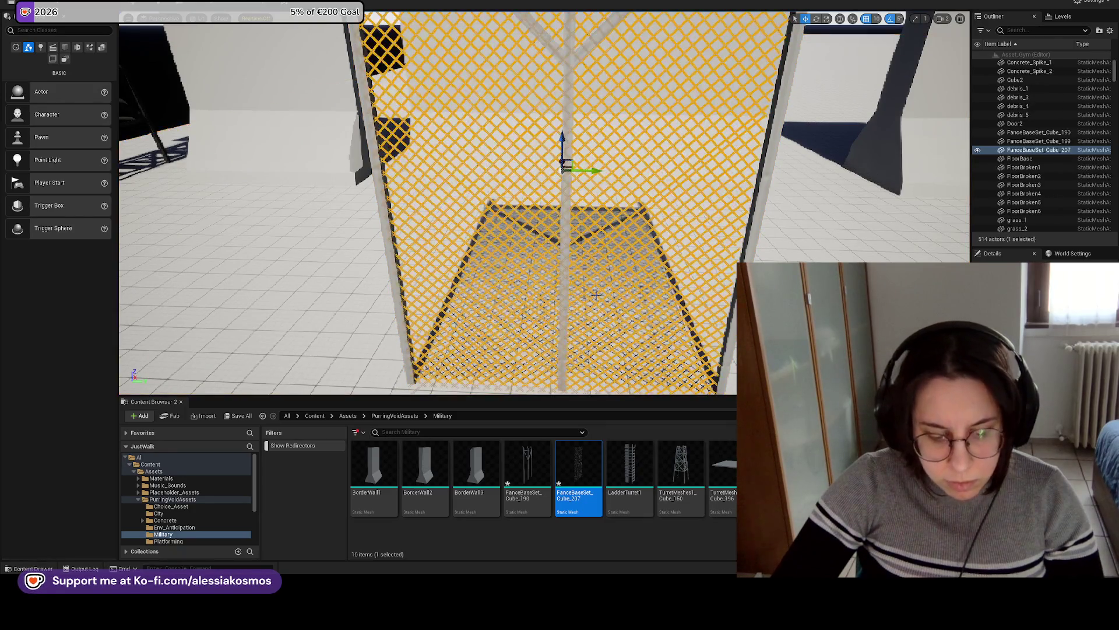
scroll(560, 277, "up", 1)
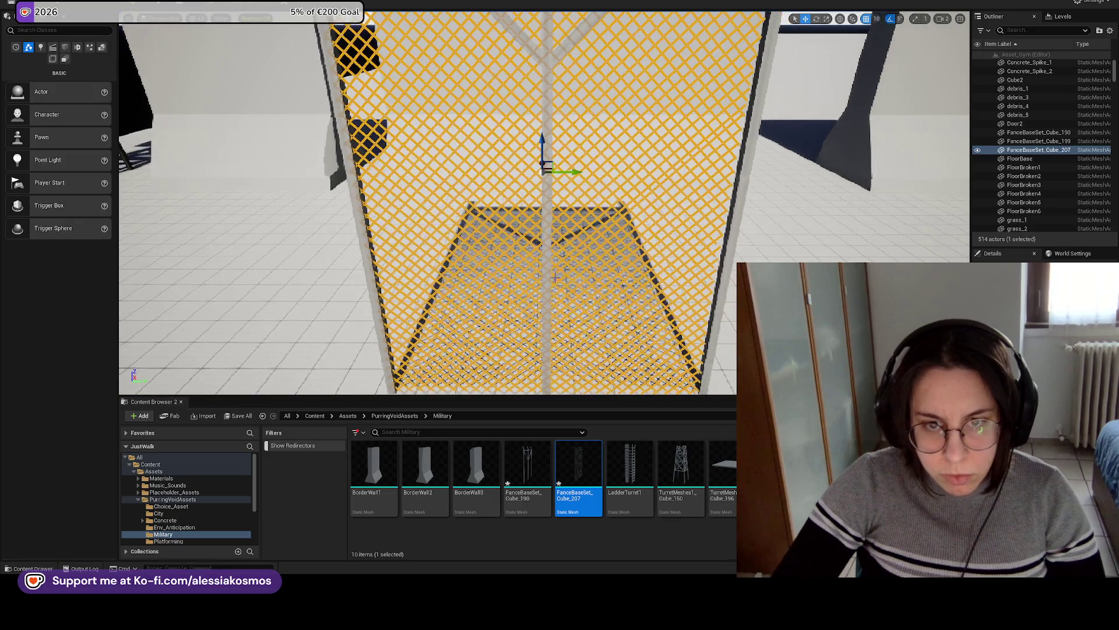
left_click(711, 272, "ctrl")
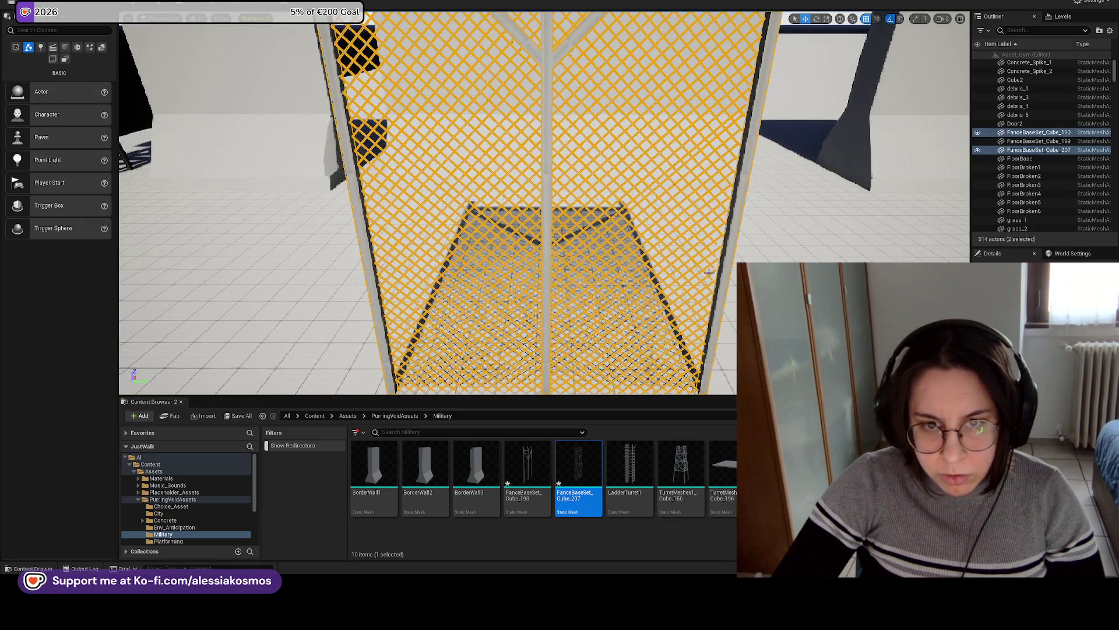
Shrink both selected fence pieces to a much smaller size.
scroll(679, 255, "down", 1)
scroll(673, 254, "down", 1)
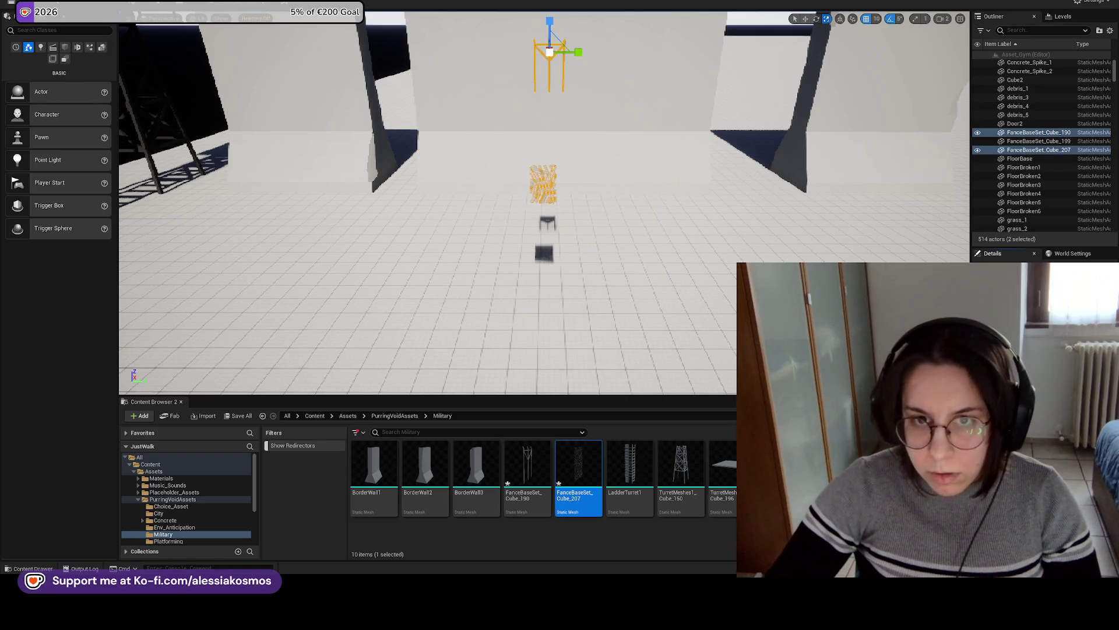
key("Right")
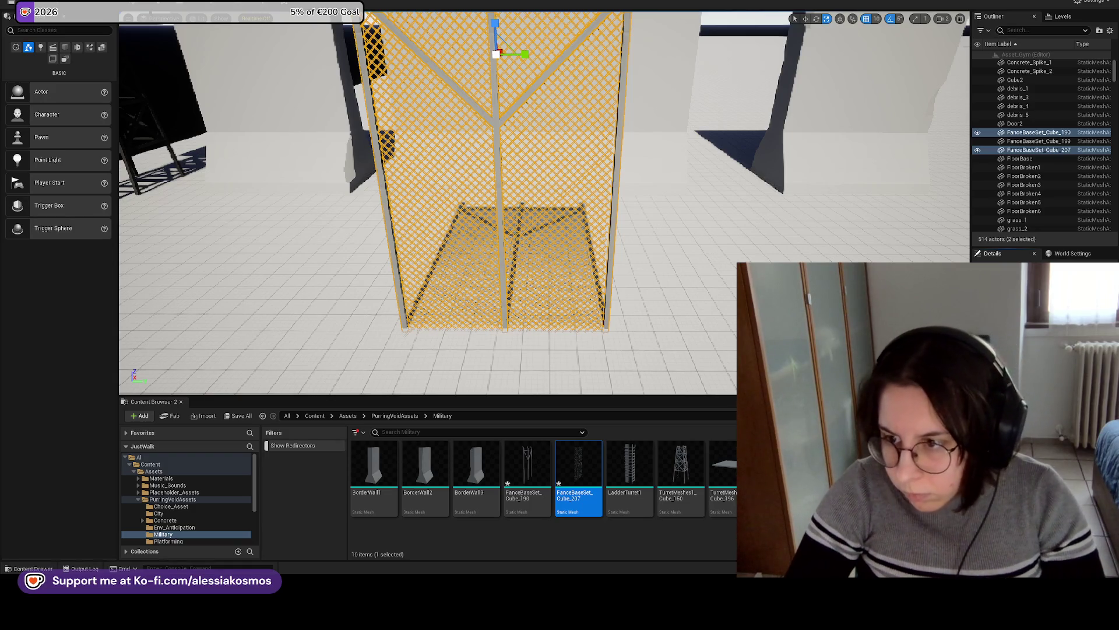
key("ctrl+z")
key("ctrl+z")
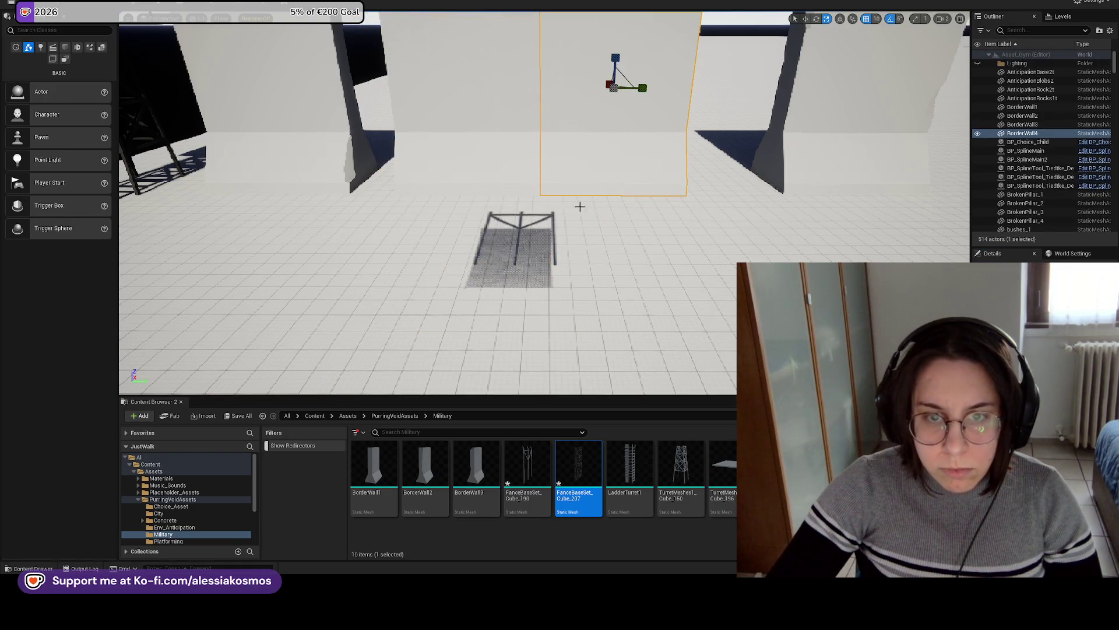
Select the chain-link mesh and frame together and scale both back up uniformly.
left_click(621, 217)
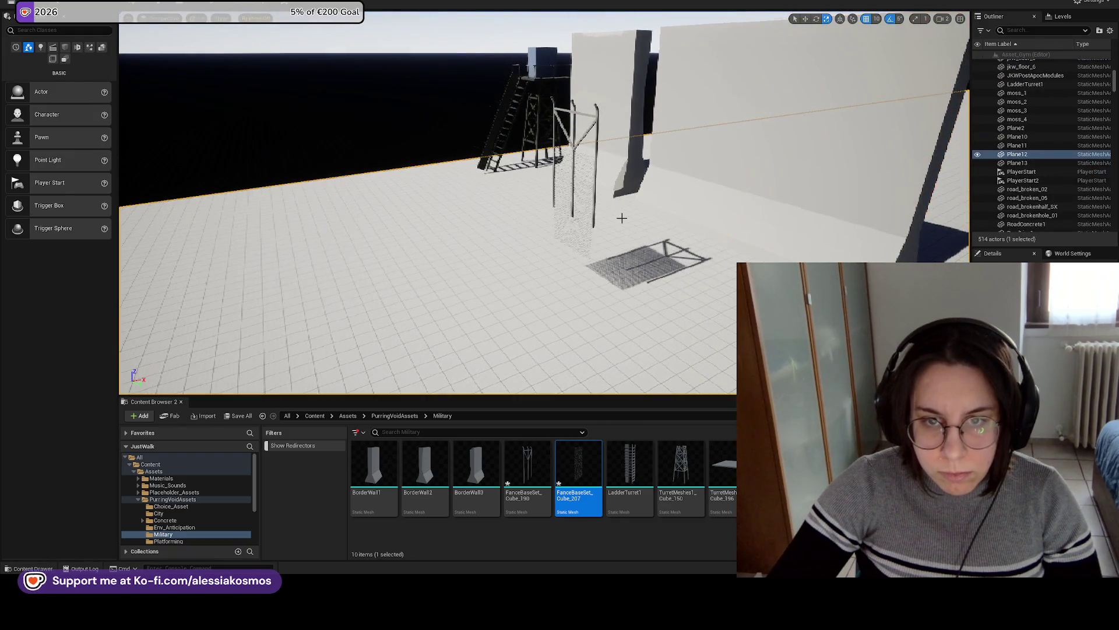
left_click(594, 200)
left_click(597, 172, "ctrl")
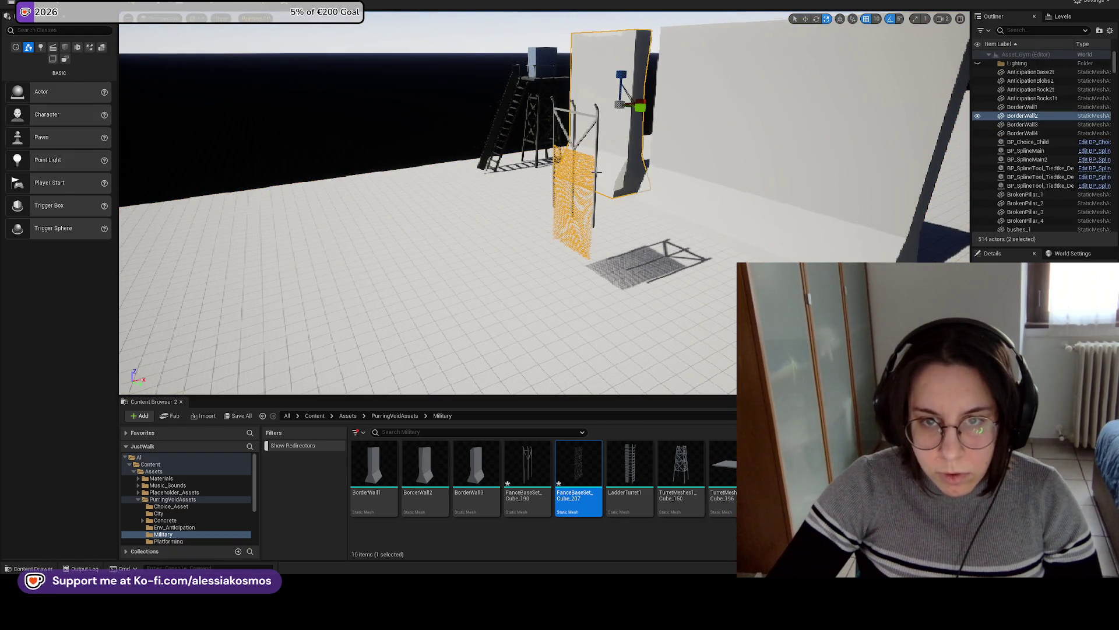
left_click(592, 150, "ctrl")
left_click(589, 156)
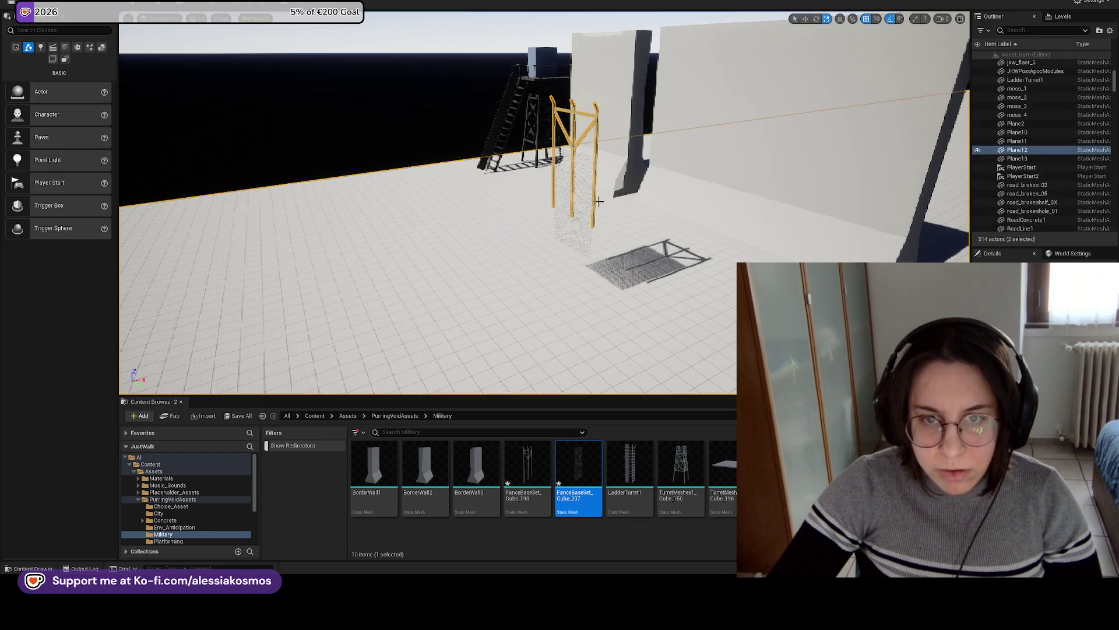
left_click(574, 141, "ctrl")
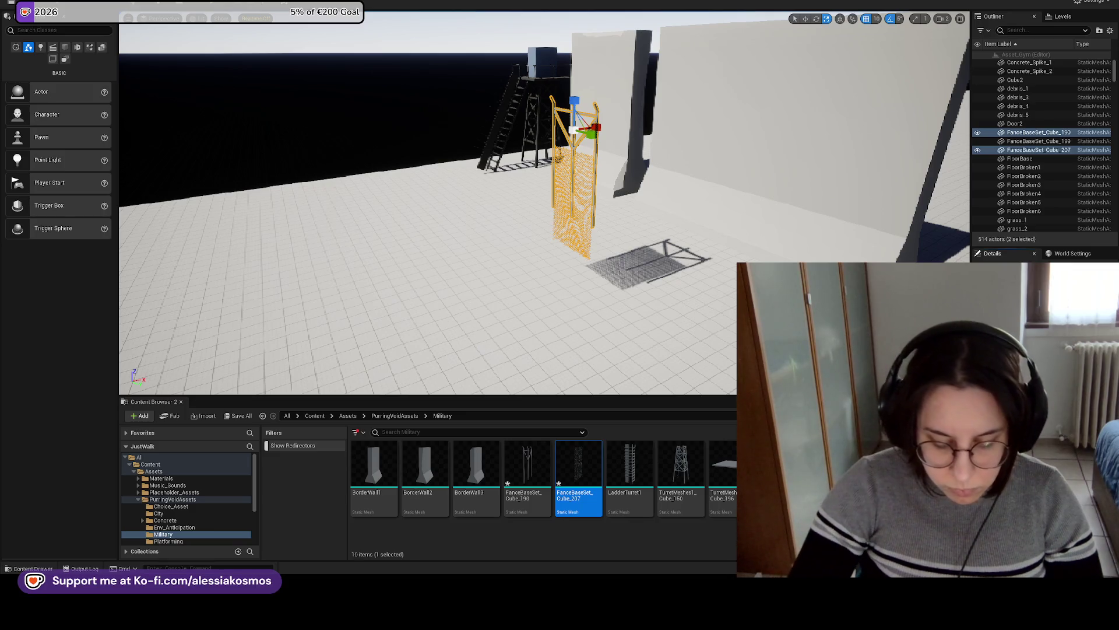
left_click_drag(574, 130, 583, 124)
scroll(537, 267, "up", 5)
Raise the chain-link mesh on Z up into its frame.
left_click(537, 267)
scroll(427, 201, "up", 5)
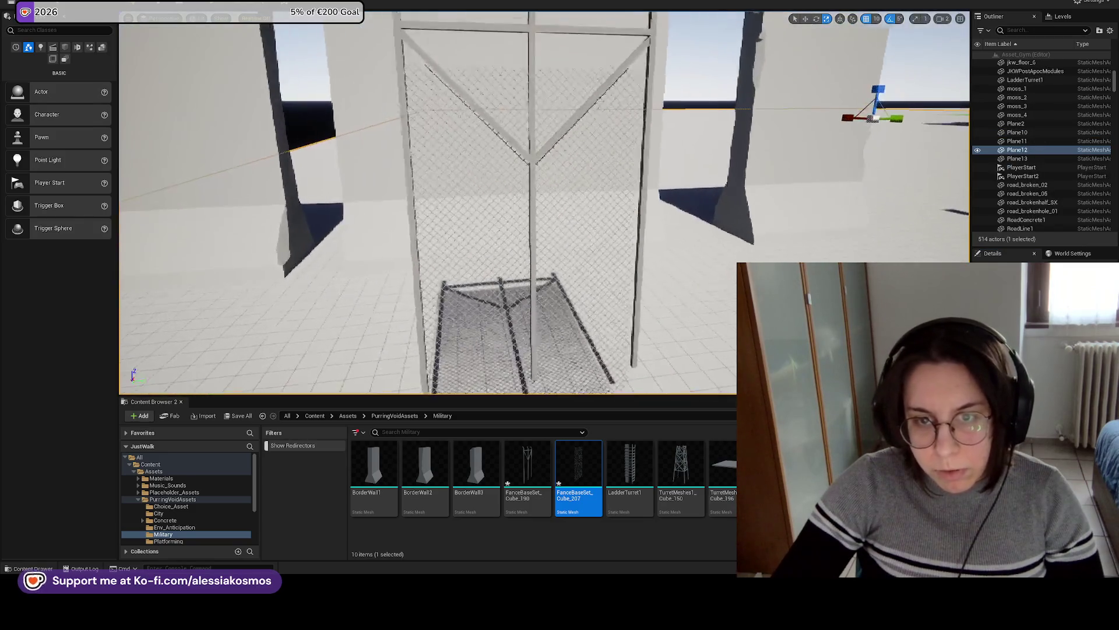
left_click(531, 234)
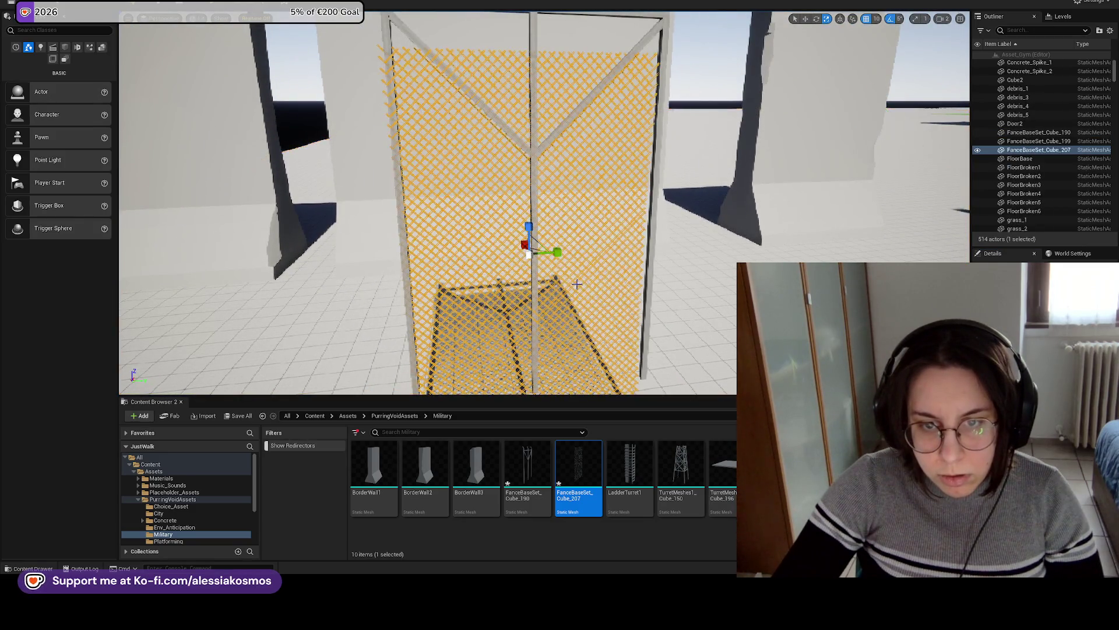
key("w")
left_click_drag(524, 216, 522, 193)
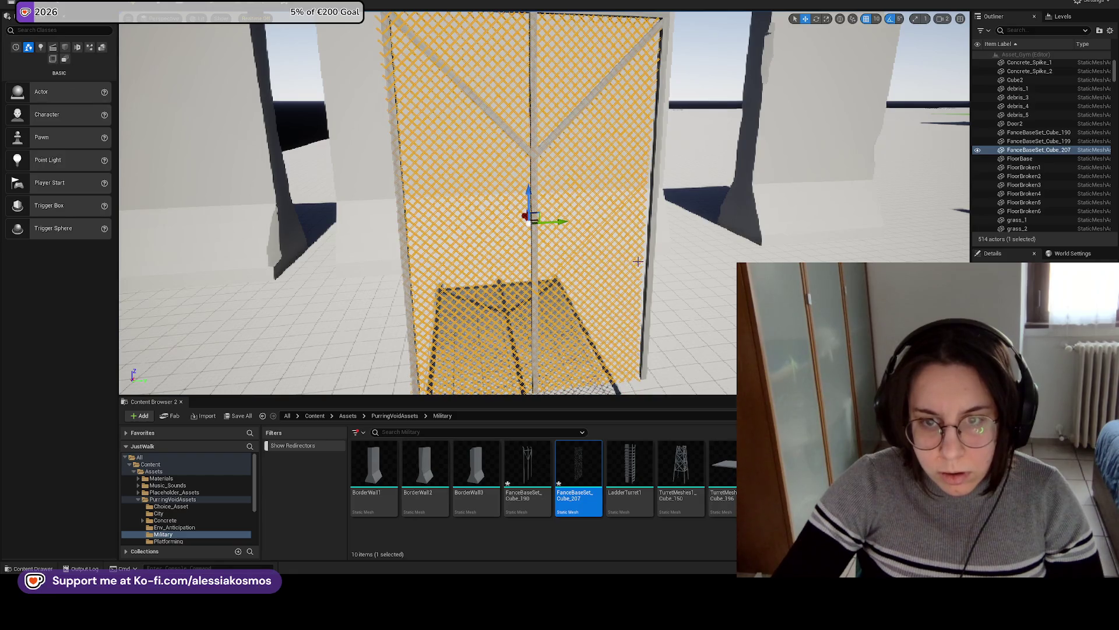
Select the chain-link mesh and frame and group them into GroupActor0 with Ctrl+G.
left_click(649, 255)
left_click(627, 256)
left_click(561, 254)
left_click_drag(558, 257, 510, 219)
left_click(551, 263)
left_click(548, 216)
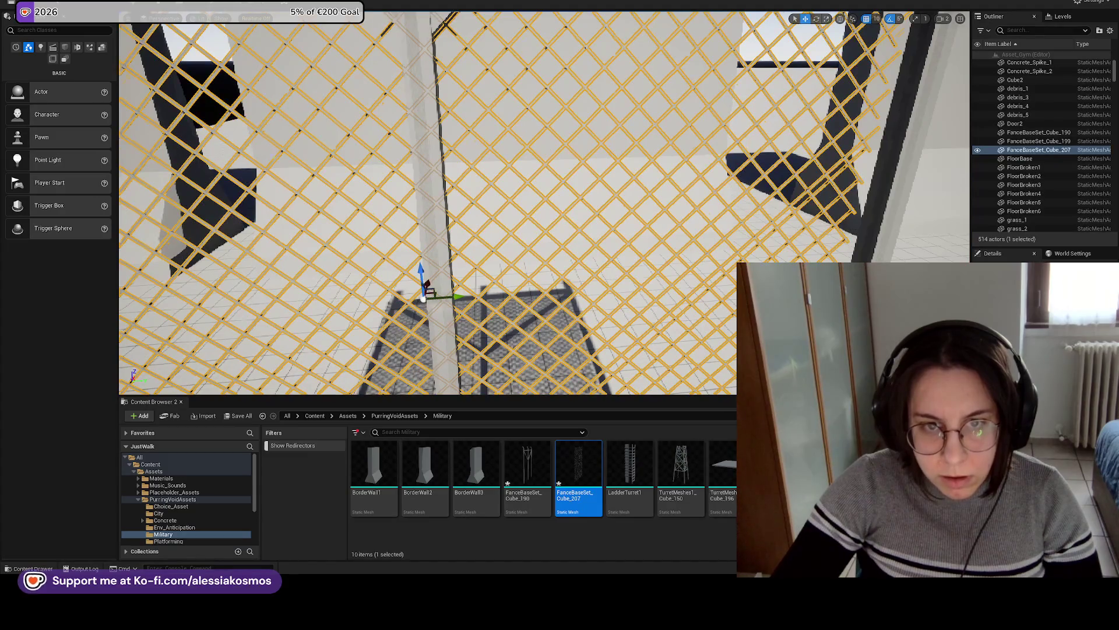
key("f")
left_click(532, 153, "ctrl")
key("f")
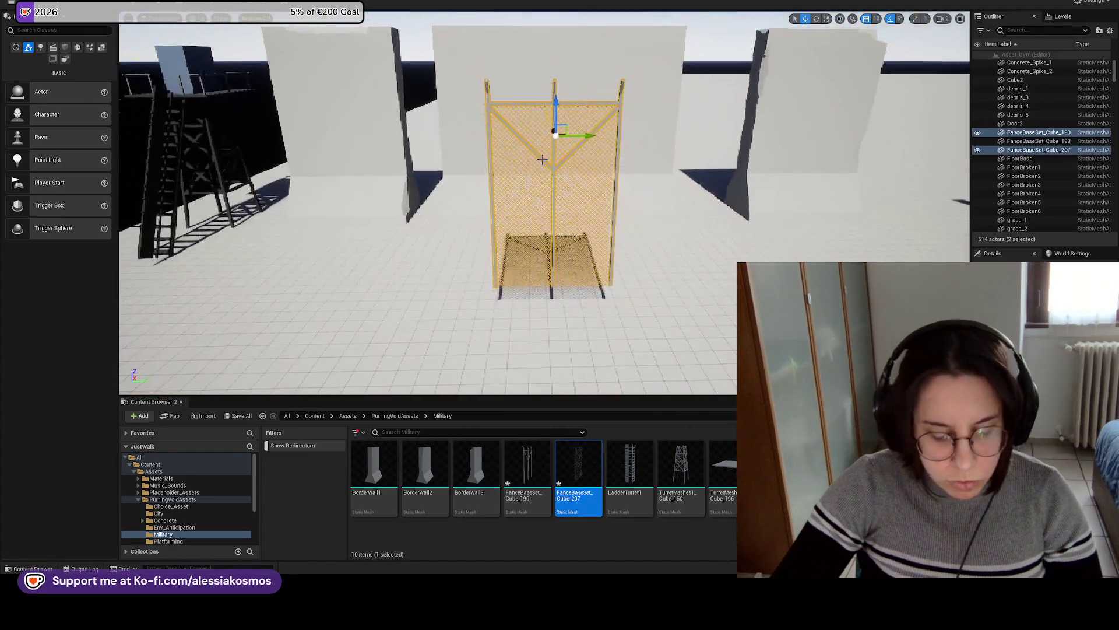
key("ctrl+g")
Start a playtest from a floor spot near the grouped fence.
key("f")
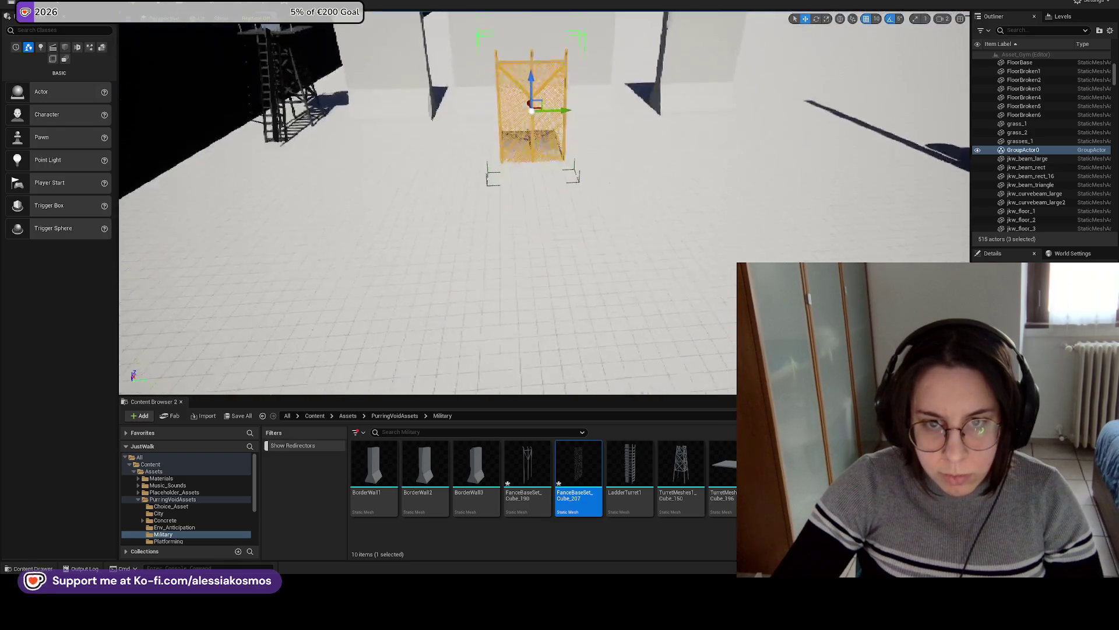
right_click(635, 346)
left_click(631, 318)
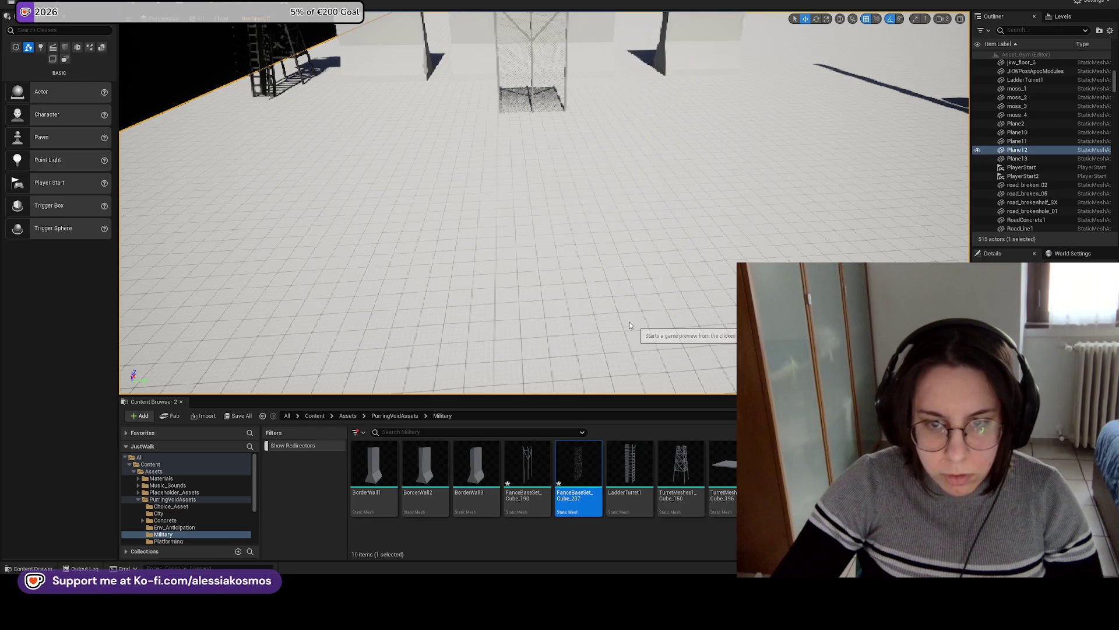
Run the character toward the fence with W, then exit play mode with Esc.
key("w")
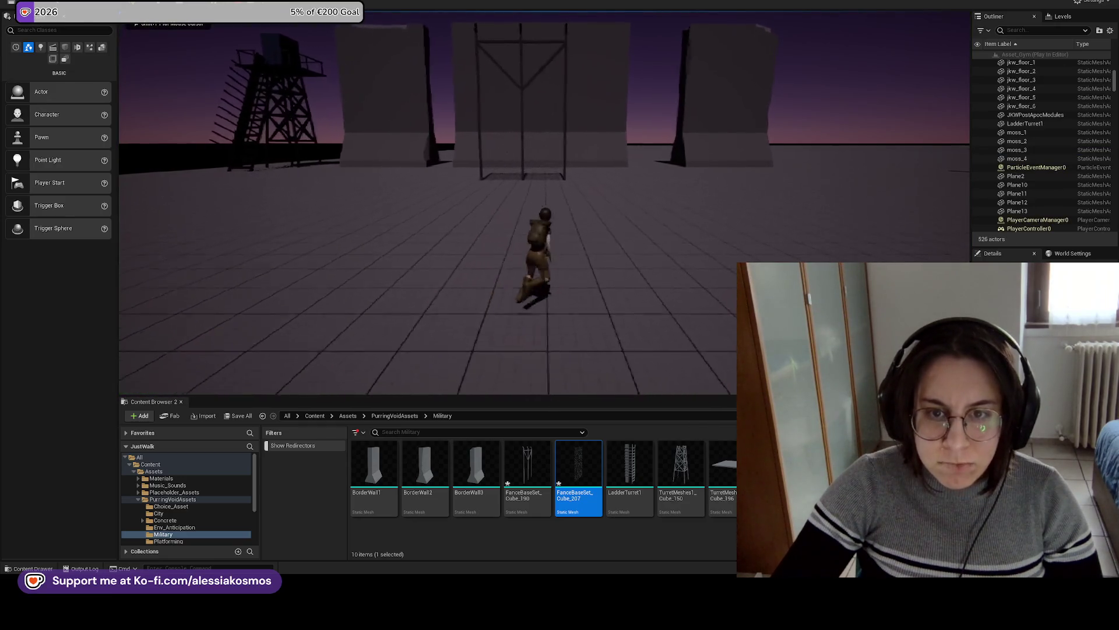
key("w")
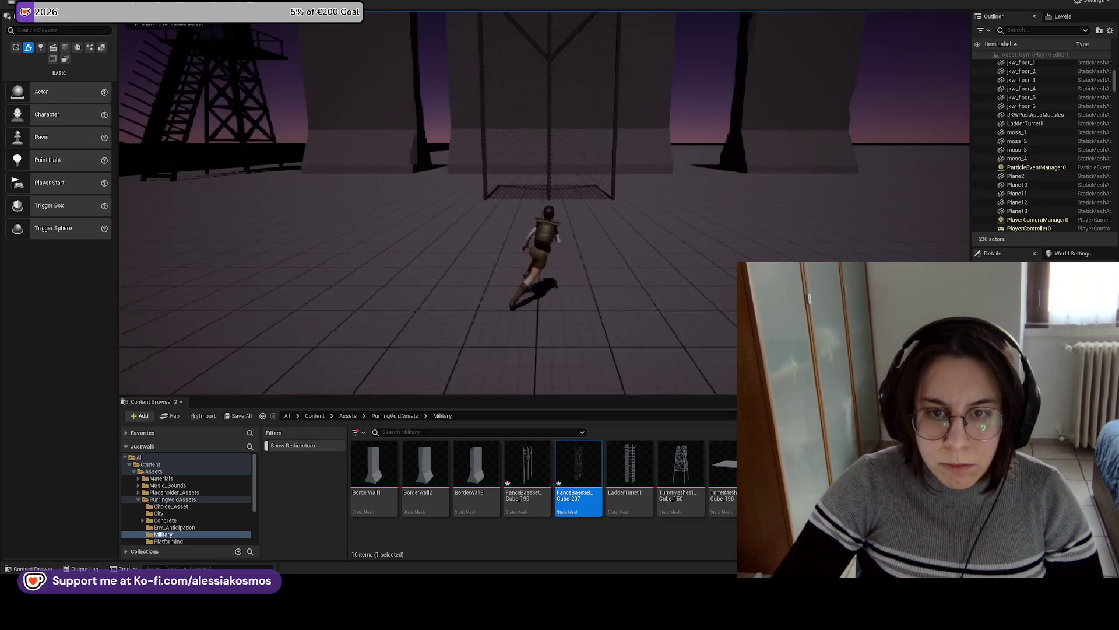
key("Escape")
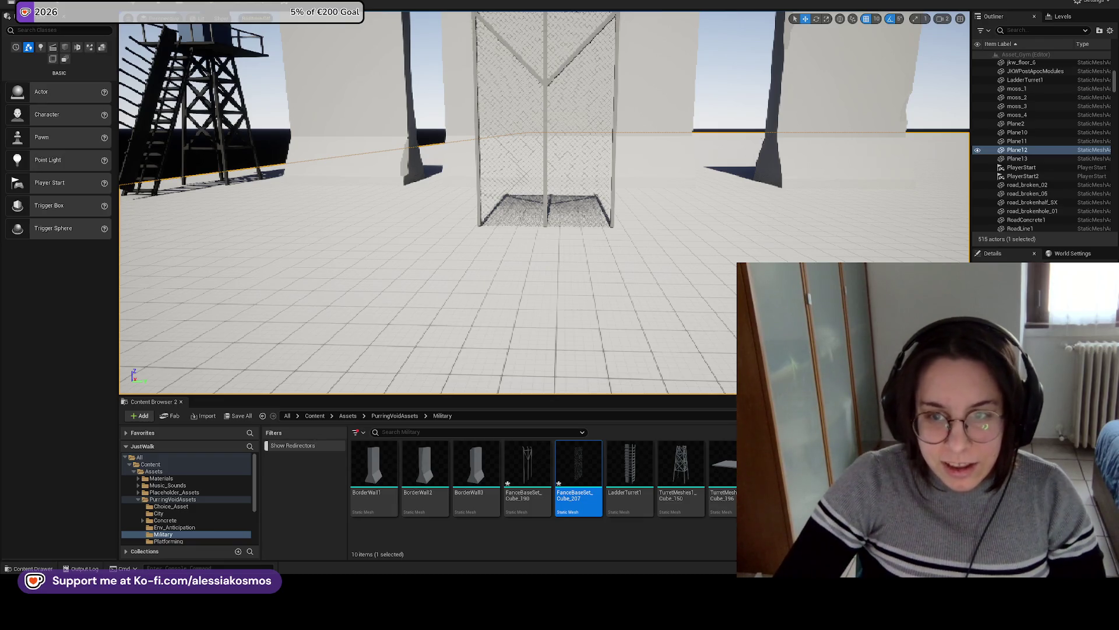
Move the view closer to the fence and save all changes.
scroll(769, 143, "down", 5)
mouse_move(719, 204)
left_mouse_down()
mouse_move(662, 218)
mouse_move(642, 253)
mouse_move(653, 258)
mouse_move(667, 243)
left_mouse_up()
key("ctrl+s")
Select both fence pieces and orbit the view closely around them.
left_click(667, 242)
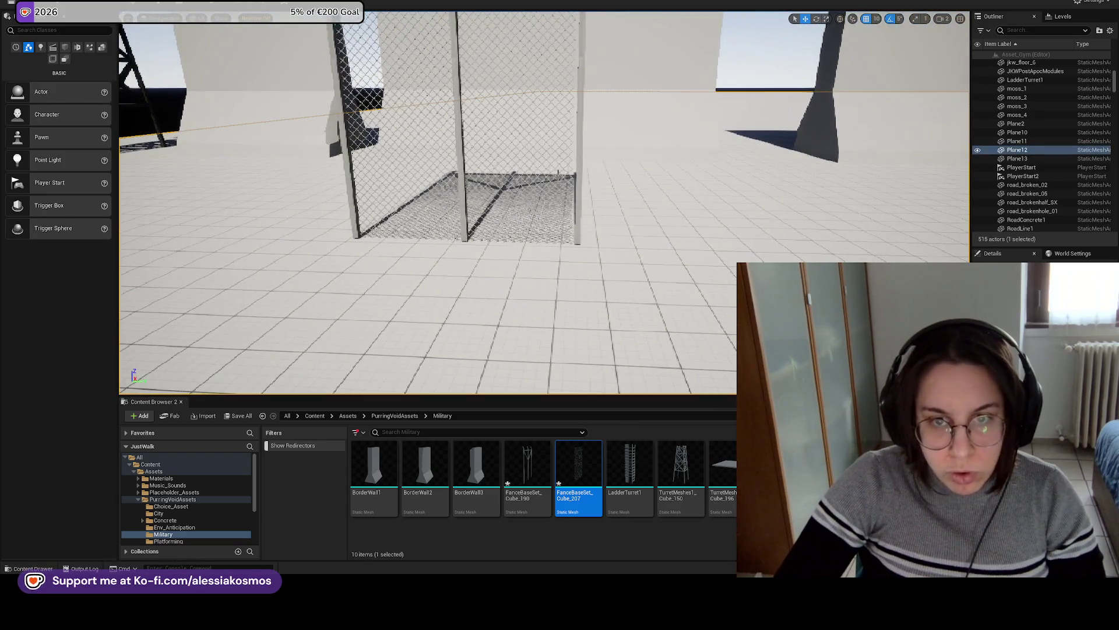
left_click(576, 174)
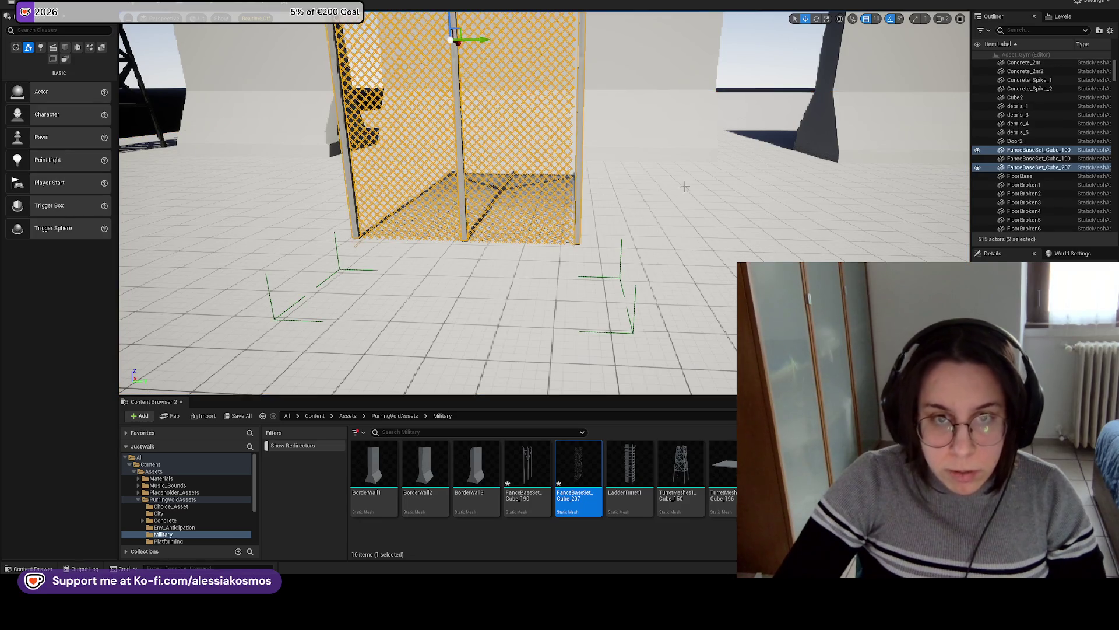
scroll(681, 186, "down", 5)
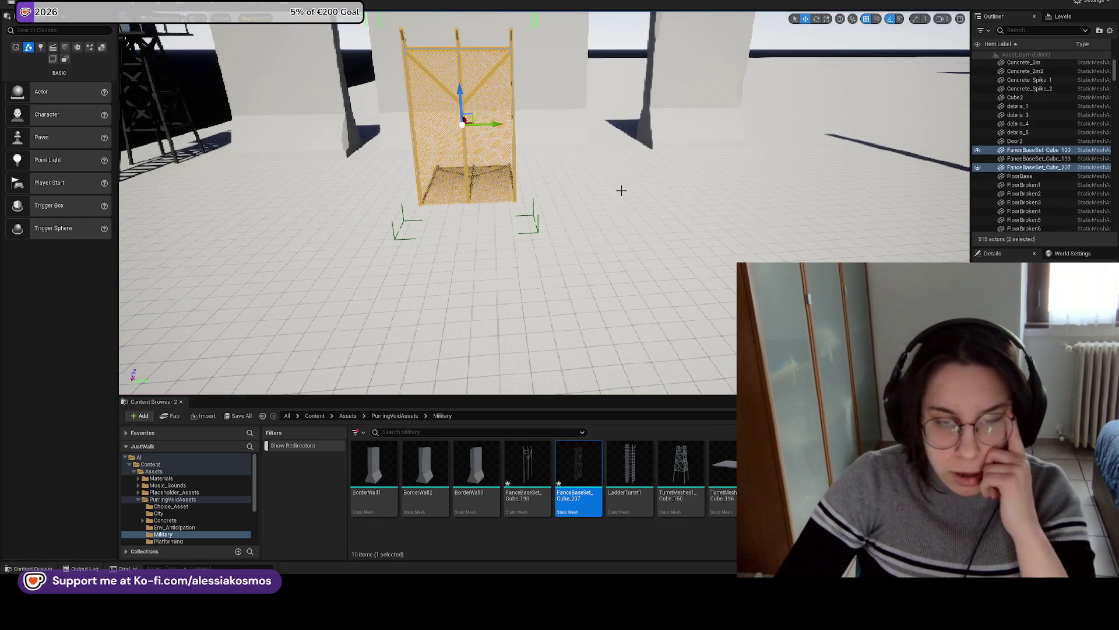
left_click_drag(618, 191, 622, 192)
left_click(622, 192)
scroll(622, 192, "down", 4)
key("ctrl+z")
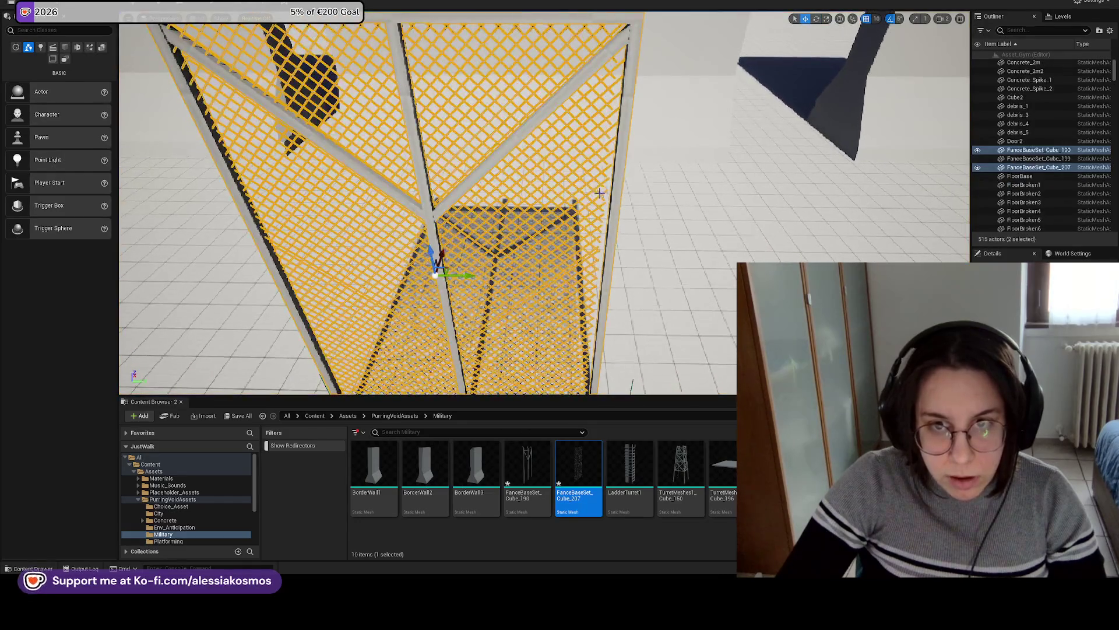
left_click_drag(654, 186, 603, 212)
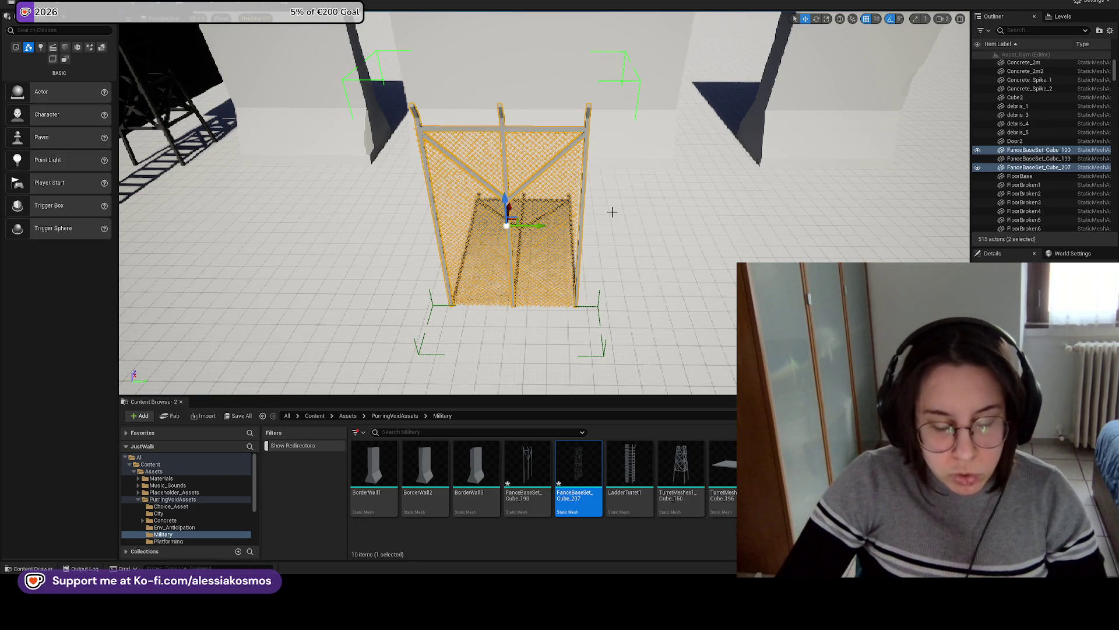
mouse_move(609, 216)
left_mouse_down()
mouse_move(656, 220)
mouse_move(619, 243)
left_mouse_up()
Select the ladder turret tower and its frame mesh for a look.
left_click(315, 160)
left_click(335, 119)
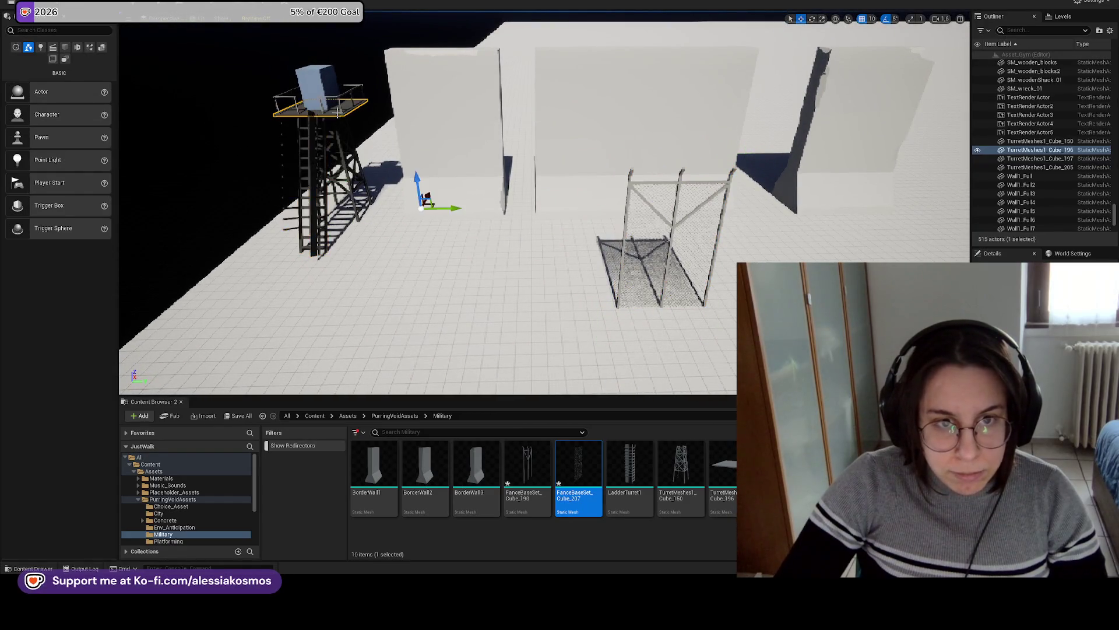
left_click(320, 123)
left_click(338, 138)
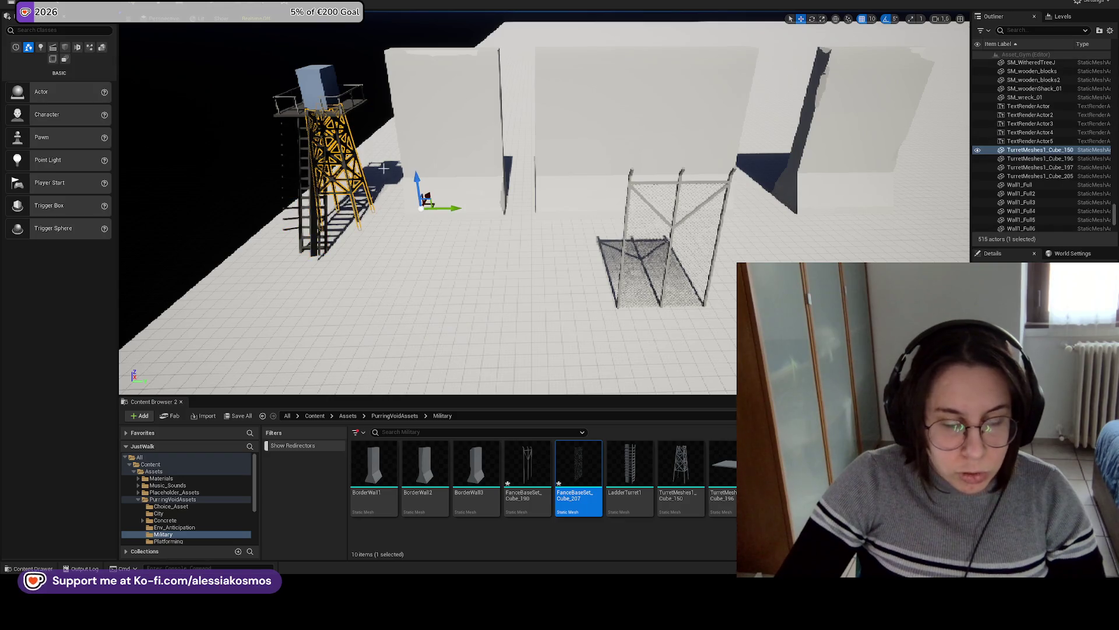
mouse_move(580, 202)
left_mouse_down()
mouse_move(554, 198)
mouse_move(580, 193)
mouse_move(590, 146)
mouse_move(460, 228)
left_mouse_up()
Select both fence meshes and add the other fence asset in the Content Browser.
left_click(455, 124)
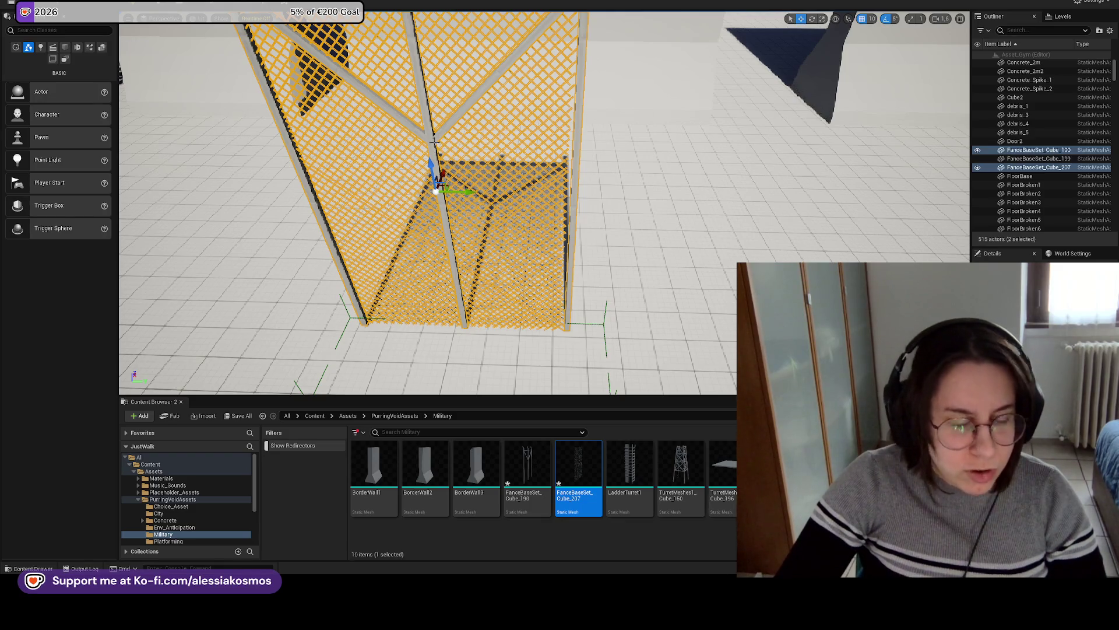
scroll(428, 203, "down", 3)
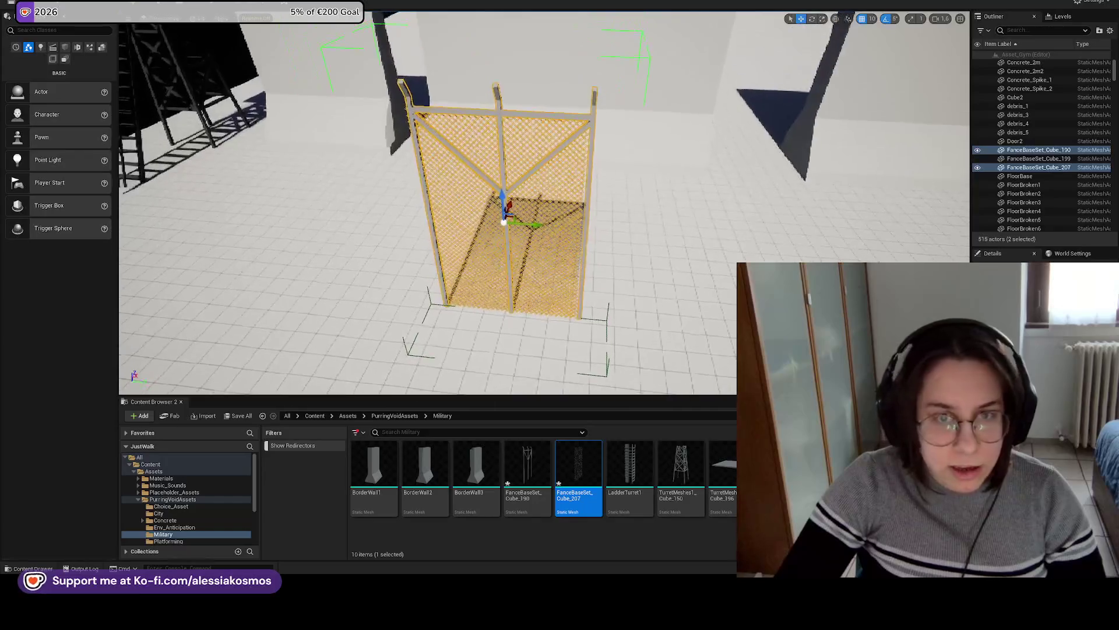
scroll(427, 202, "up", 4)
scroll(428, 203, "down", 5)
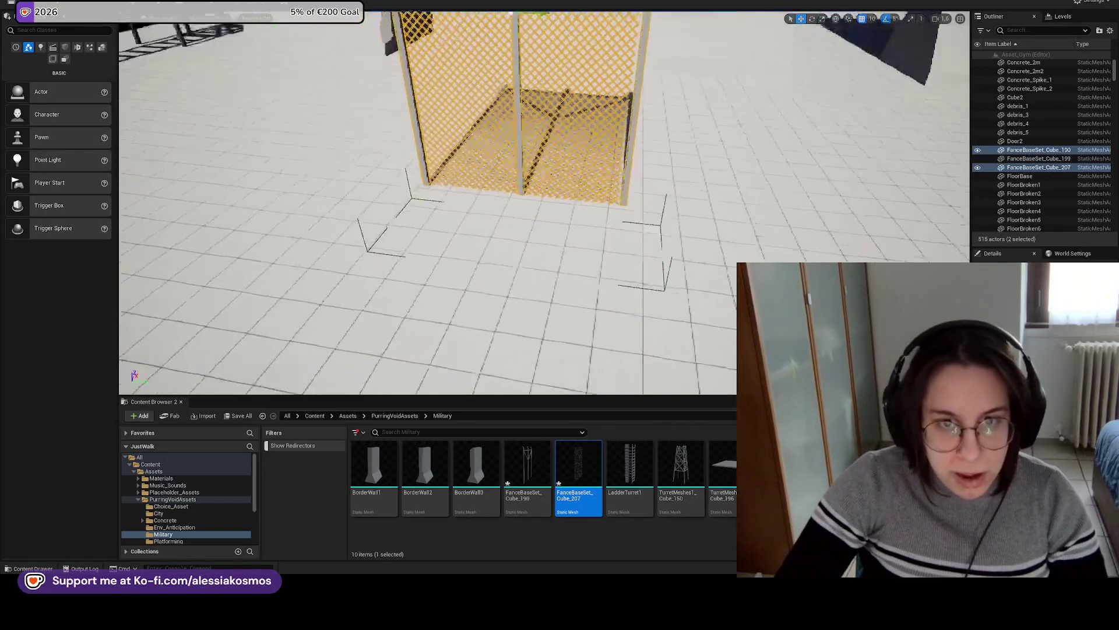
scroll(427, 202, "down", 4)
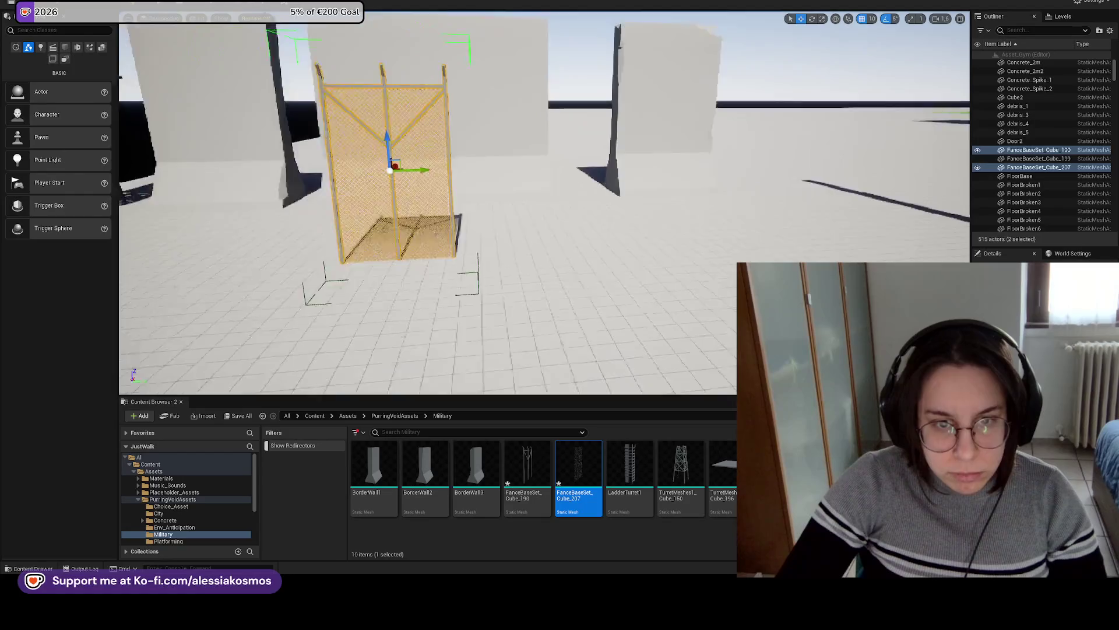
left_click(536, 445, "ctrl")
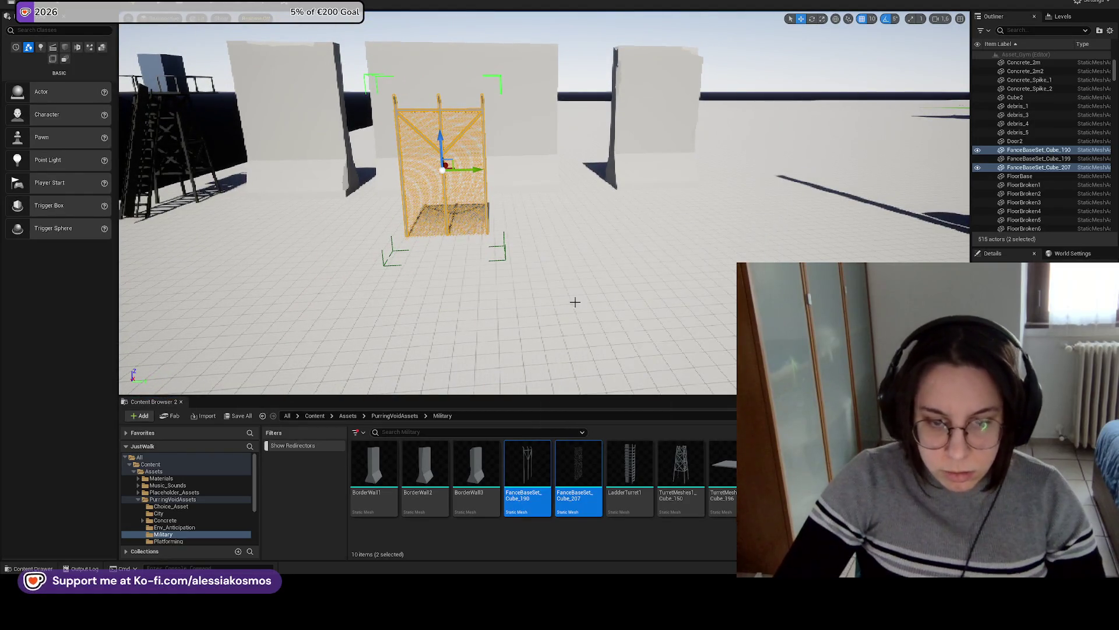
mouse_move(544, 476)
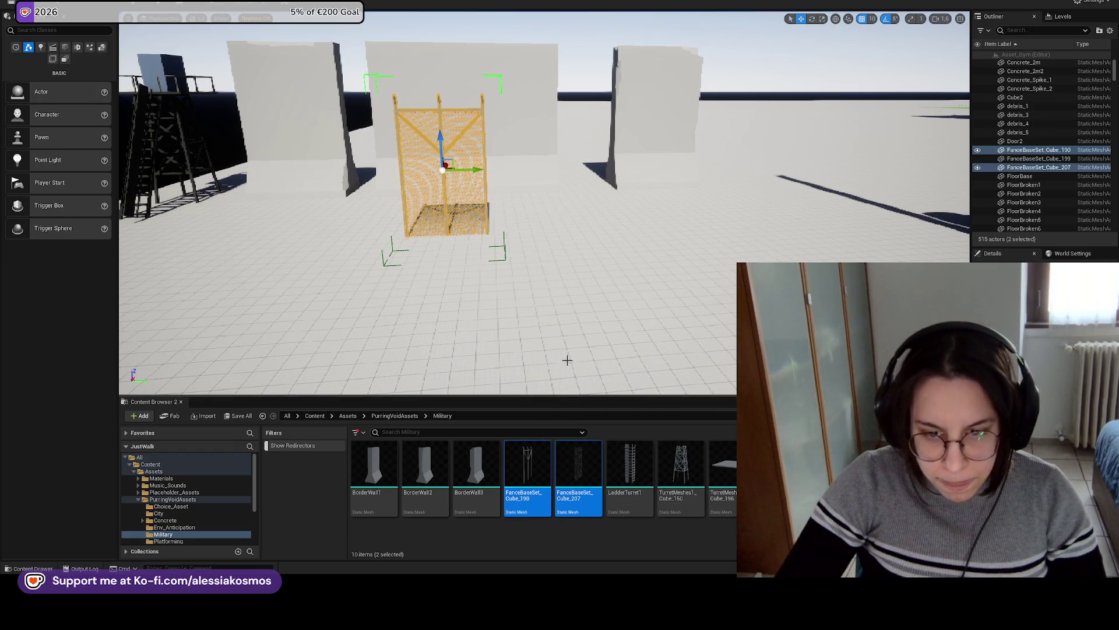
mouse_move(784, 476)
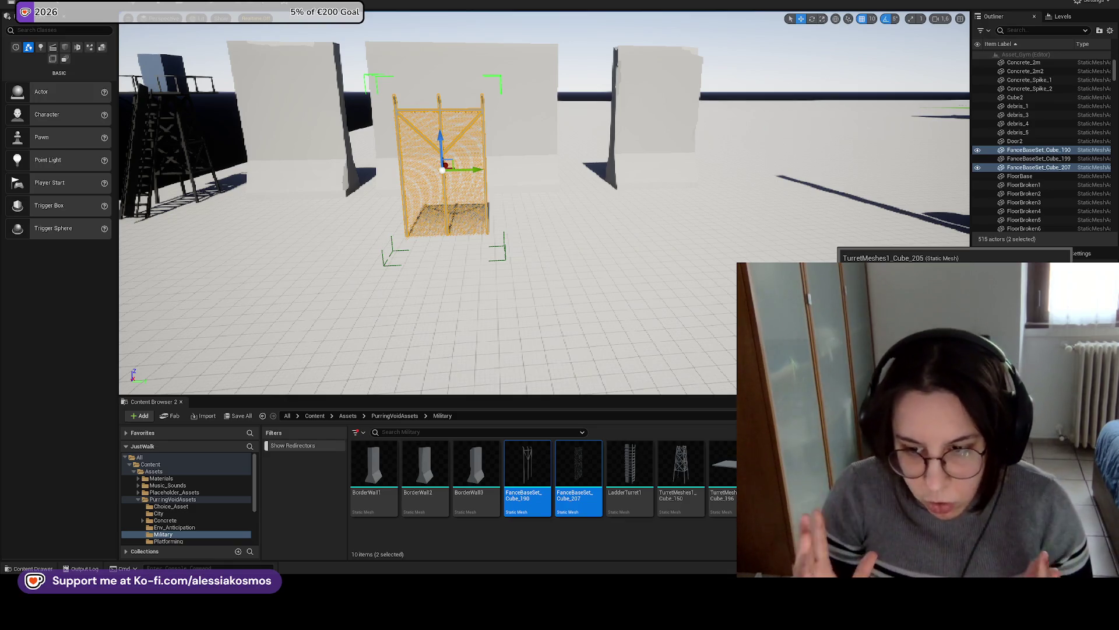
Inspect the fence cage from its left side and diagonally, framing it with F.
left_click(562, 340)
mouse_move(562, 340)
left_mouse_down()
mouse_move(525, 315)
mouse_move(550, 305)
left_mouse_up()
key("ctrl+z")
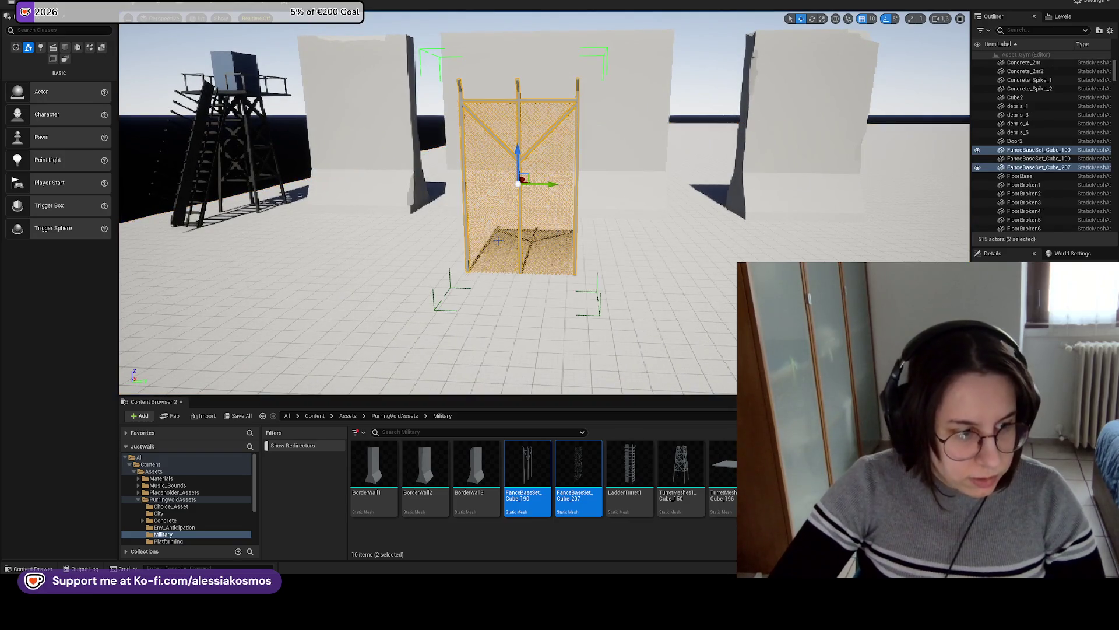
mouse_move(496, 217)
left_mouse_down()
mouse_move(553, 221)
mouse_move(548, 251)
left_mouse_up()
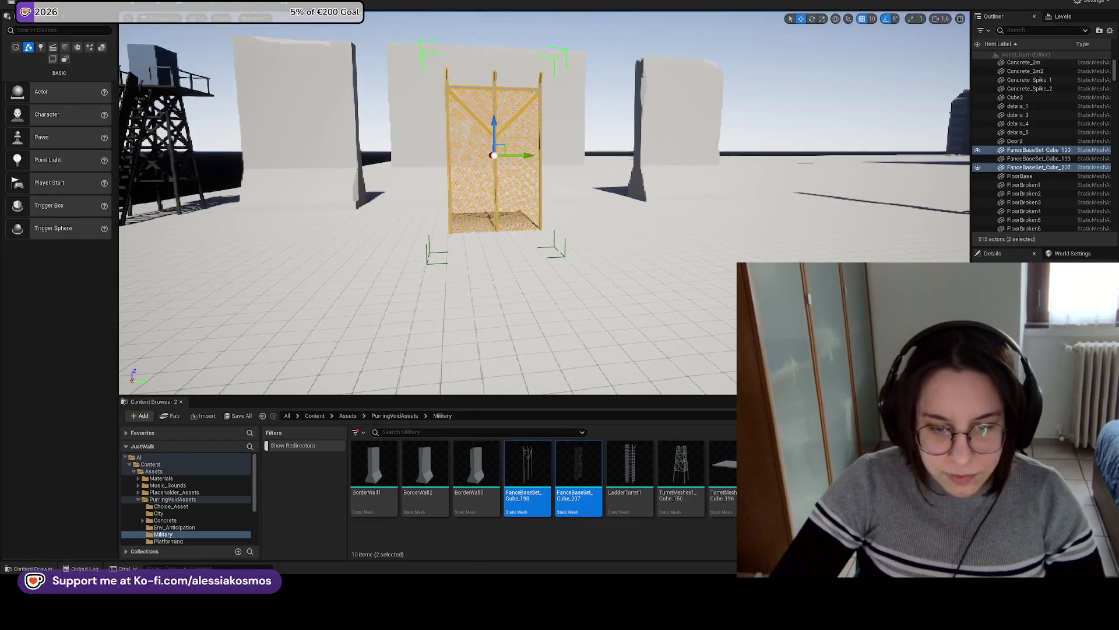
mouse_move(537, 570)
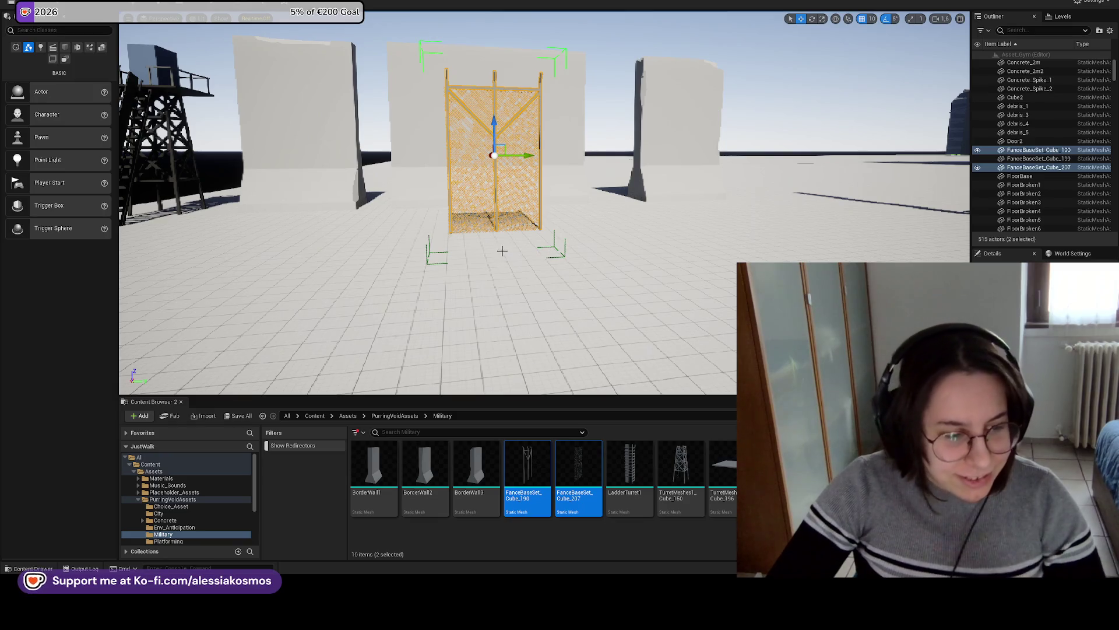
scroll(549, 255, "up", 5)
left_click_drag(548, 251, 538, 261)
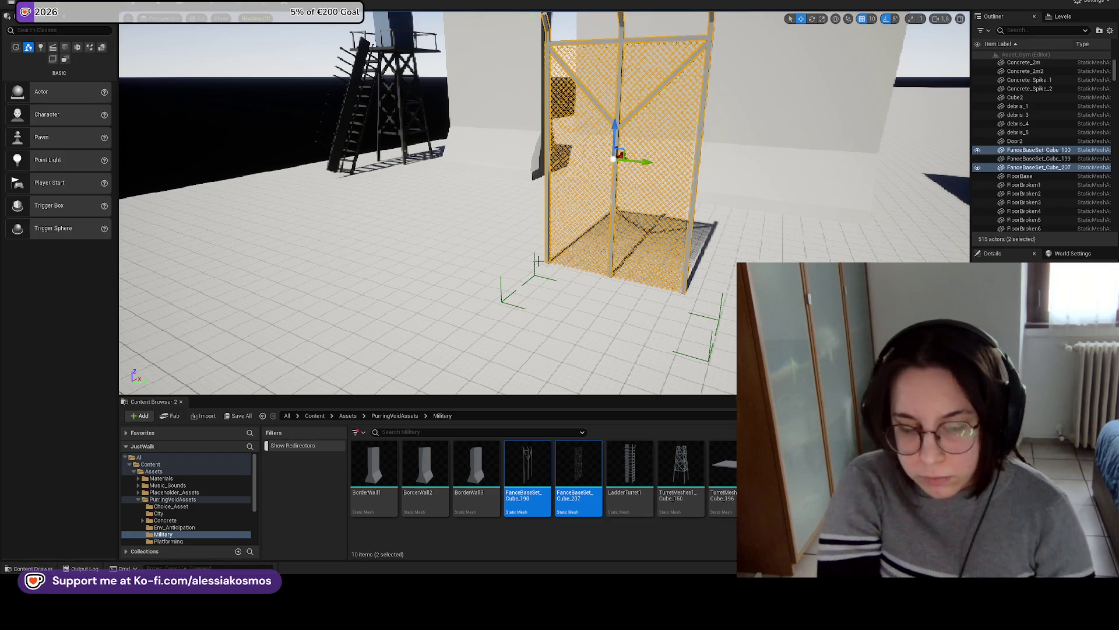
left_click_drag(538, 261, 600, 260)
key("f")
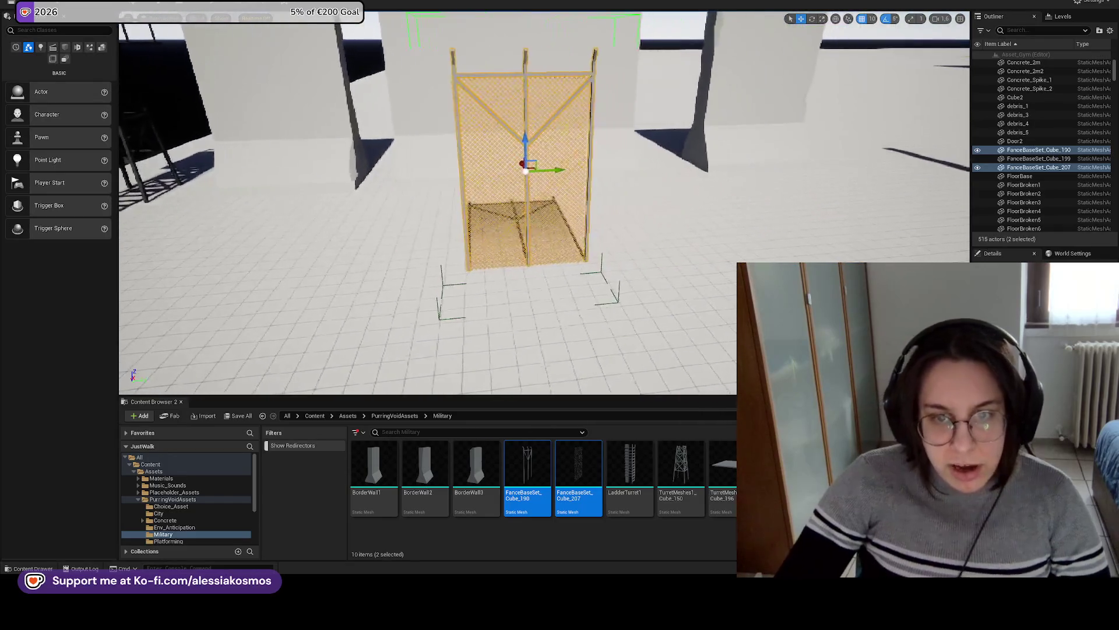
scroll(601, 260, "up", 3)
mouse_move(600, 260)
left_mouse_down()
mouse_move(563, 258)
mouse_move(647, 271)
mouse_move(624, 274)
left_mouse_up()
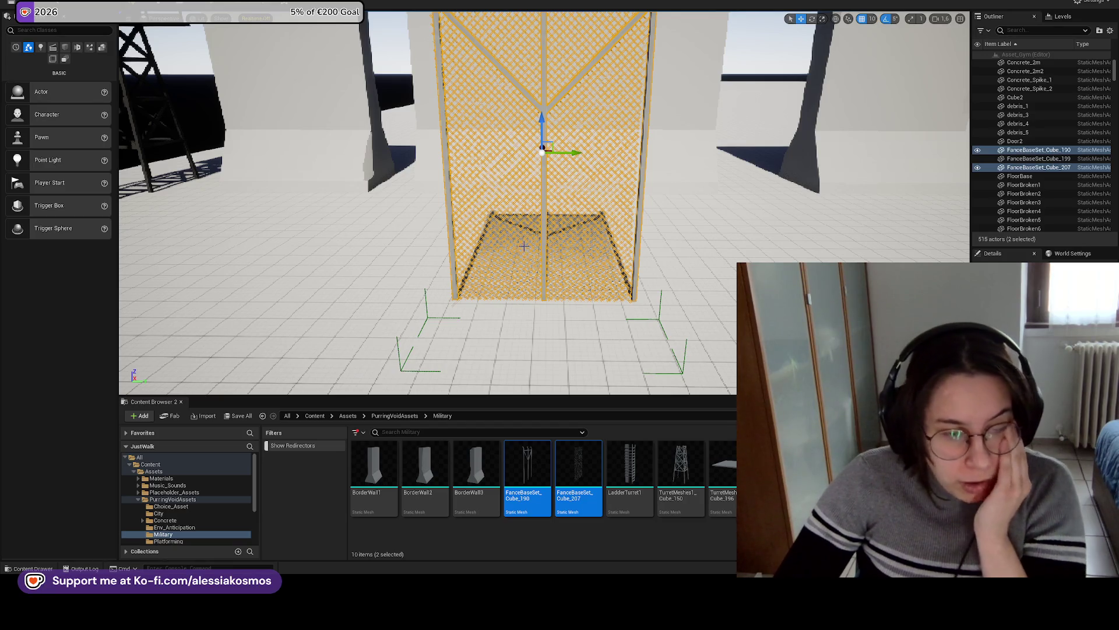
Turn the view right, glance at the task board, and return to the level editor.
mouse_move(544, 213)
left_mouse_down()
mouse_move(589, 216)
mouse_move(577, 225)
mouse_move(551, 208)
left_mouse_up()
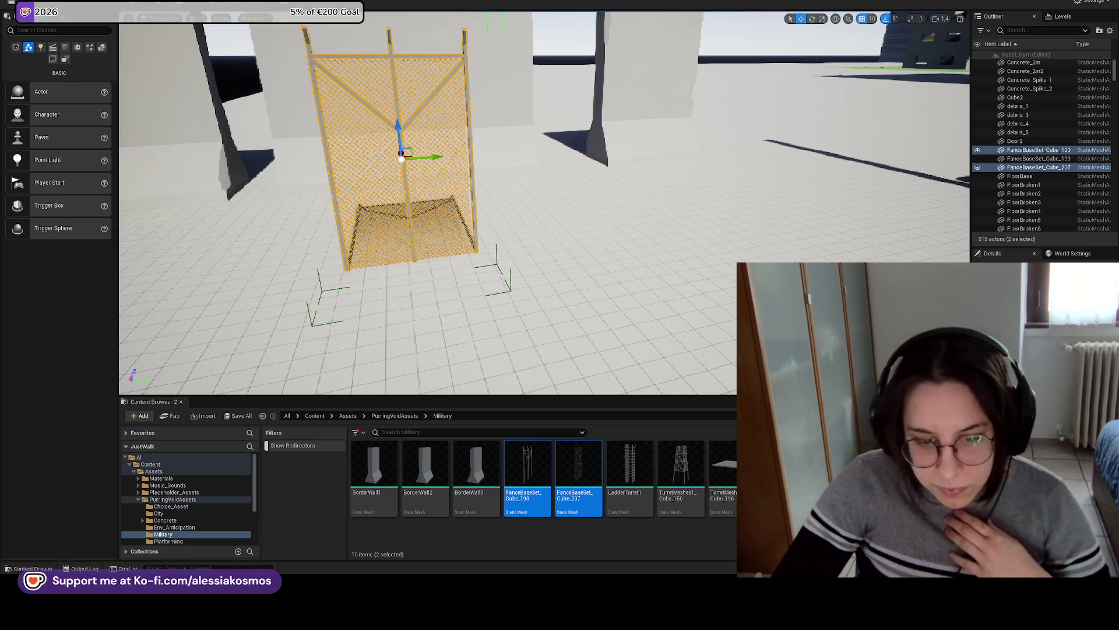
key("alt+Tab")
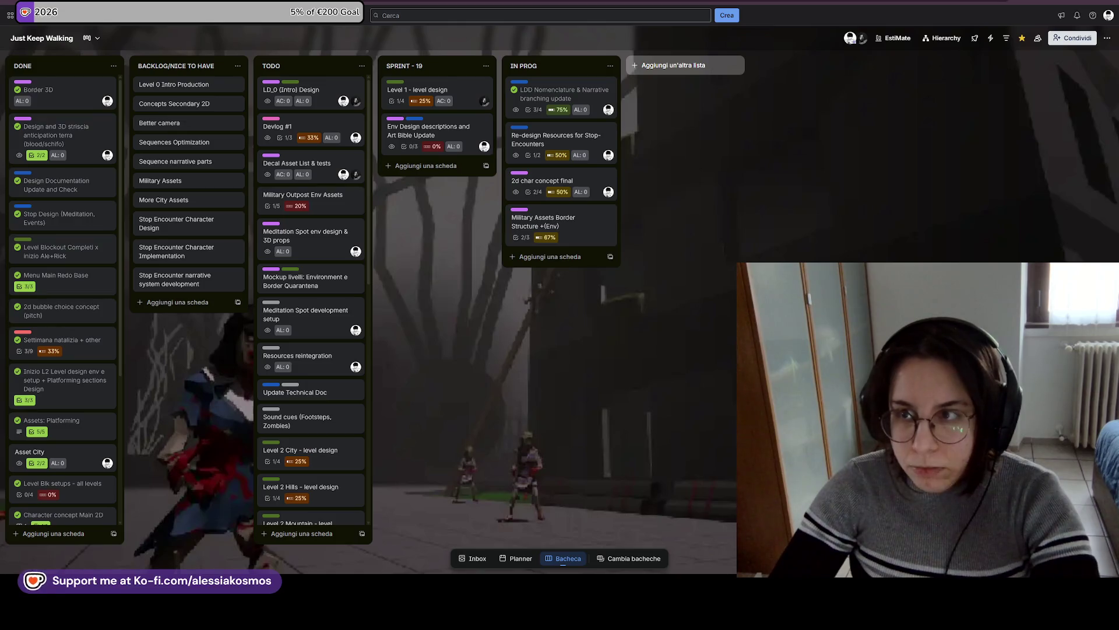
key("alt+Tab")
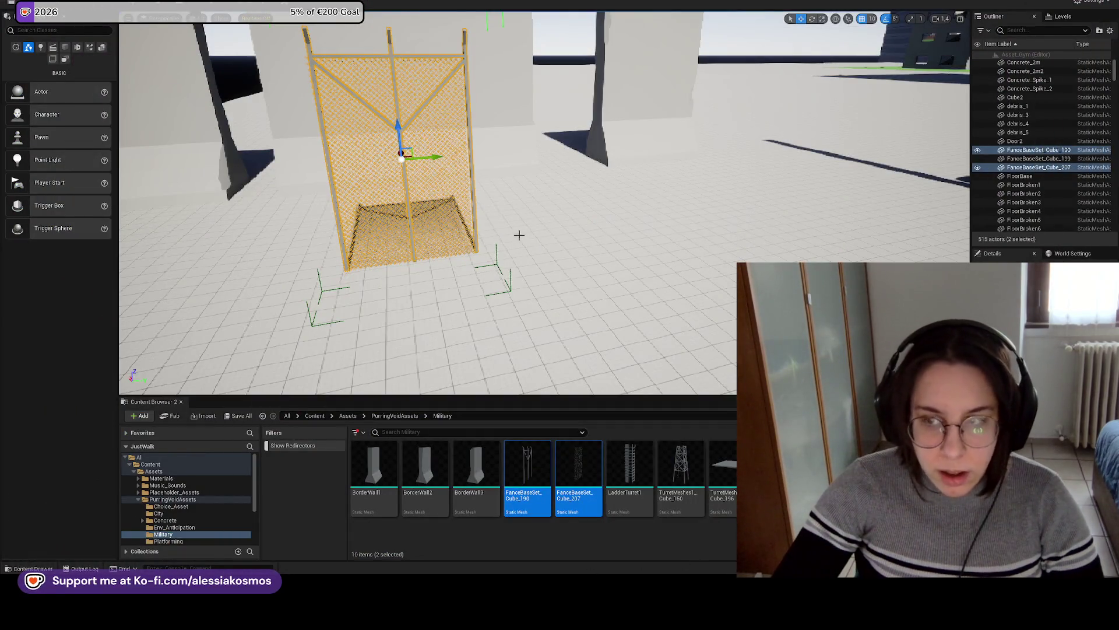
Place a copy of the fence to the right and lower it toward the ground.
key("f")
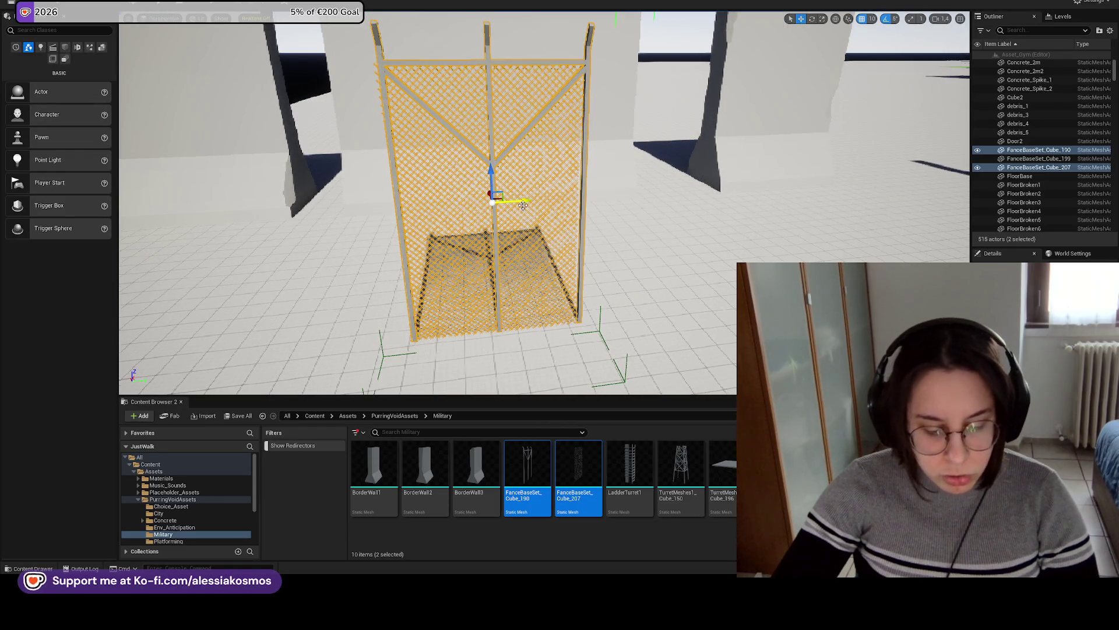
left_click_drag(523, 205, 729, 189)
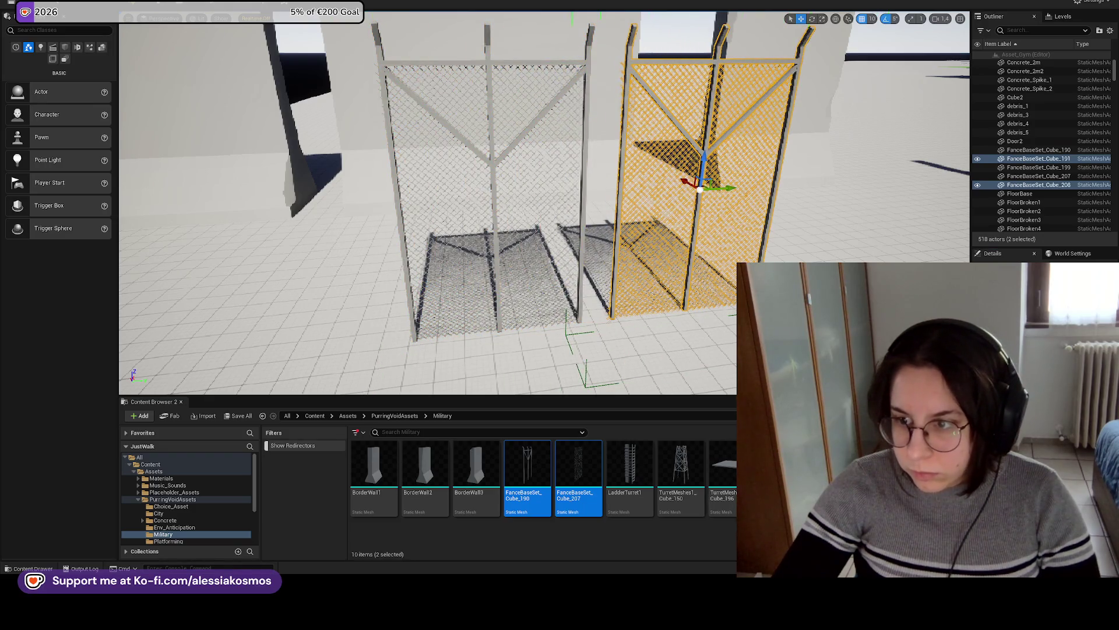
left_click(729, 188)
scroll(729, 189, "up", 5)
left_click(660, 175)
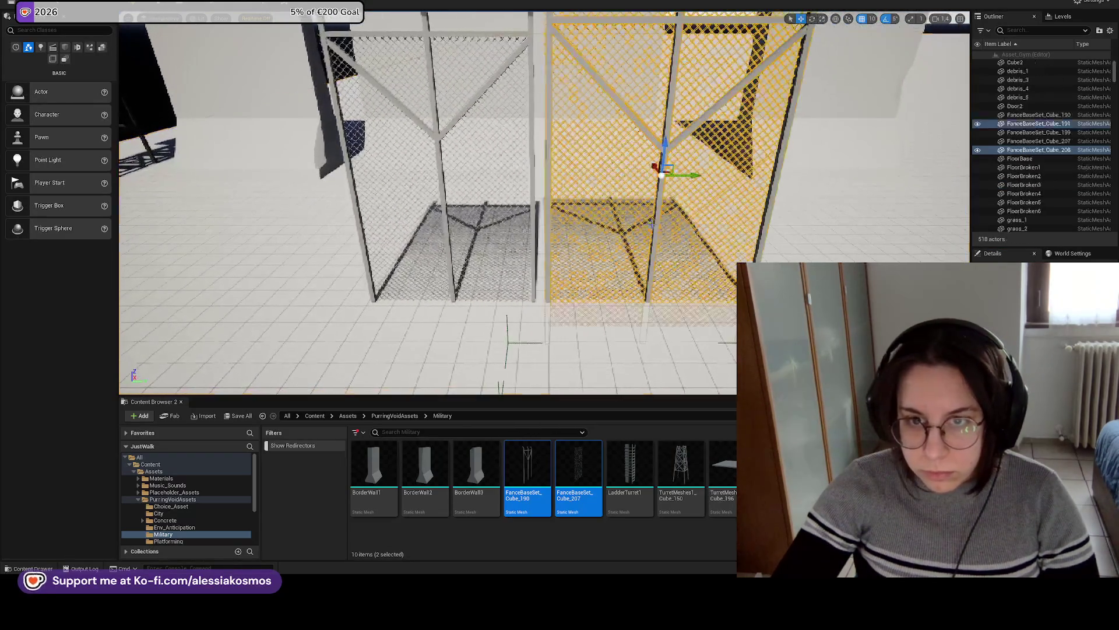
scroll(656, 169, "up", 4)
left_click_drag(649, 136, 647, 189)
key("f")
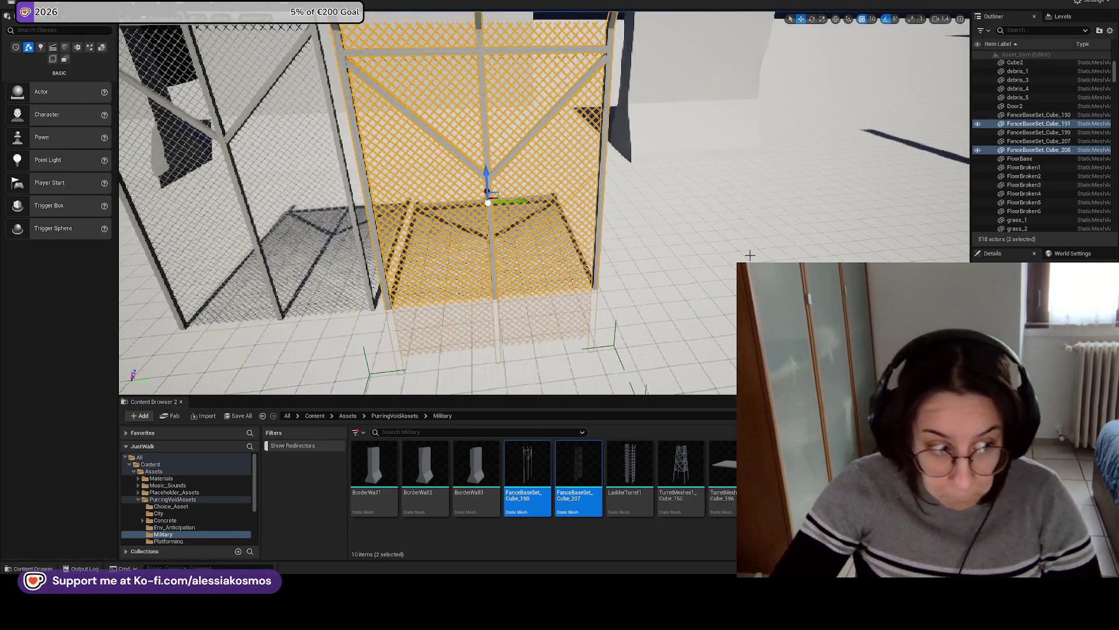
scroll(618, 257, "down", 5)
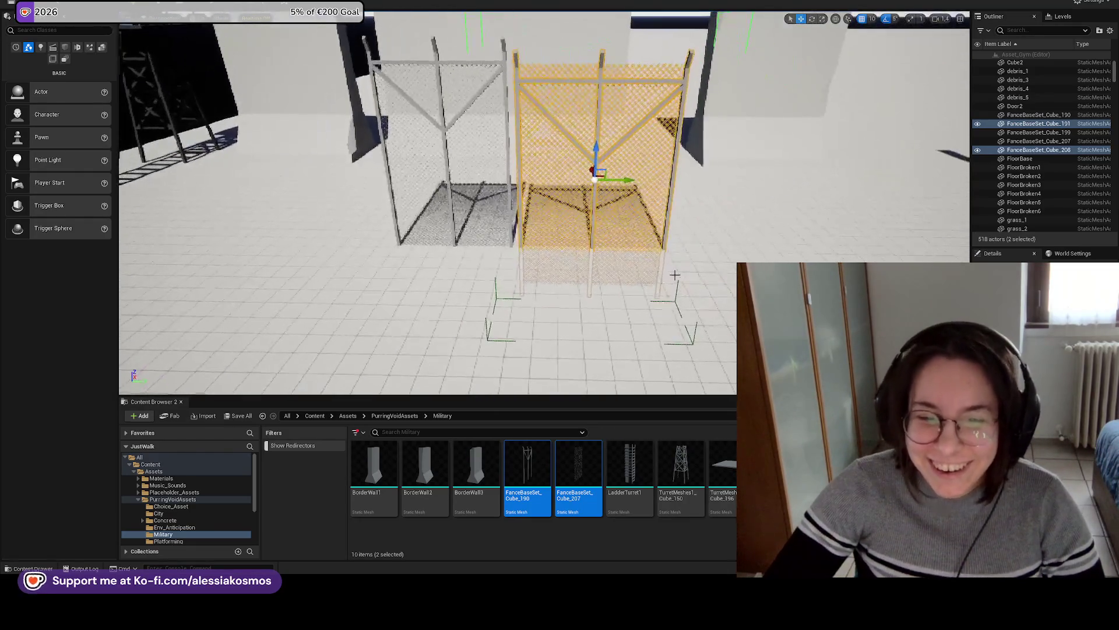
Reselect the right fence panel pair and raise it slightly on the Z axis.
left_click(635, 270)
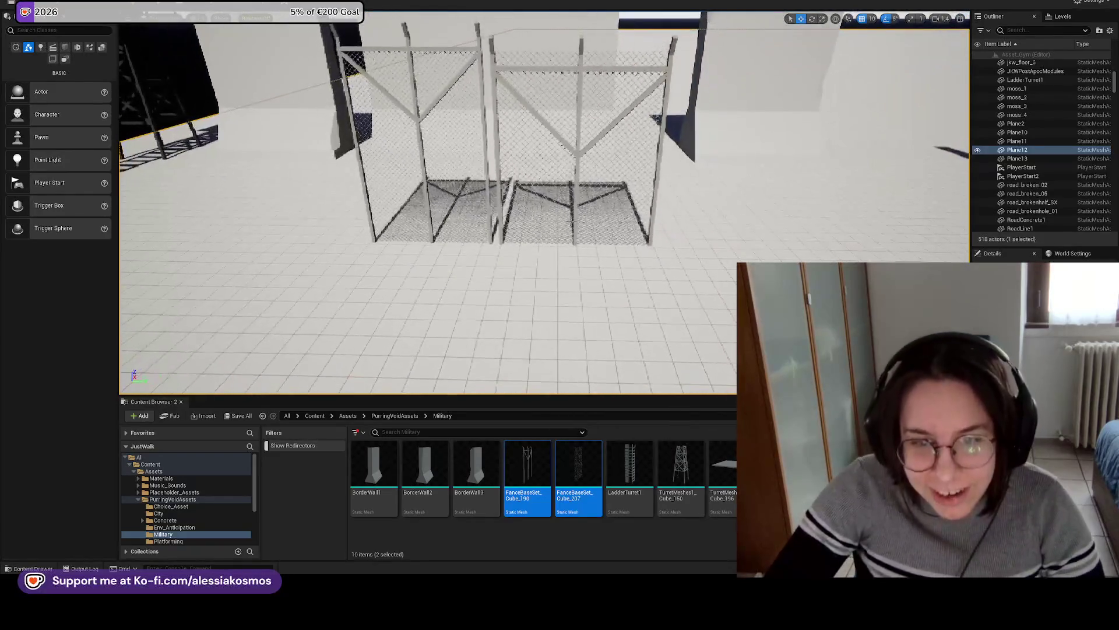
left_click(576, 220)
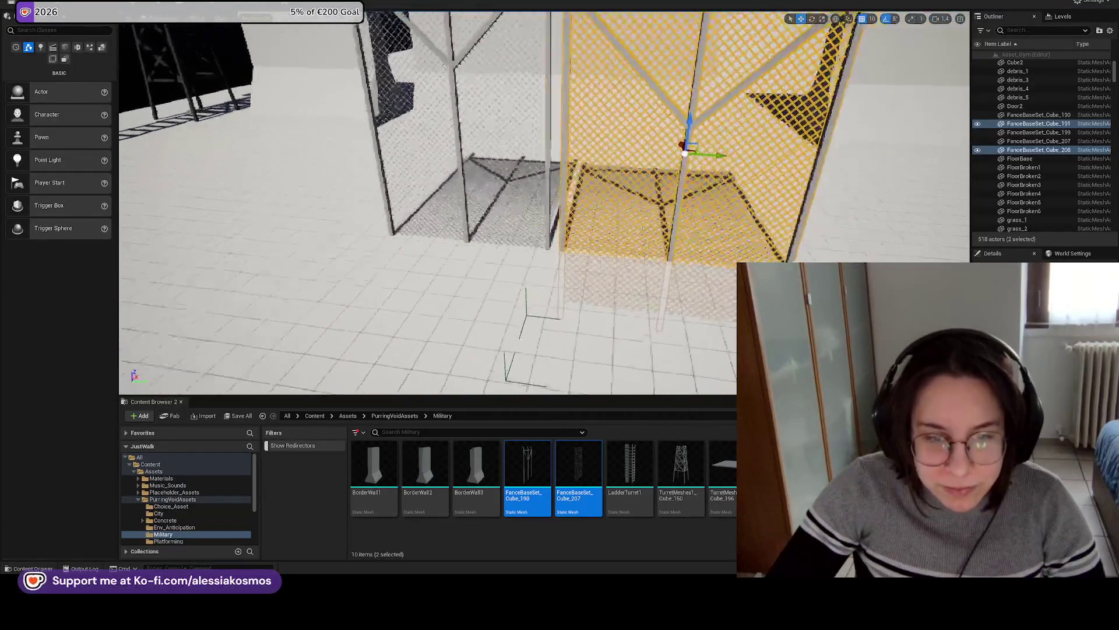
left_click(513, 273)
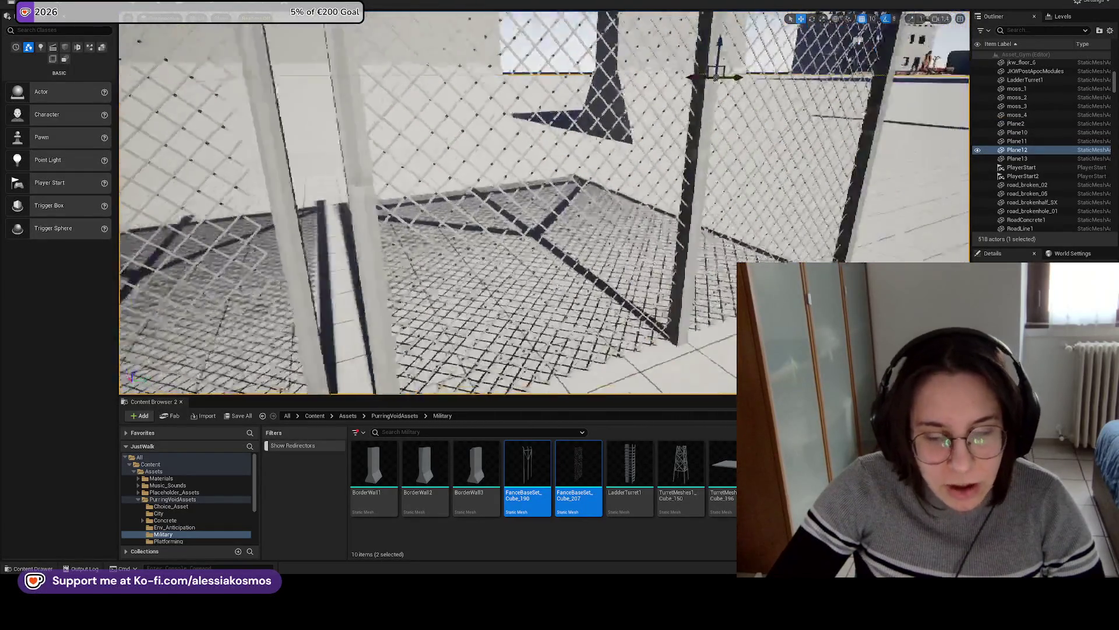
key("ctrl+z")
scroll(628, 259, "down", 5)
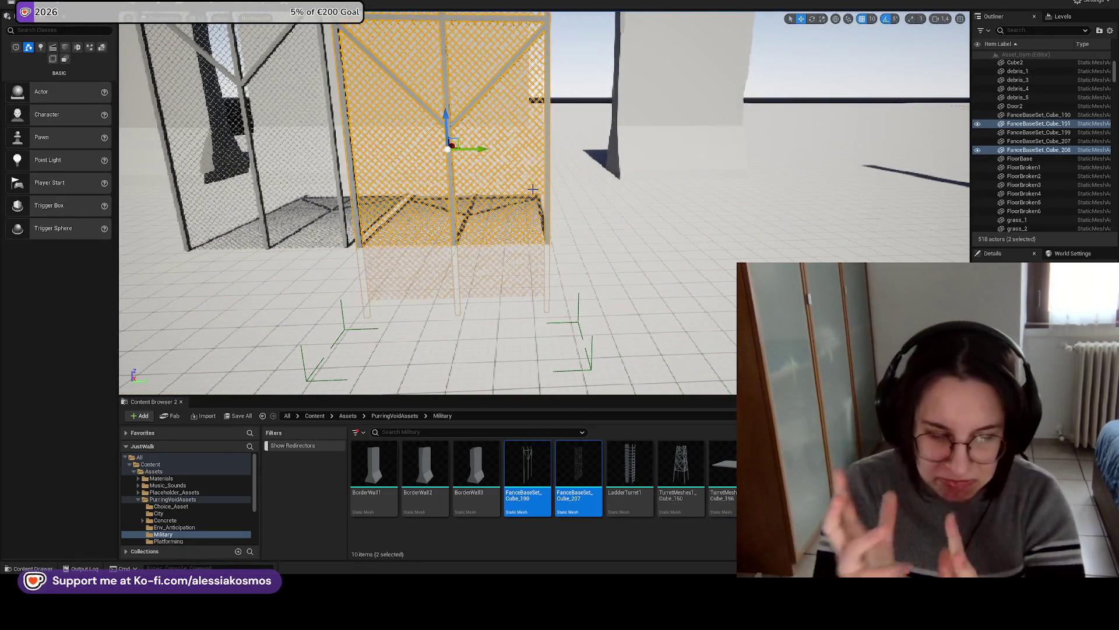
key("f")
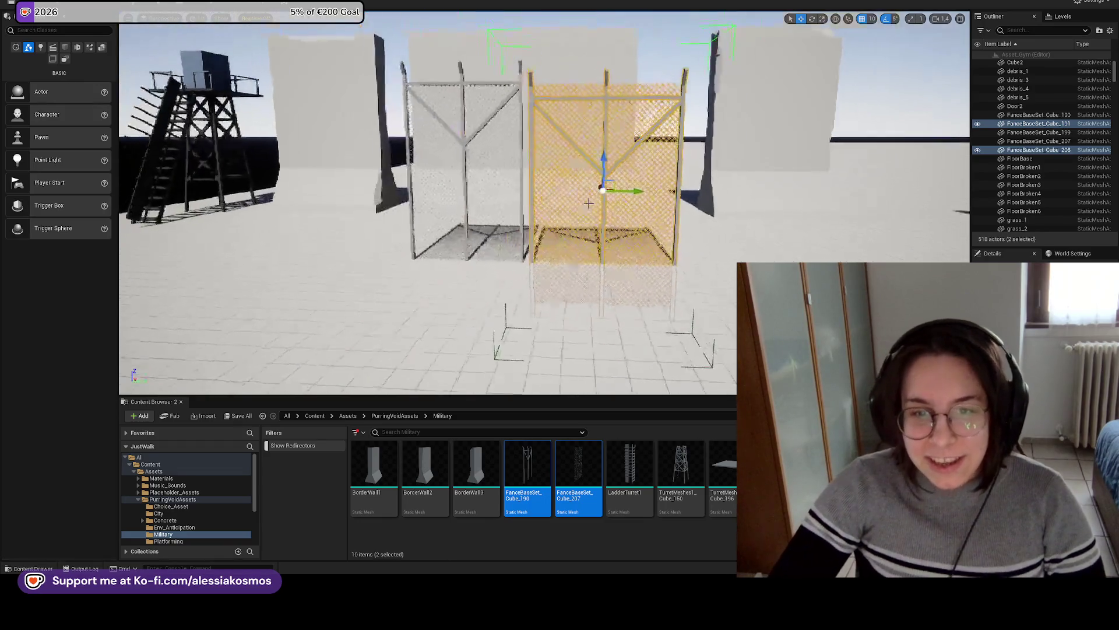
left_click_drag(610, 161, 594, 107)
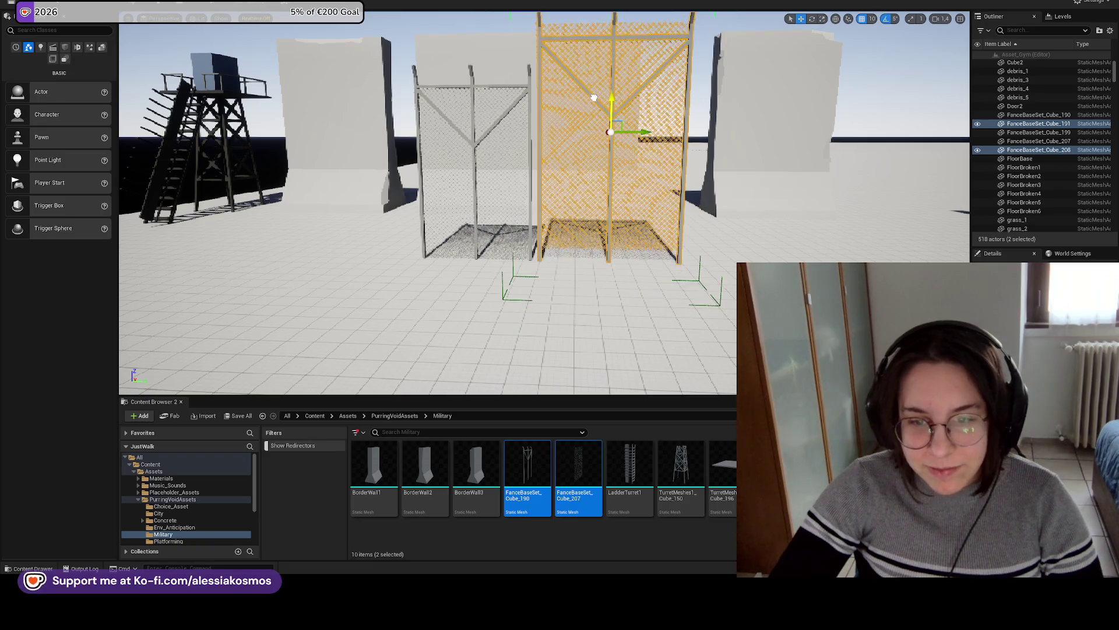
Deselect the fence by picking the floor and dismiss the floor context menu.
scroll(594, 107, "up", 3)
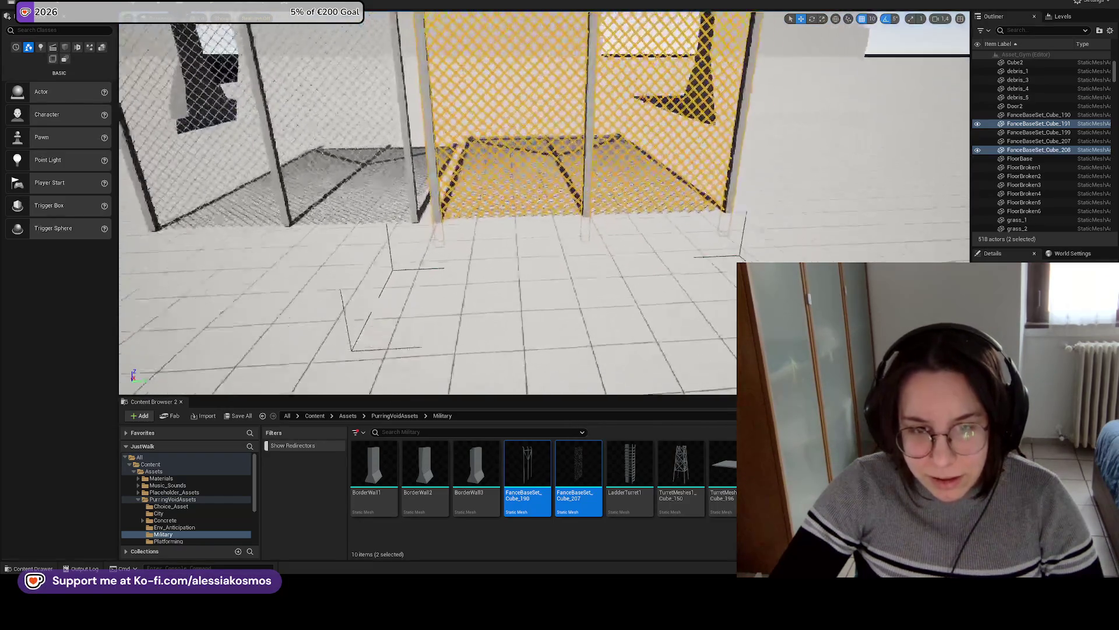
left_click(794, 242)
scroll(795, 242, "down", 5)
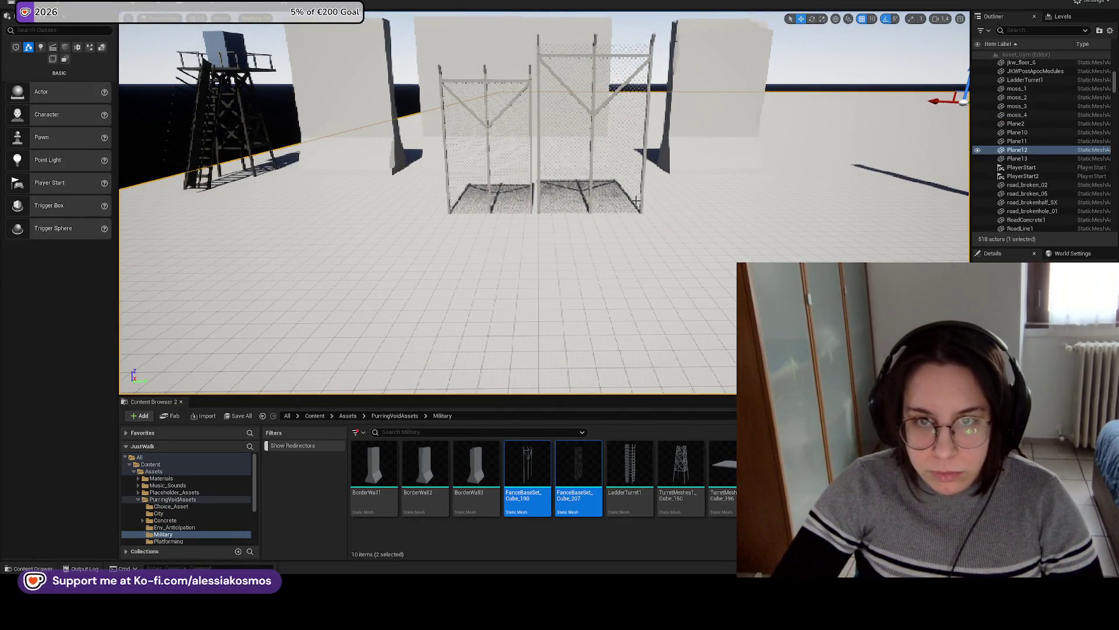
scroll(694, 220, "down", 3)
right_click(536, 306)
right_click(526, 344)
key("Escape")
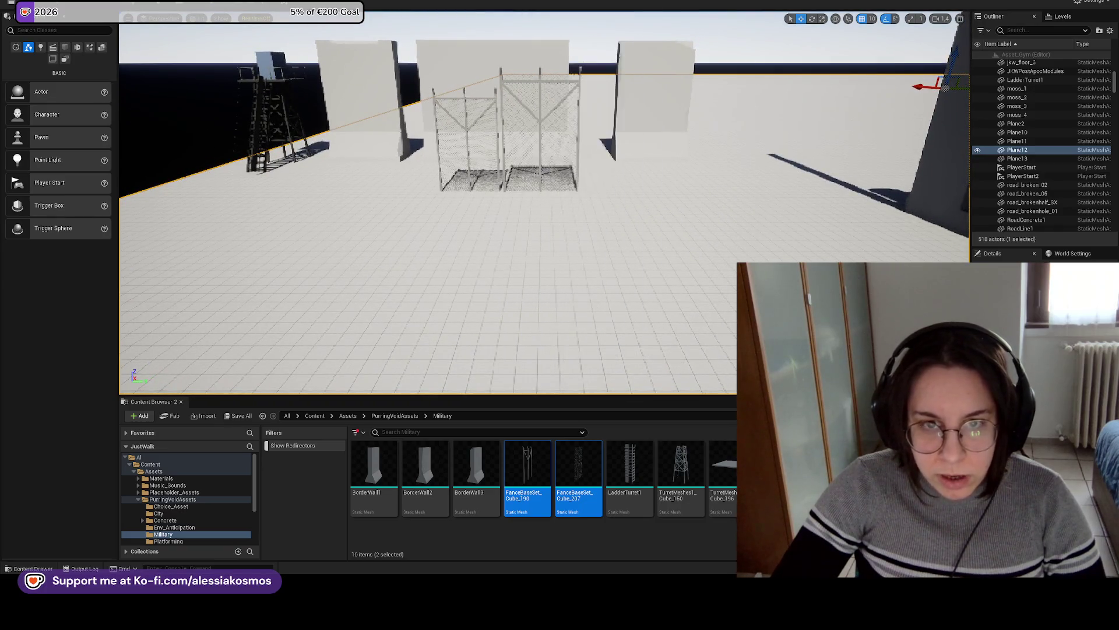
key("alt+p")
key("w")
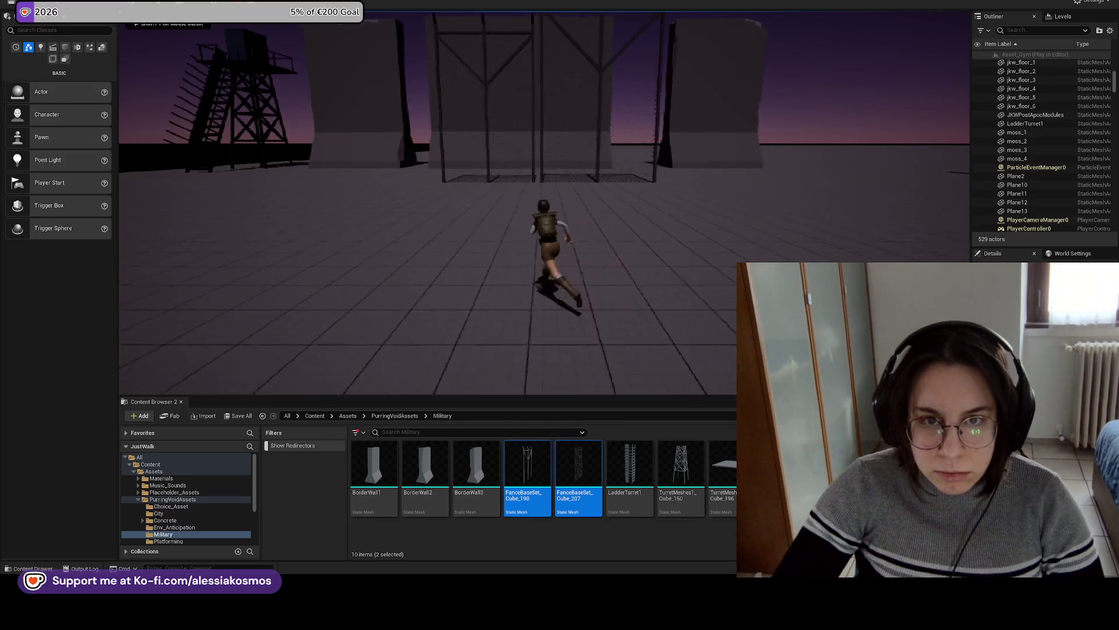
key("w")
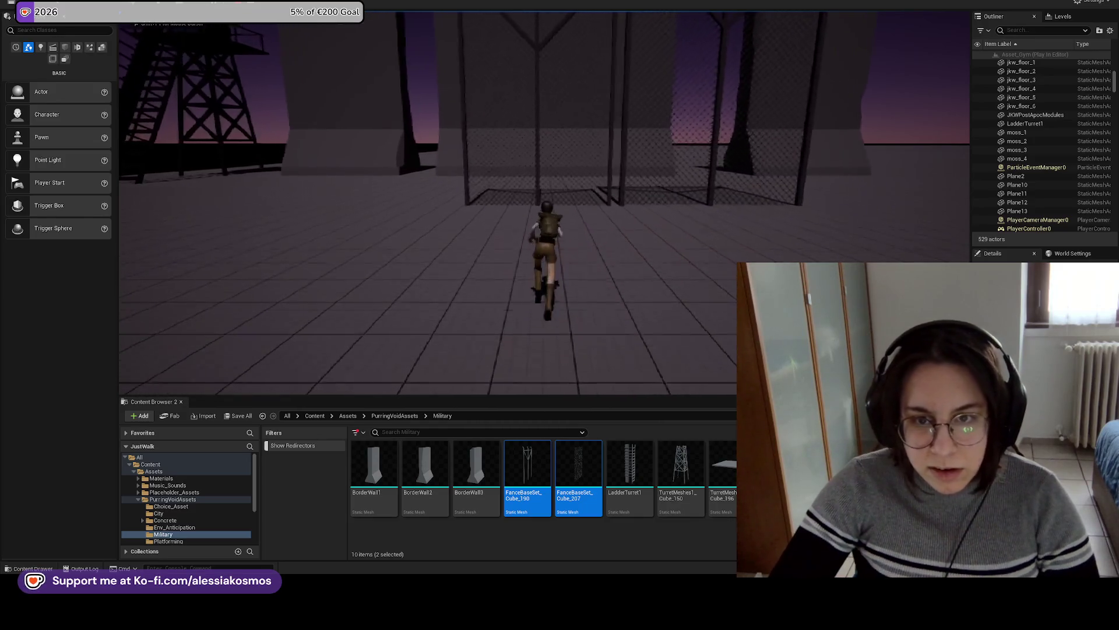
key("w")
key("Escape")
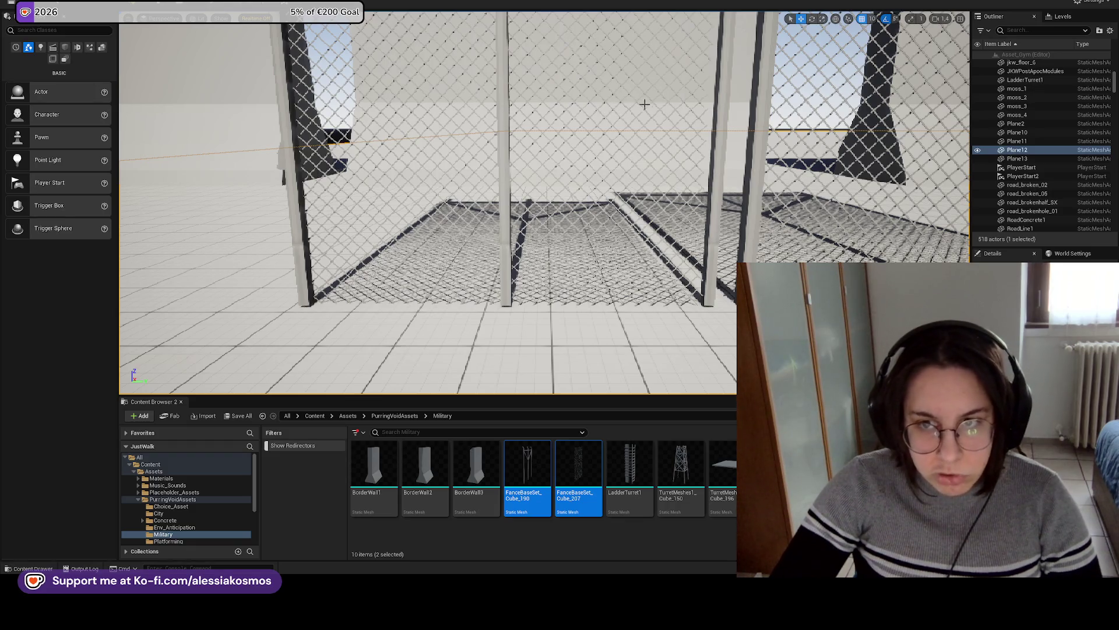
scroll(688, 247, "down", 10)
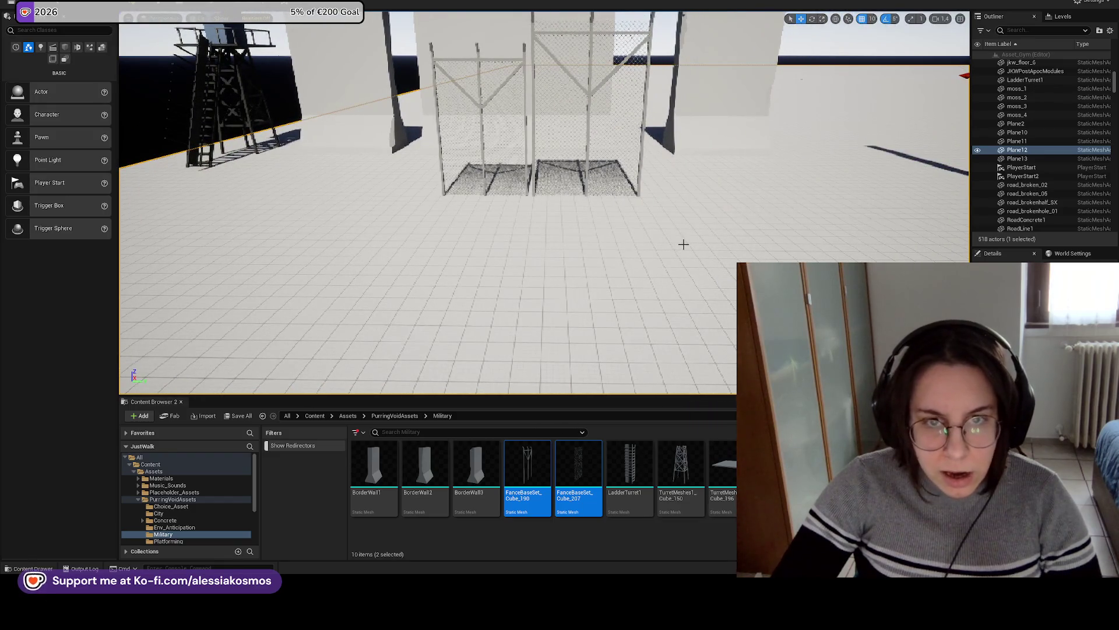
scroll(681, 244, "down", 5)
left_click(529, 542)
scroll(625, 349, "up", 10)
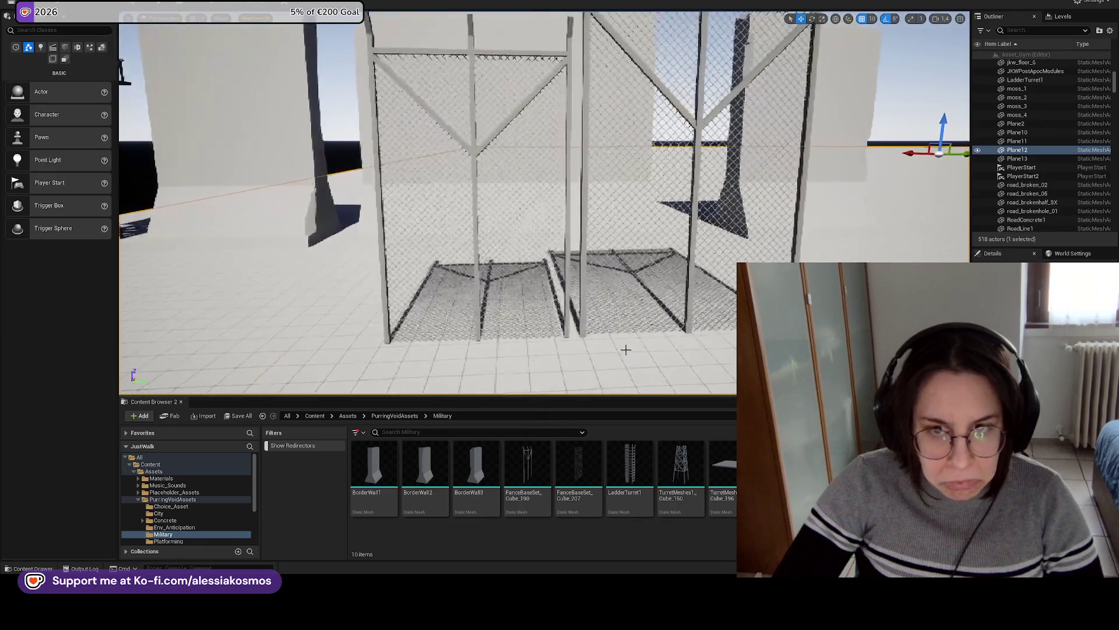
scroll(625, 350, "down", 10)
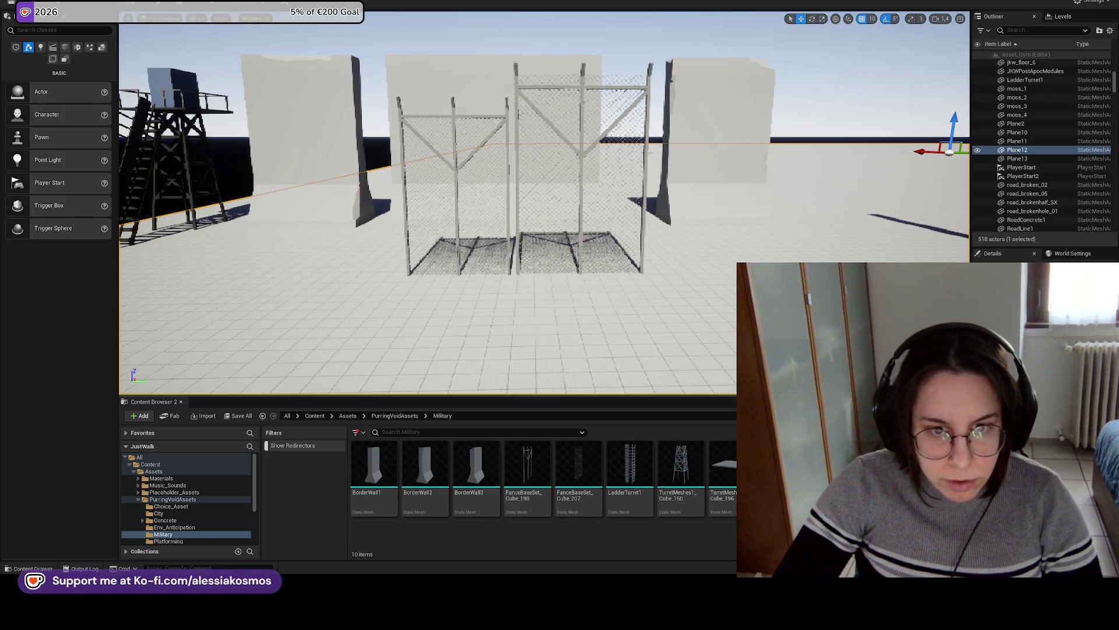
Alt-drag a copy of the left fence panel sideways, undo the stray move, and nudge it up.
left_click(455, 192)
key("f")
mouse_move(558, 209)
left_mouse_down()
mouse_move(429, 209)
mouse_move(577, 208)
left_mouse_up()
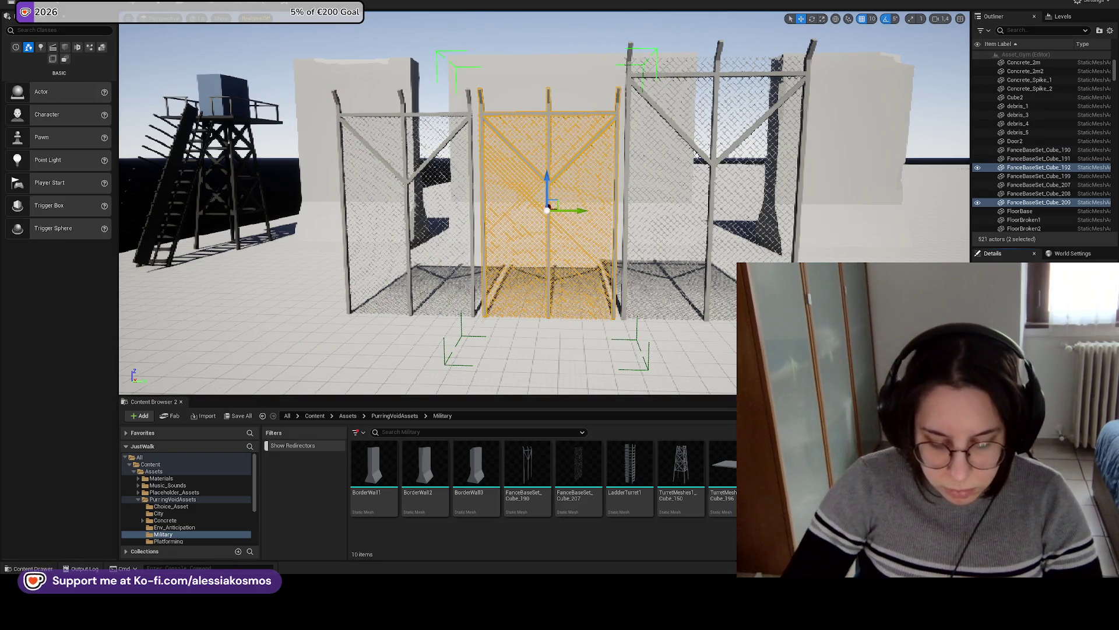
left_click_drag(548, 209, 548, 222)
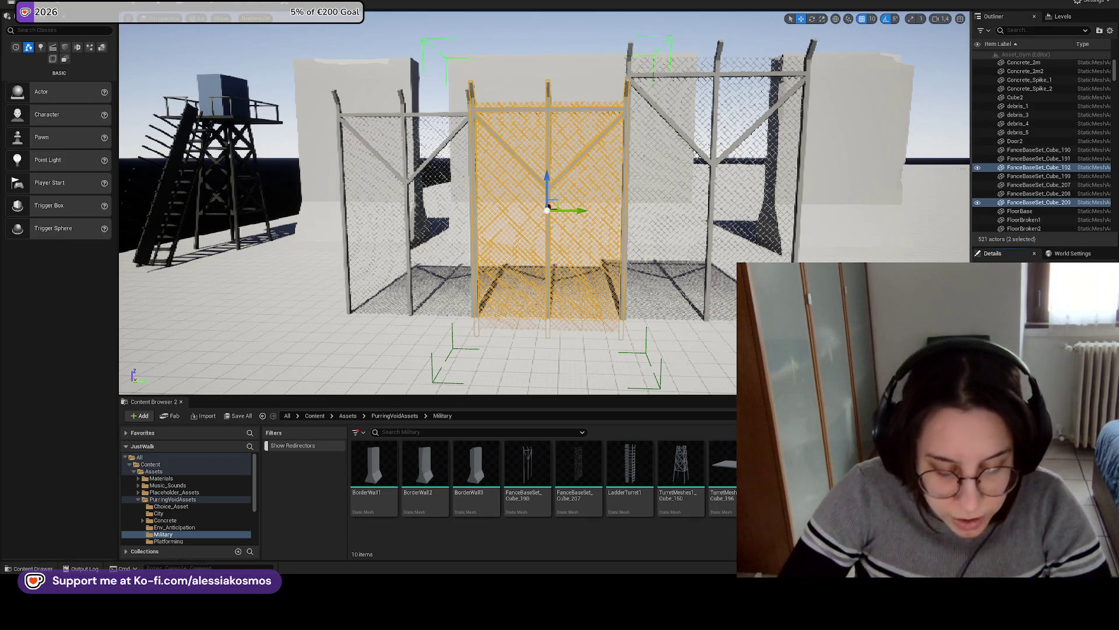
key("ctrl+z")
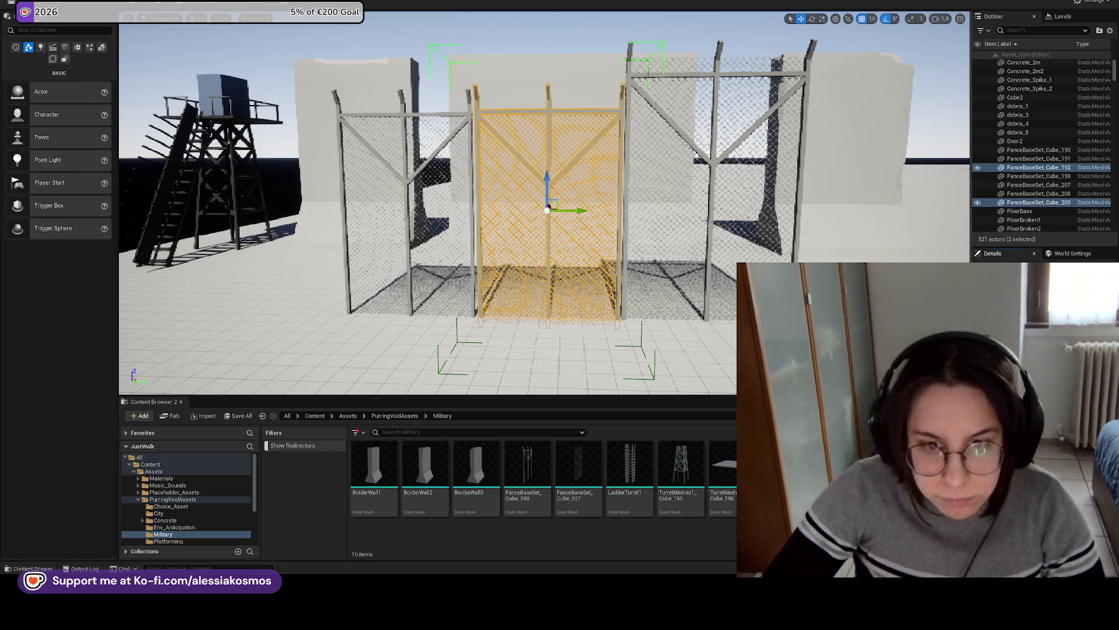
left_click_drag(551, 175, 553, 169)
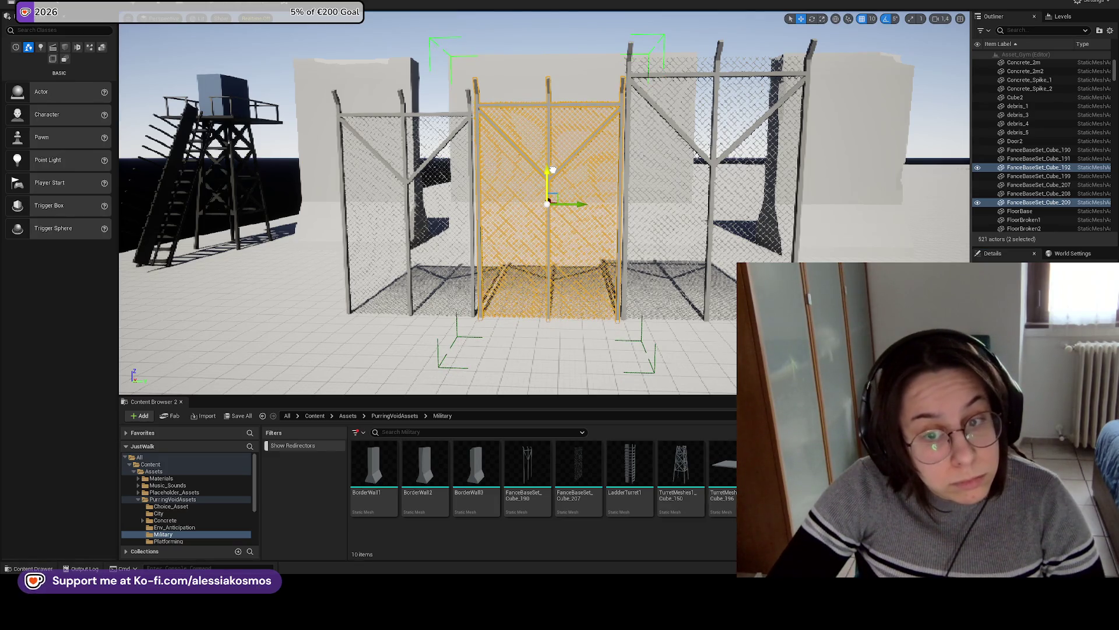
left_click(553, 169)
Play-test the level, running the character toward the fences before stopping.
scroll(548, 245, "down", 6)
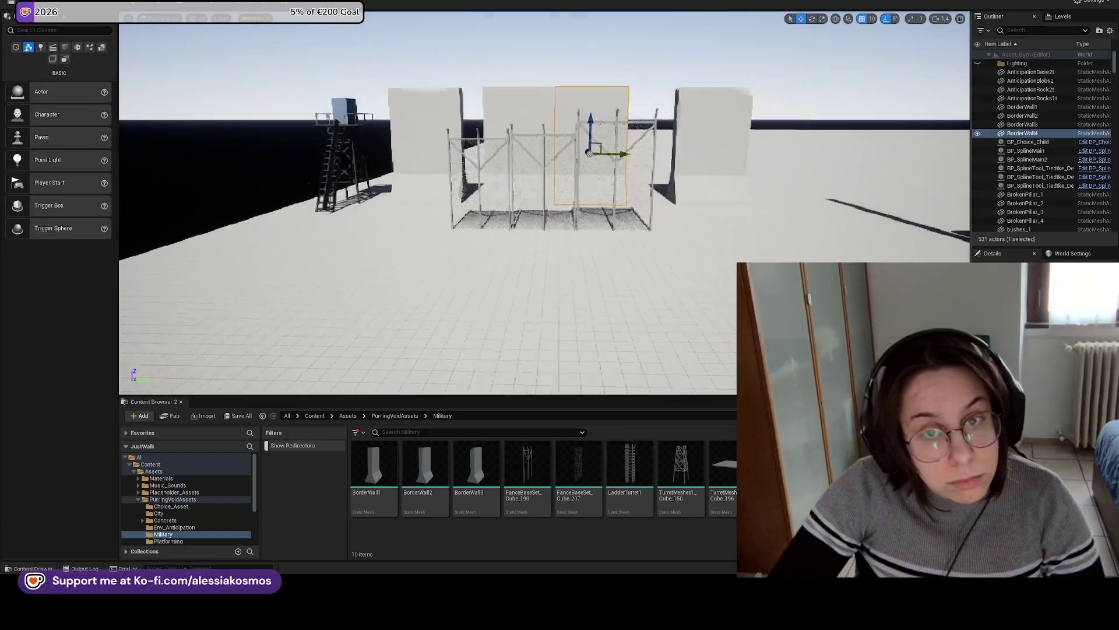
right_click(544, 314)
left_click(595, 316)
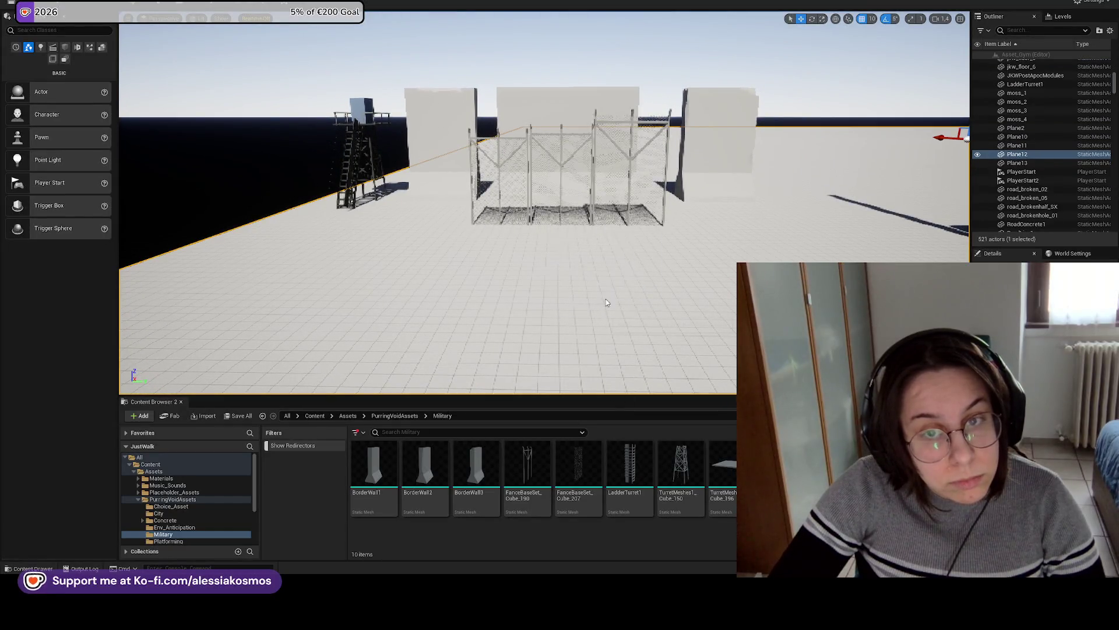
key("w")
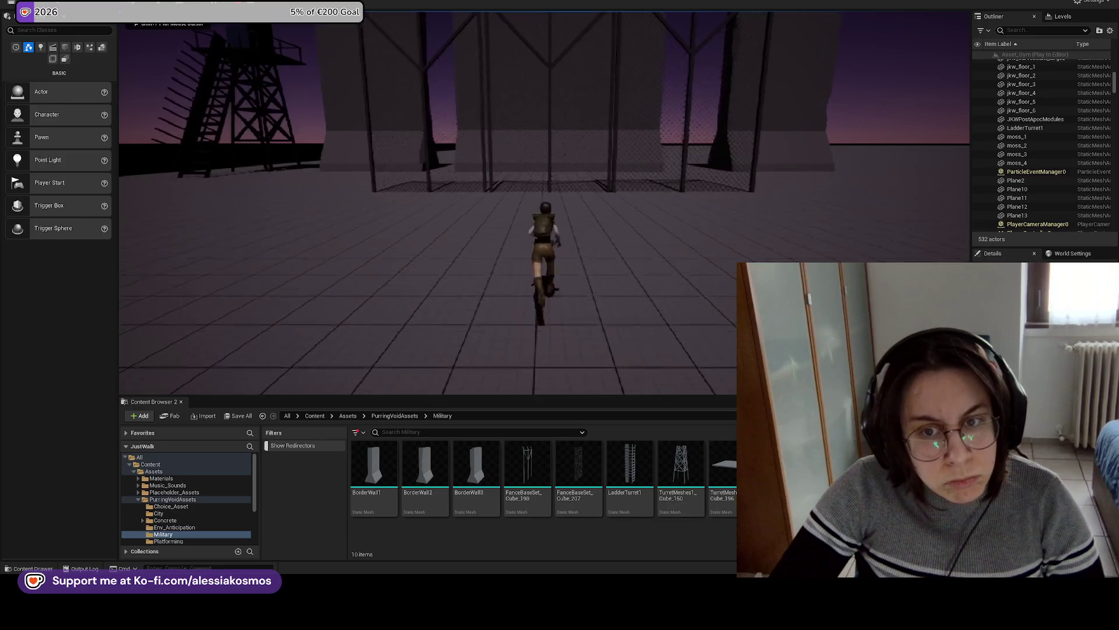
key("Escape")
Select the border wall behind the fences and fly the view forward and right.
scroll(599, 285, "down", 10)
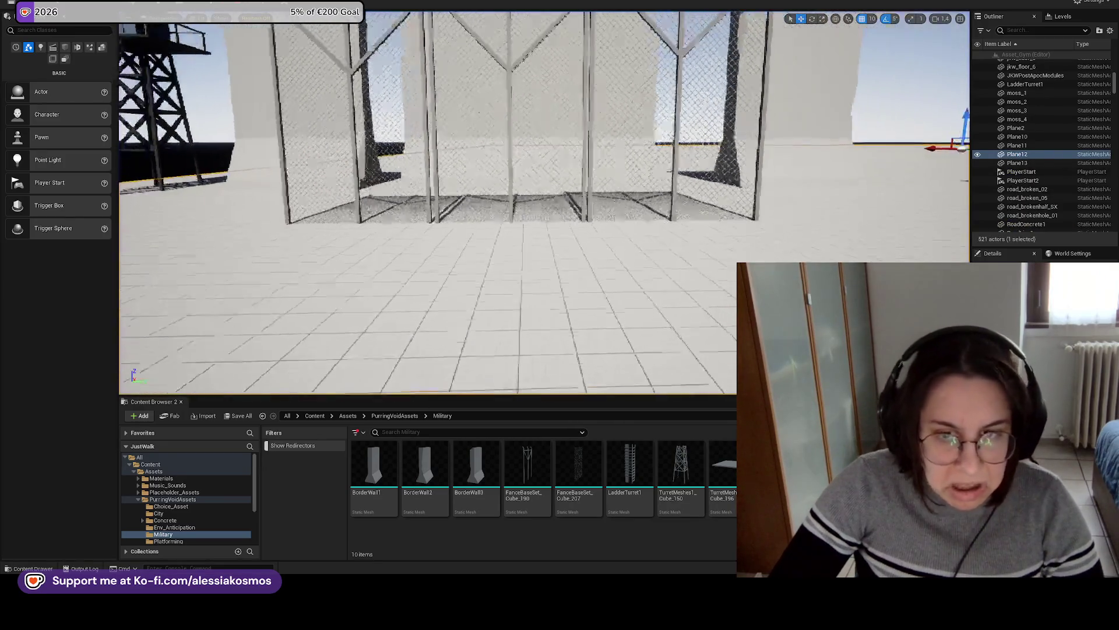
left_click(676, 215)
key("w")
key("d")
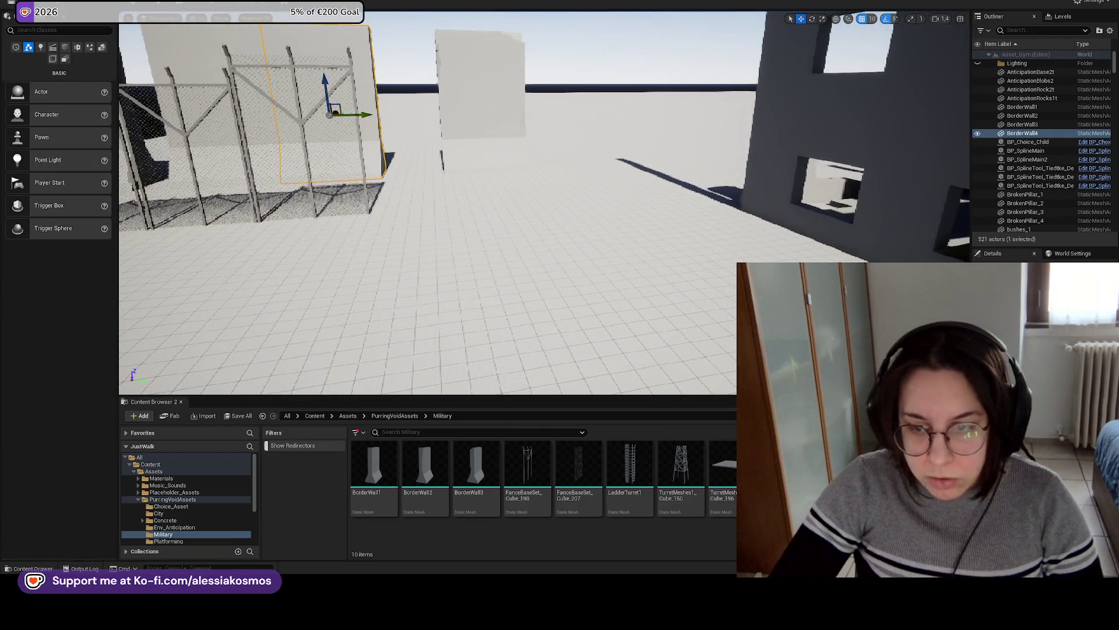
key("alt+Tab")
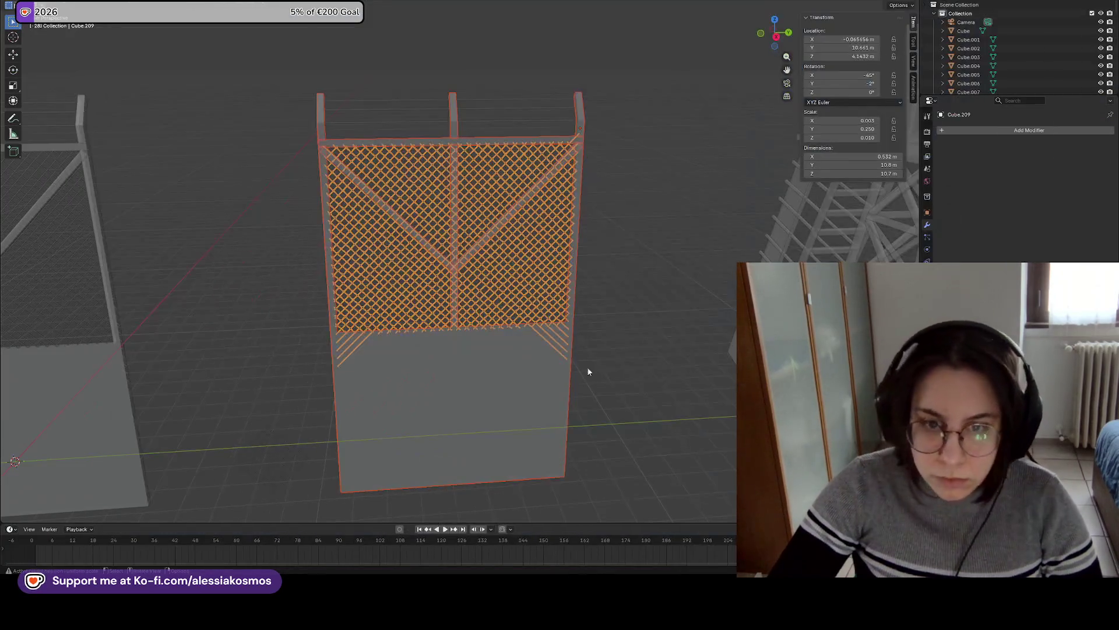
Add Smooth by Angle shading to the fence mesh and turn the view toward the fence row.
right_click(603, 394)
left_click(629, 394)
scroll(540, 345, "down", 4)
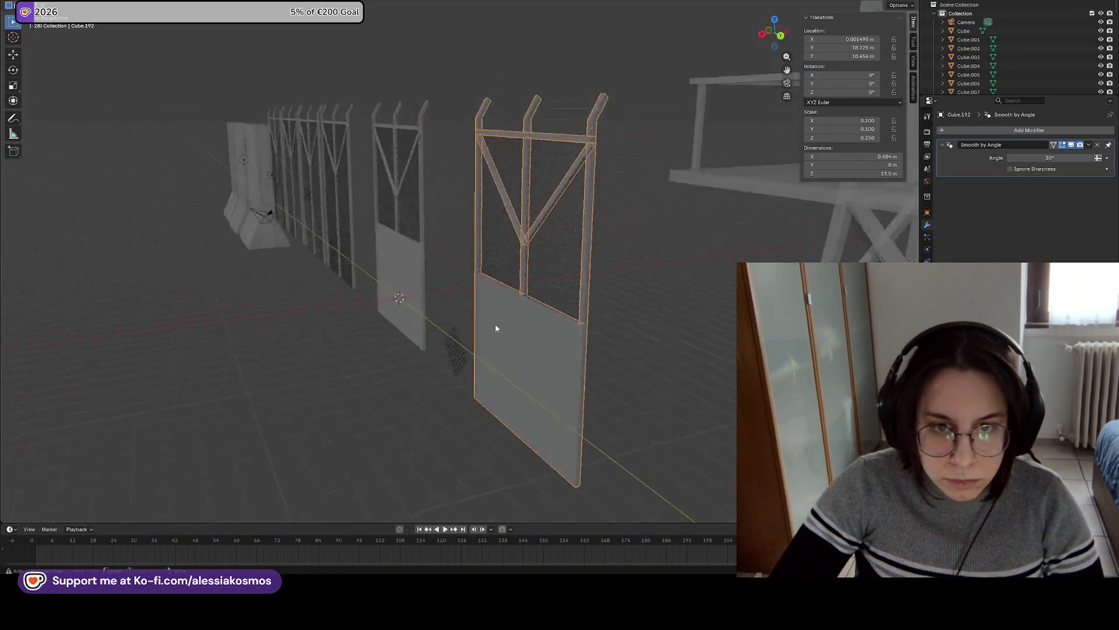
key("a")
key("alt+a")
key("w")
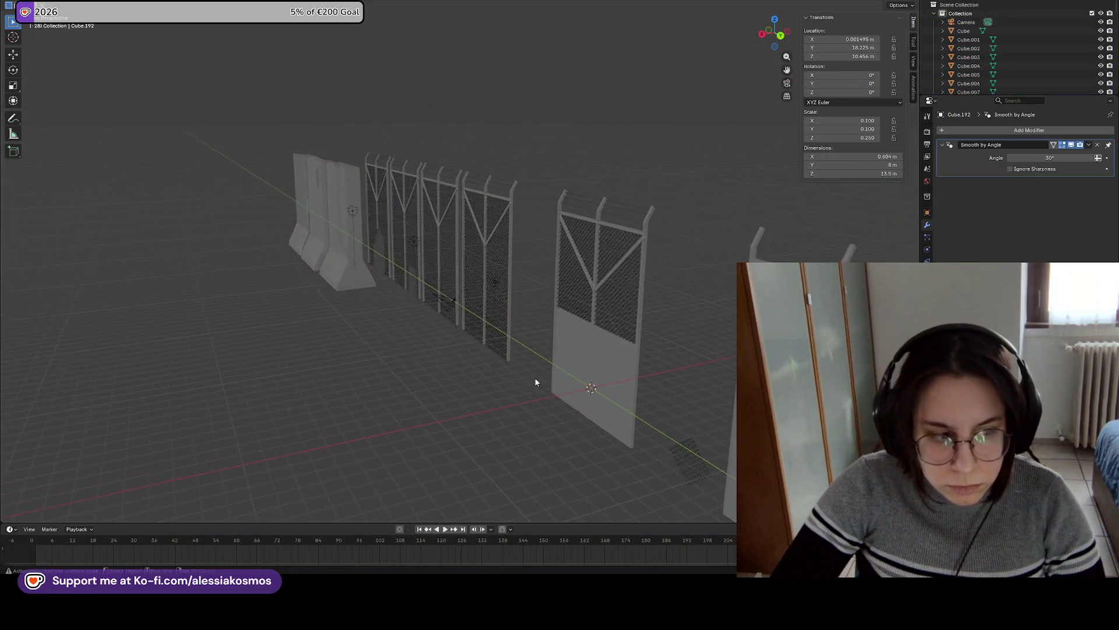
key("a")
left_click(585, 372)
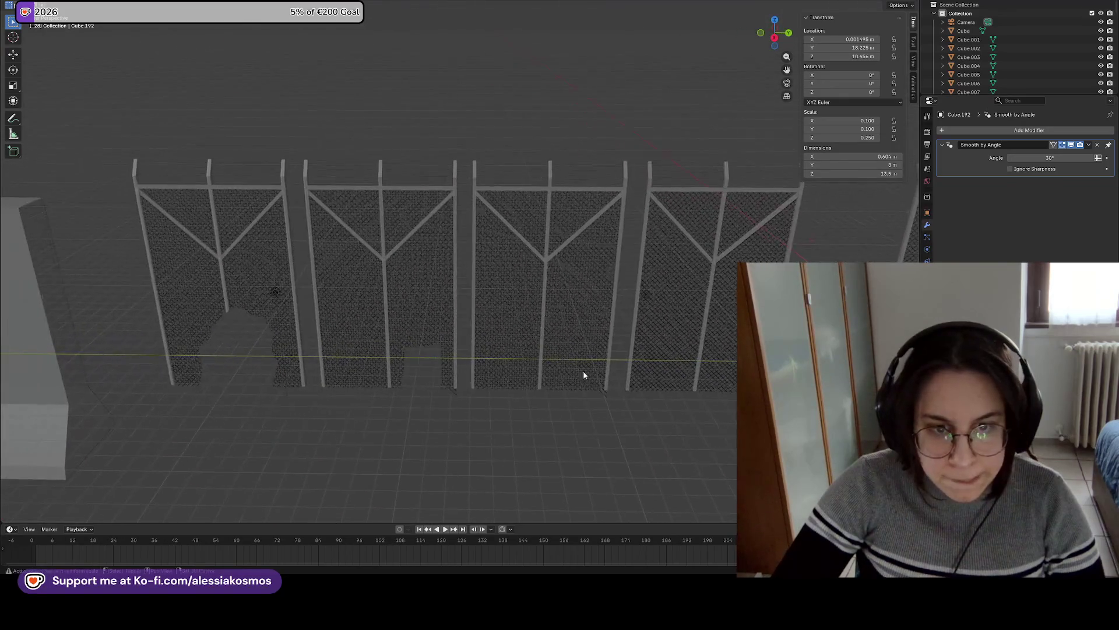
Select the left fence's barbed-wire strands and apply their scale and rotation with Ctrl+A.
left_click(365, 348)
left_click(584, 290, "shift")
left_click_drag(583, 289, 521, 297)
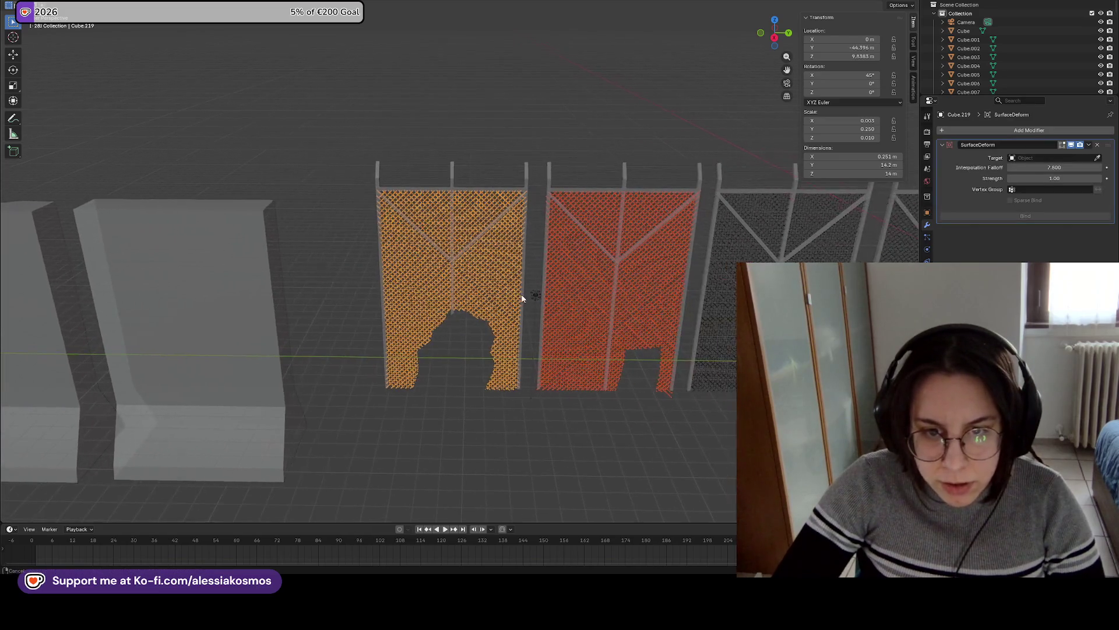
left_click(454, 269, "shift")
left_click(452, 265)
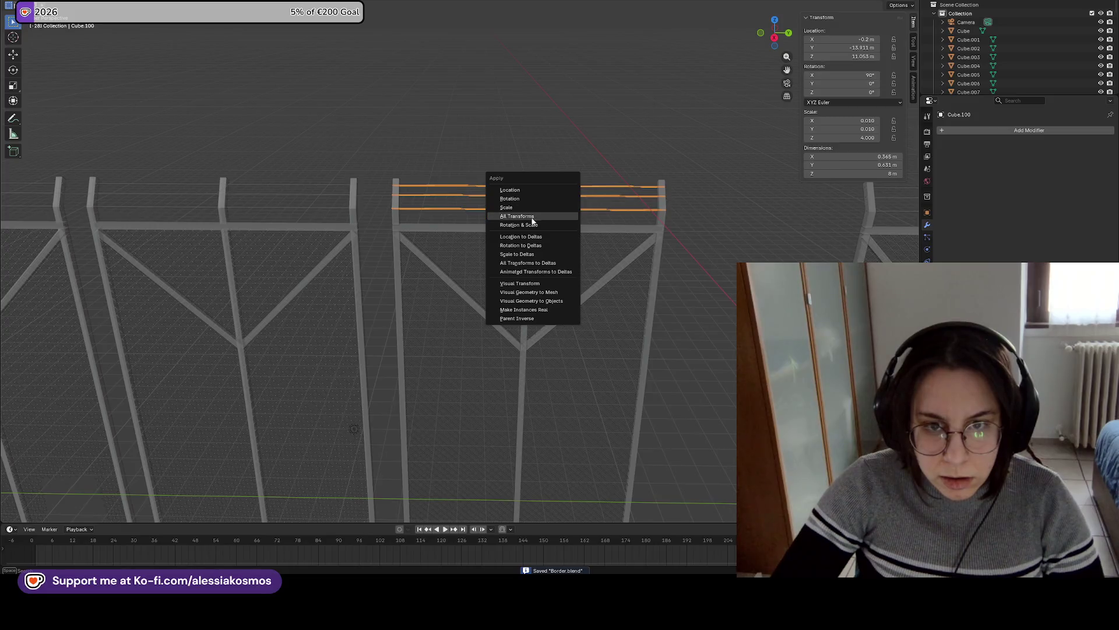
left_click(521, 207)
key("ctrl+a")
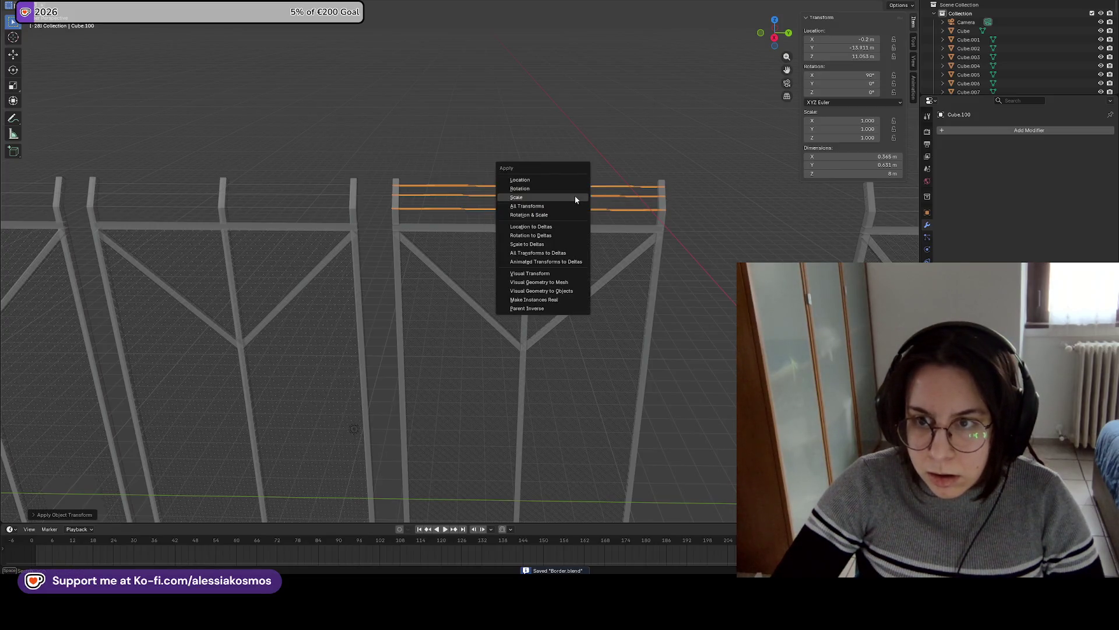
left_click(541, 189)
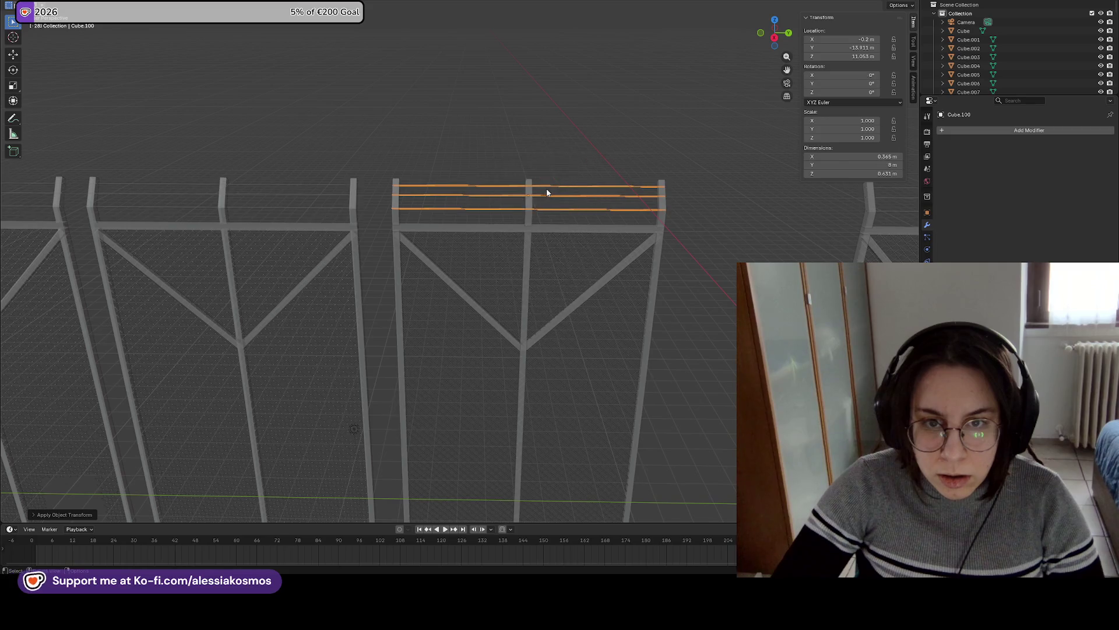
Reset the wire strands' origin and save the Blender file.
right_click(548, 183)
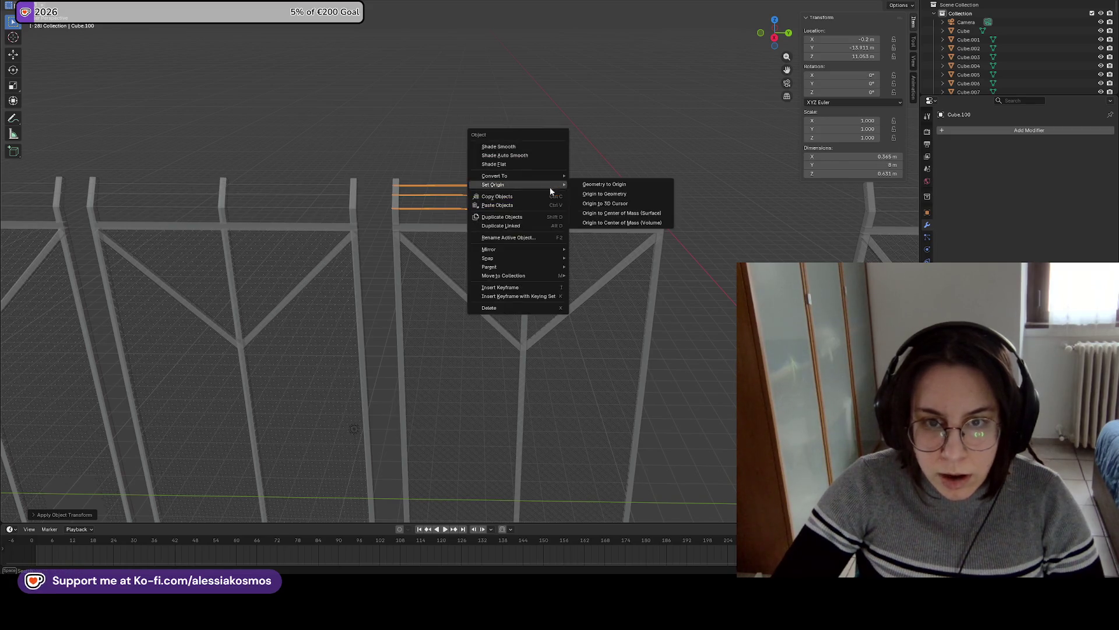
left_click(603, 188)
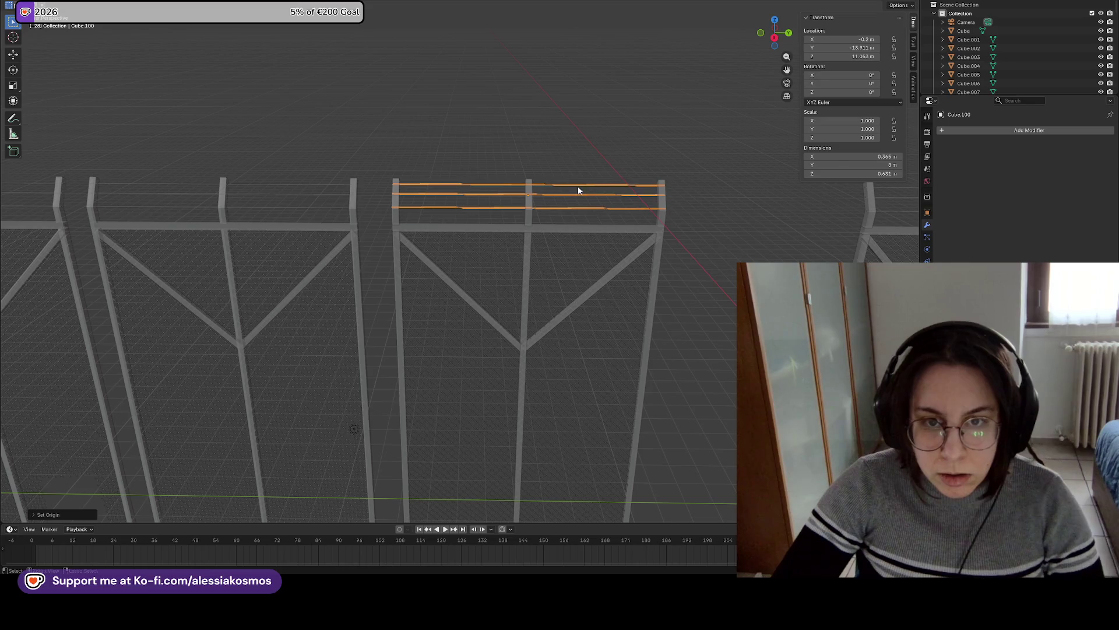
key("ctrl+s")
Export the fence as WireFenceStraight.fbx into the Military folder.
left_click(21, 6)
mouse_move(38, 115)
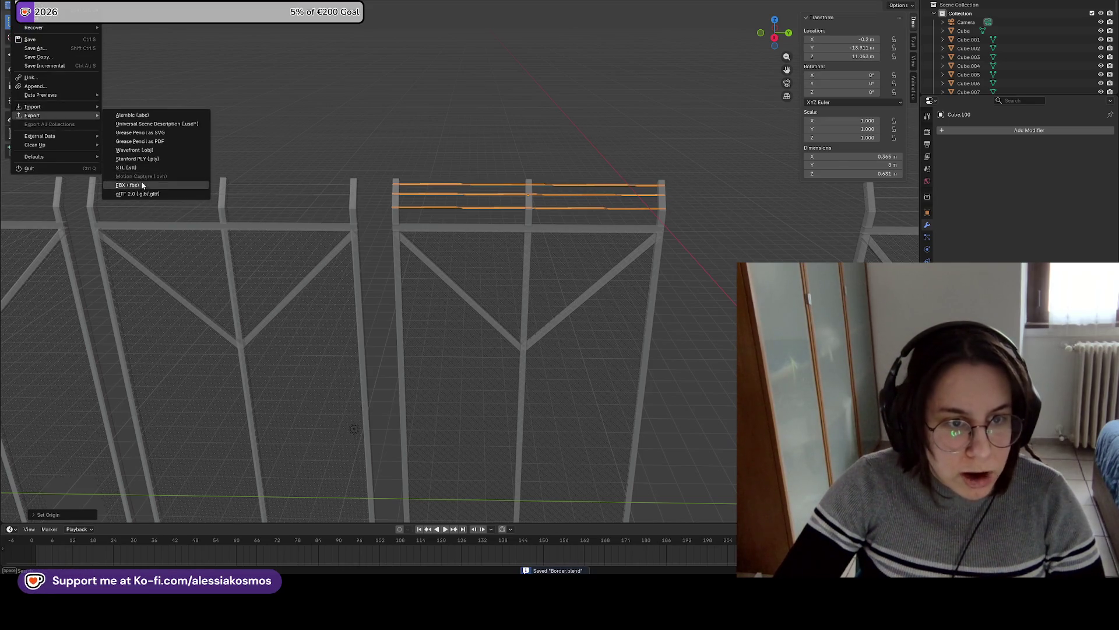
left_click(141, 184)
left_click(377, 400)
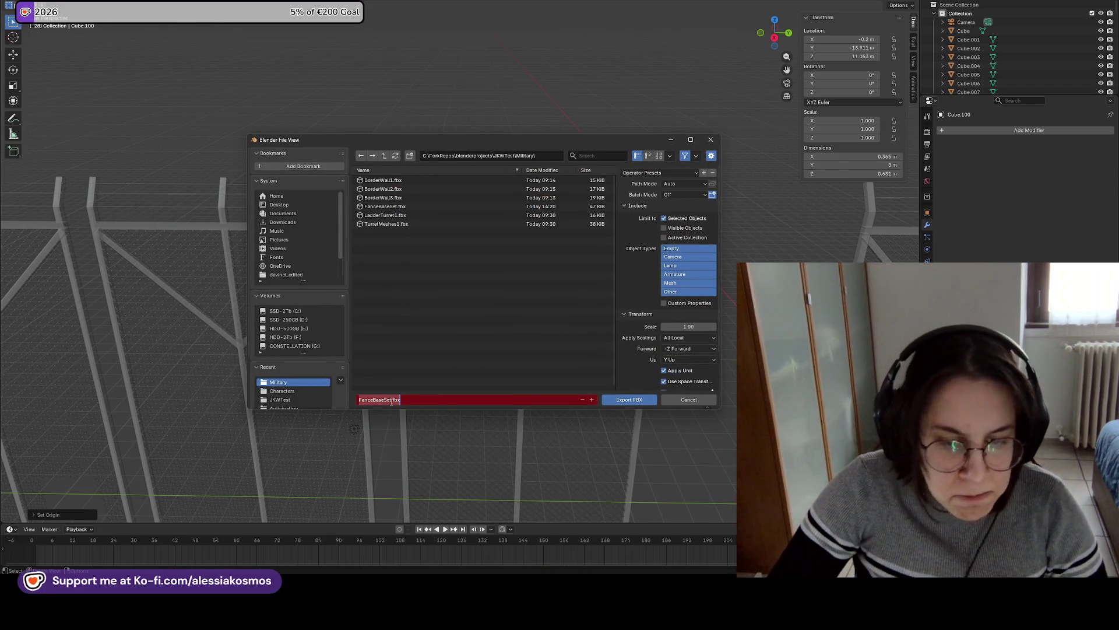
left_click(358, 400)
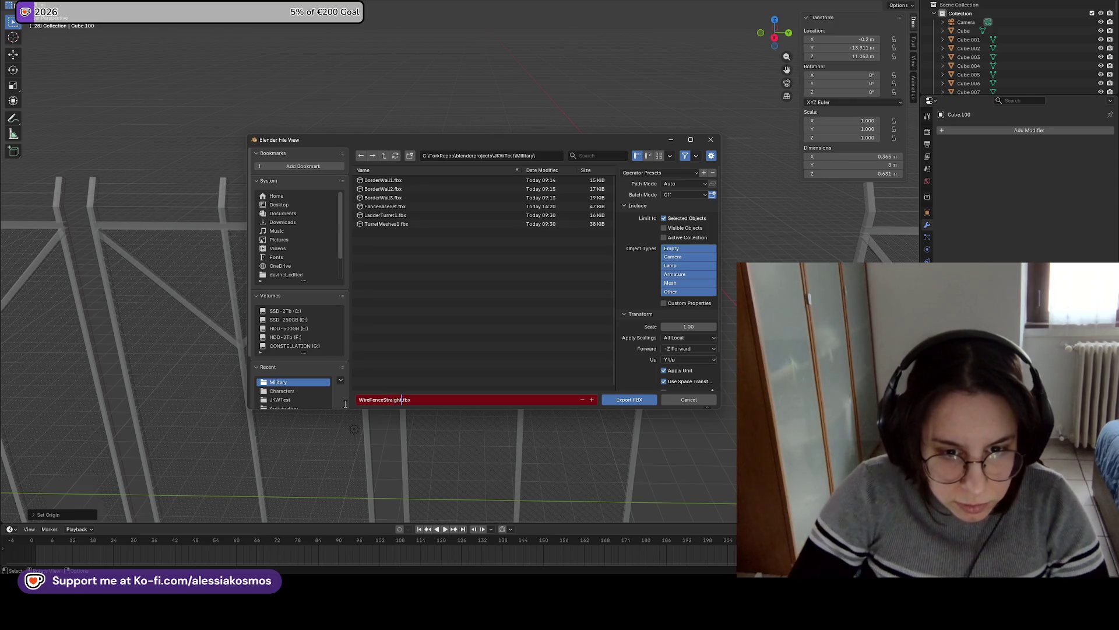
key("Return")
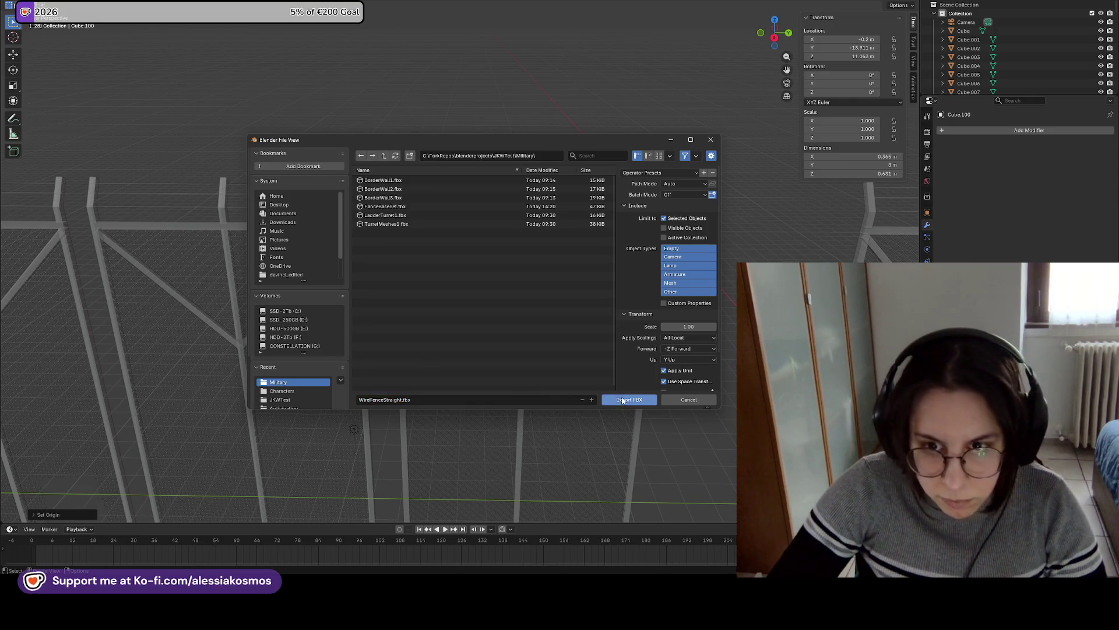
left_click(628, 403)
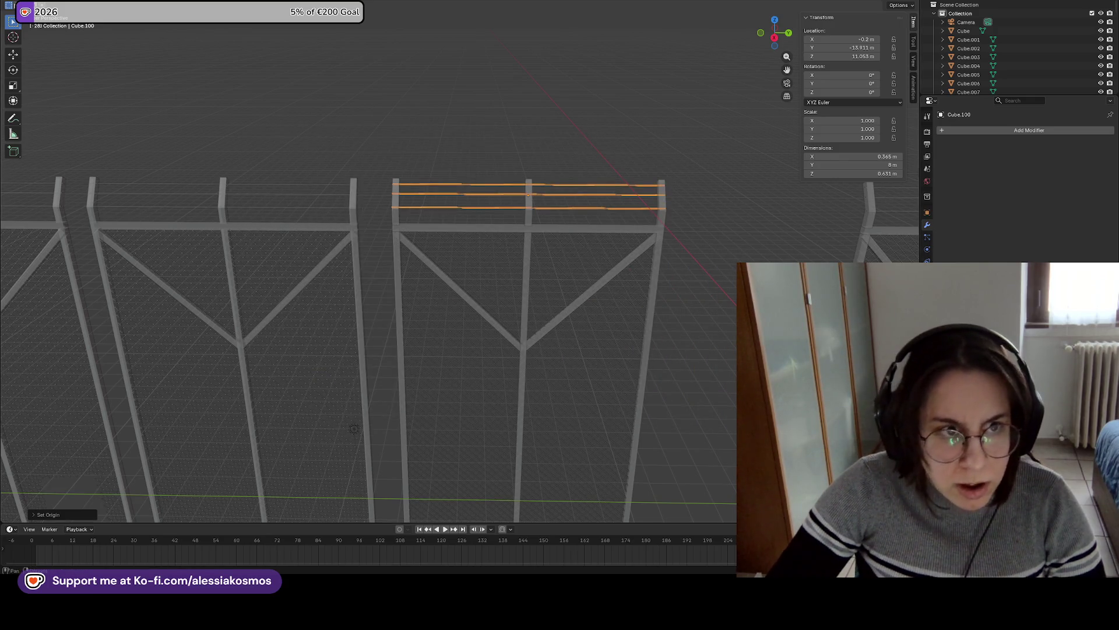
Reopen the FBX export window, close it without exporting, and minimize Blender.
left_click(20, 6)
mouse_move(35, 116)
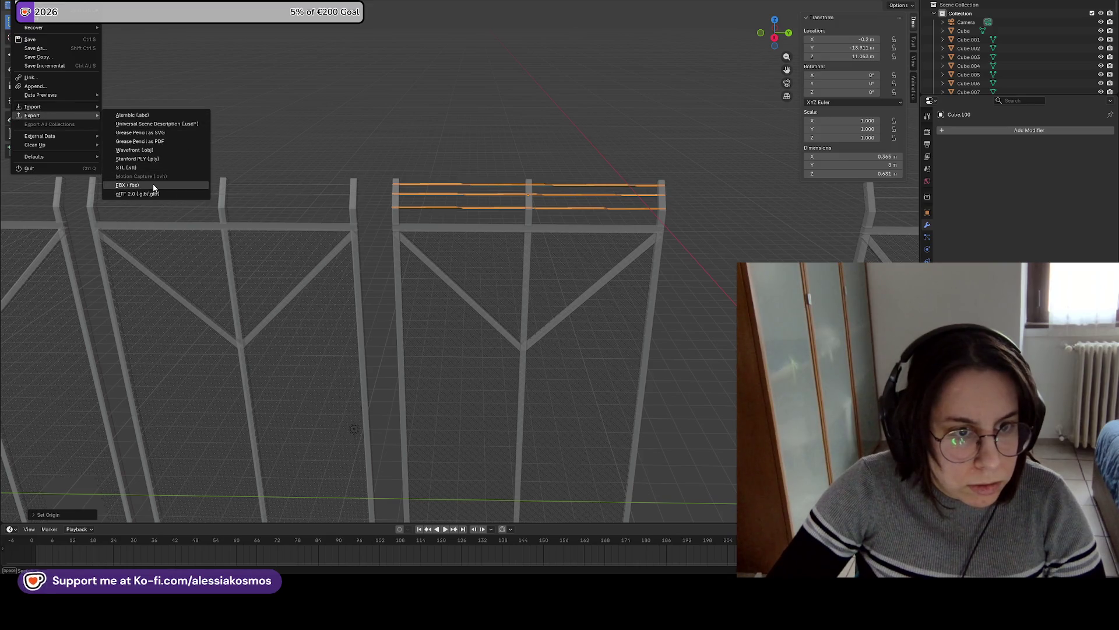
left_click(155, 185)
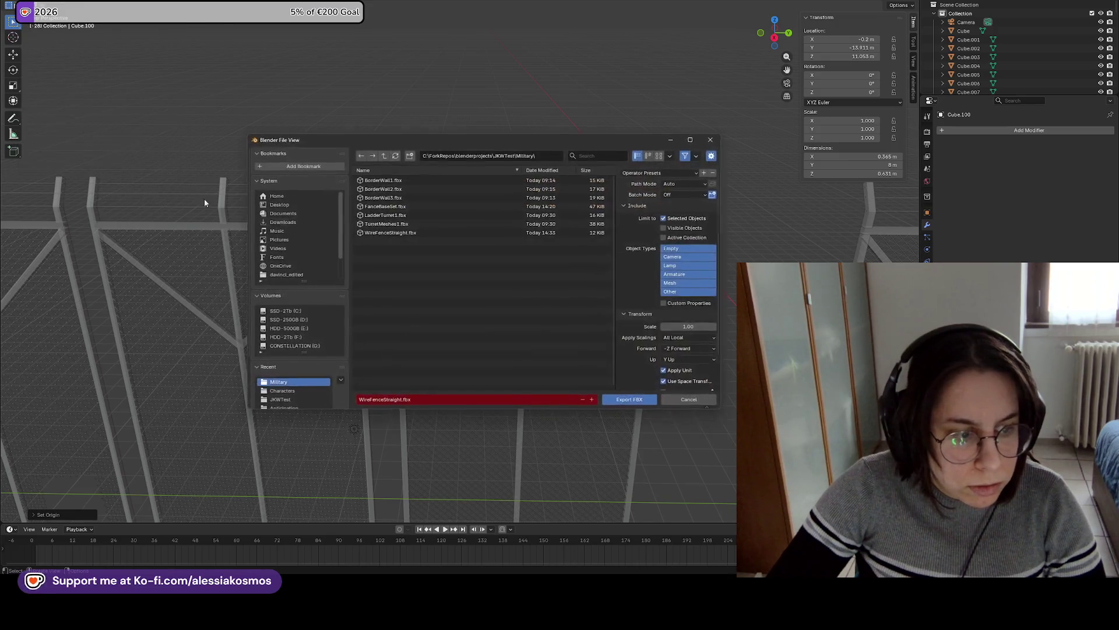
left_click(711, 139)
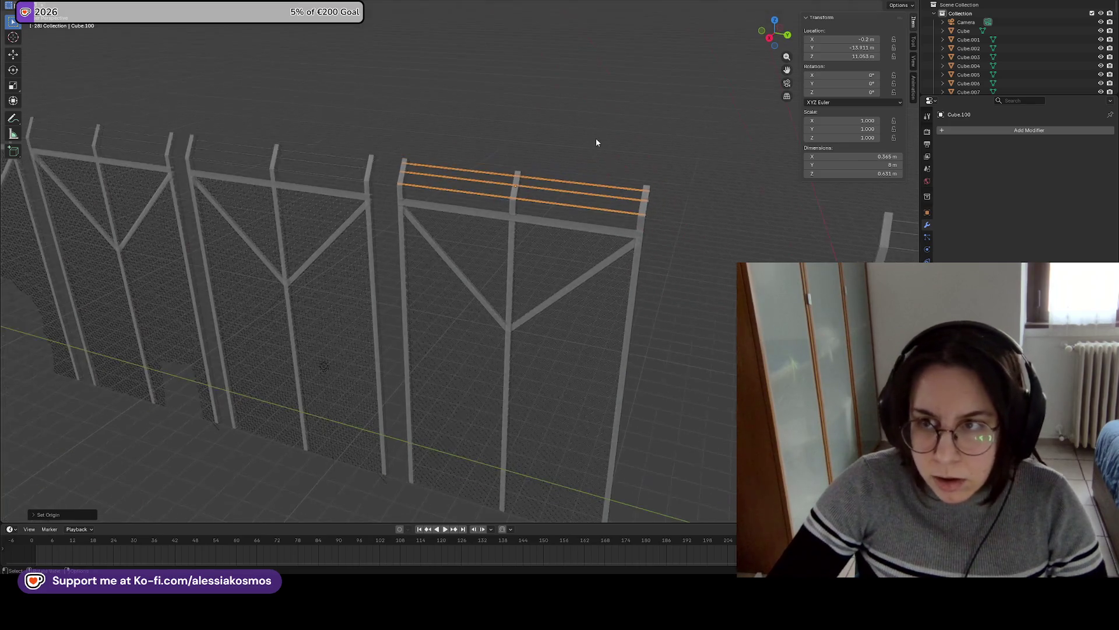
left_click(1091, 1)
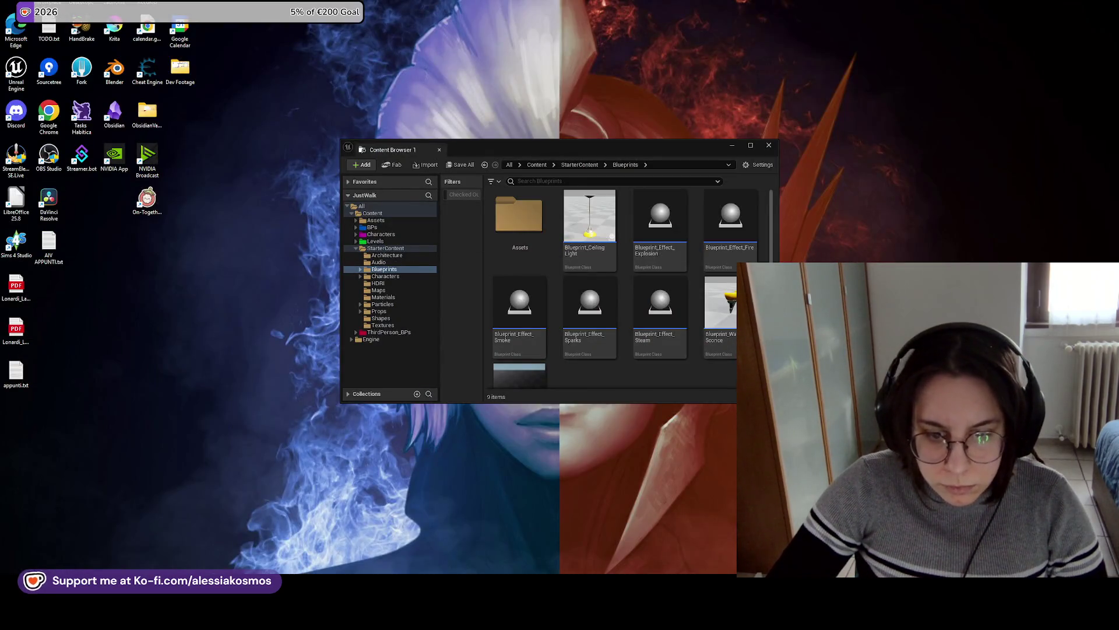
In the Unreal editor, Import All meshes from the fence FBX into Military, then close the Message Log.
left_click(702, 618)
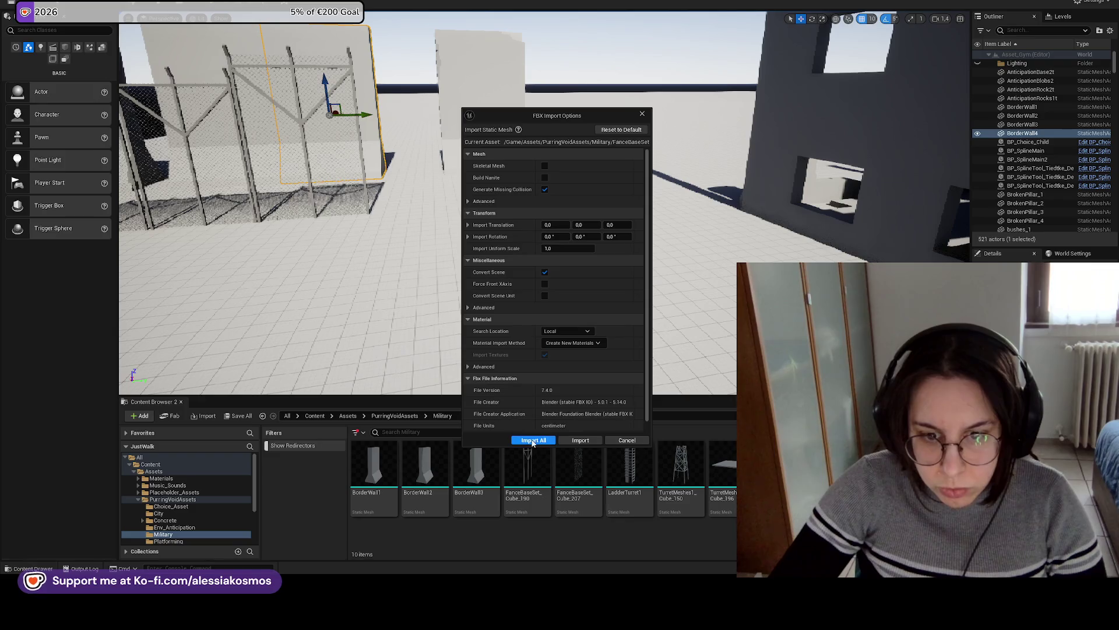
left_click(530, 441)
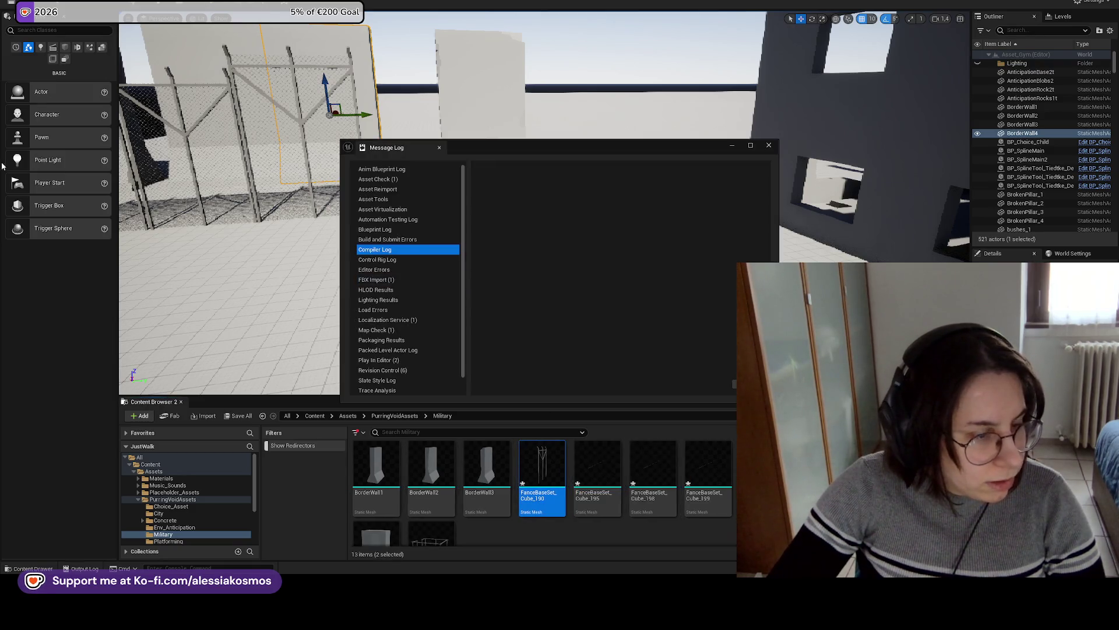
left_click(768, 146)
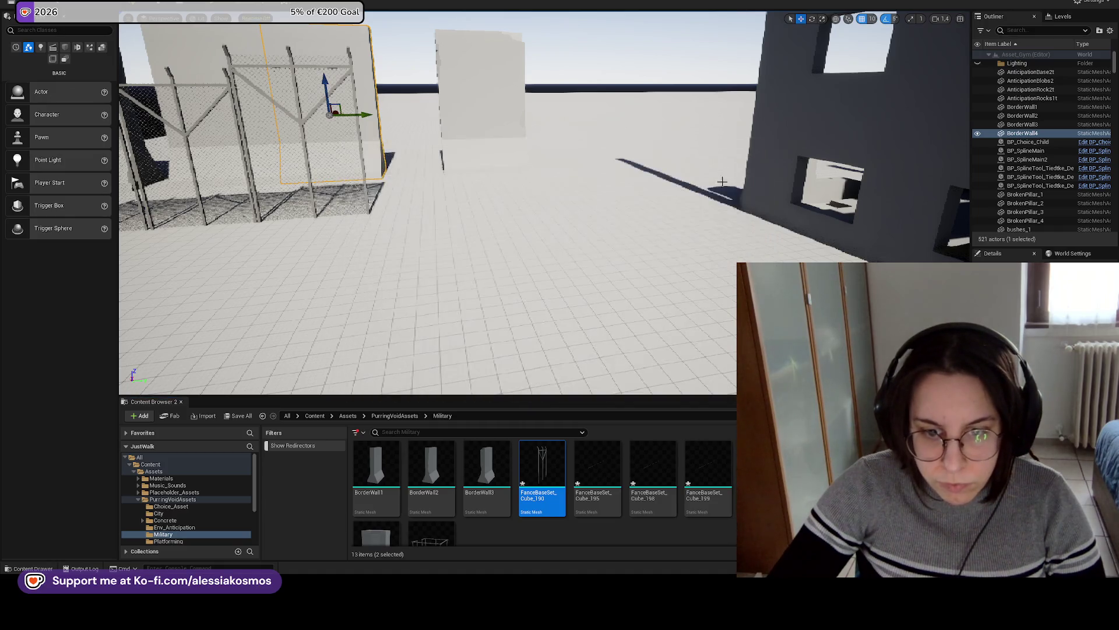
Select the newly imported fence meshes and drag FanceBaseSet_Cube_199 into the level.
key("f")
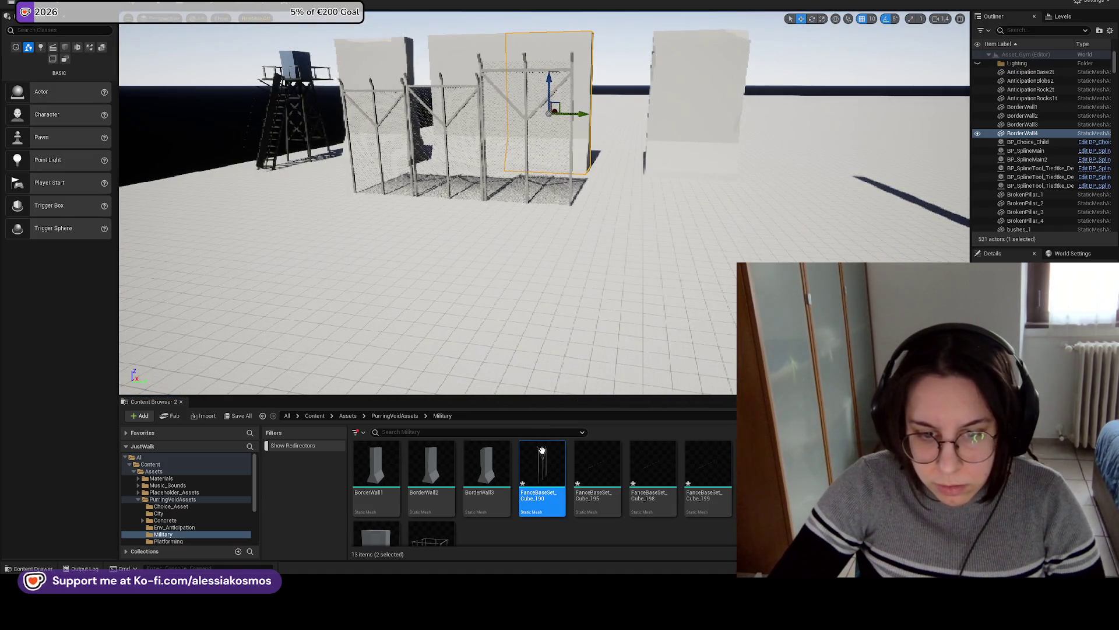
left_click(768, 478)
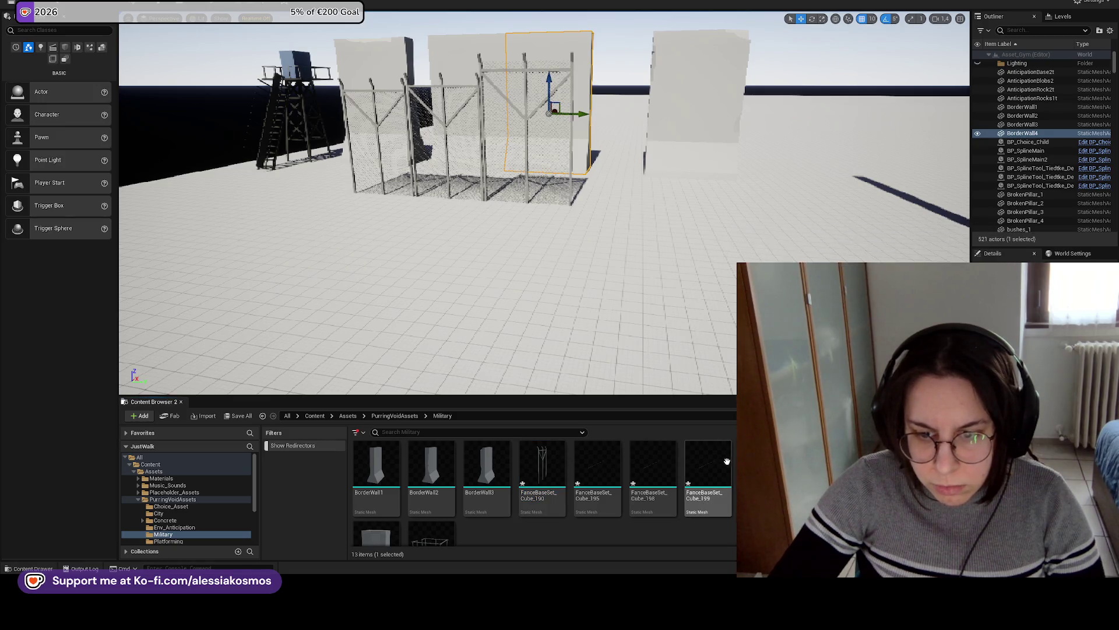
left_click(598, 463)
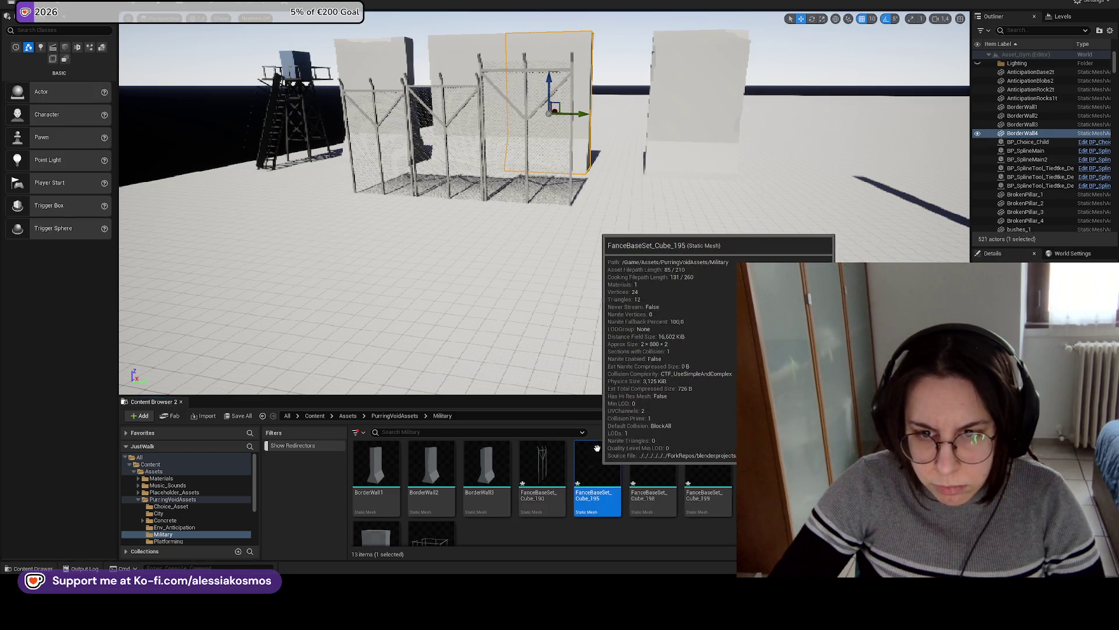
left_click(600, 327)
key("ctrl+z")
key("ctrl+z")
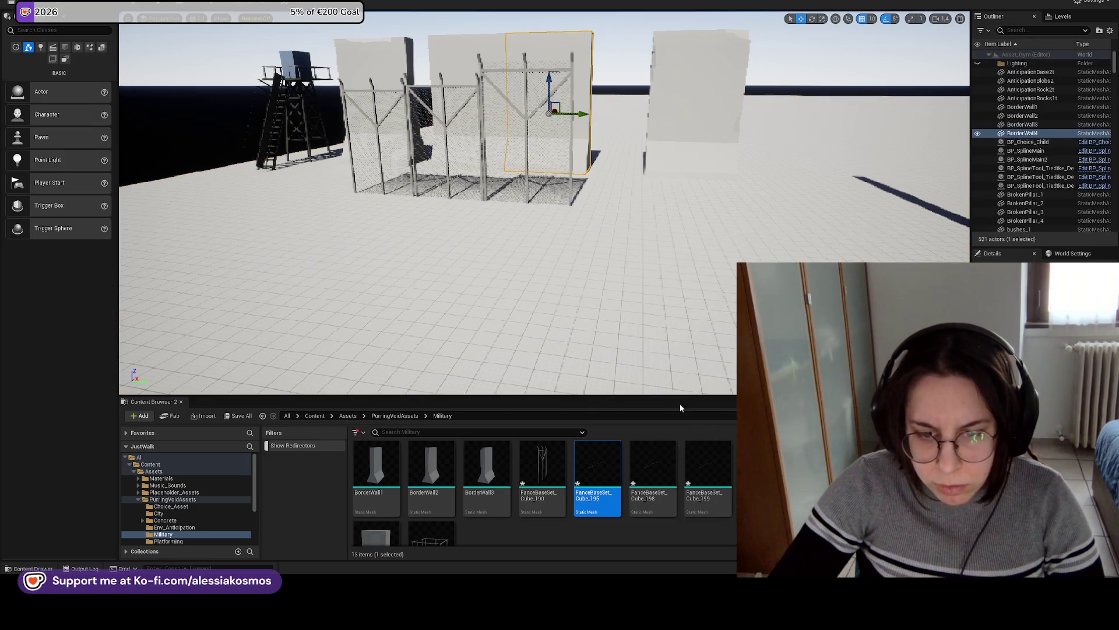
left_click(653, 466, "ctrl")
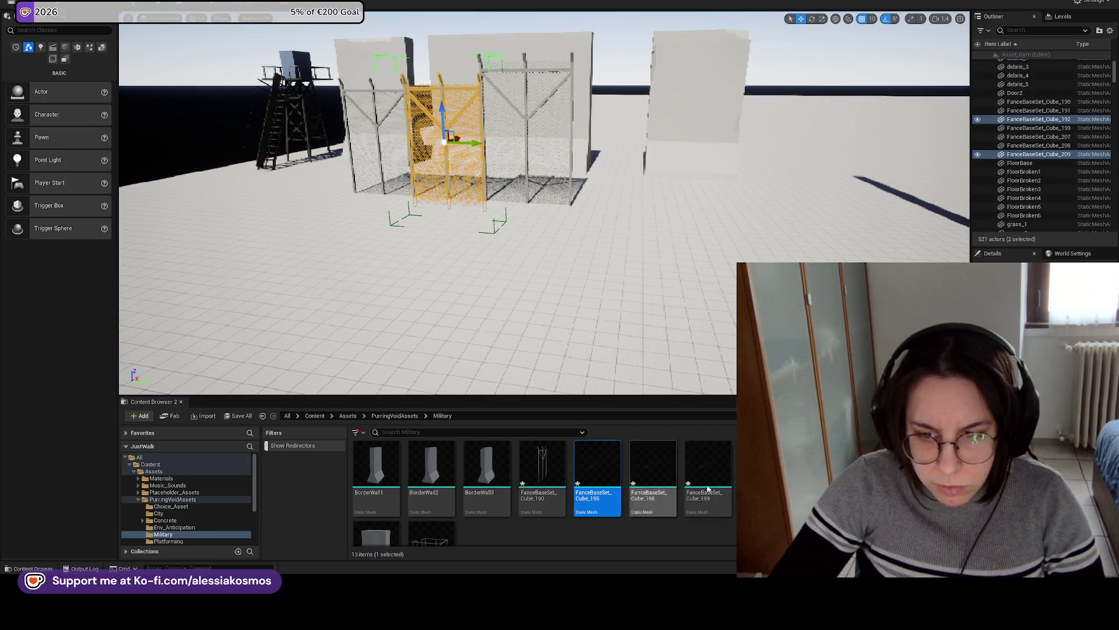
left_click(708, 467, "ctrl")
left_click(532, 470, "ctrl")
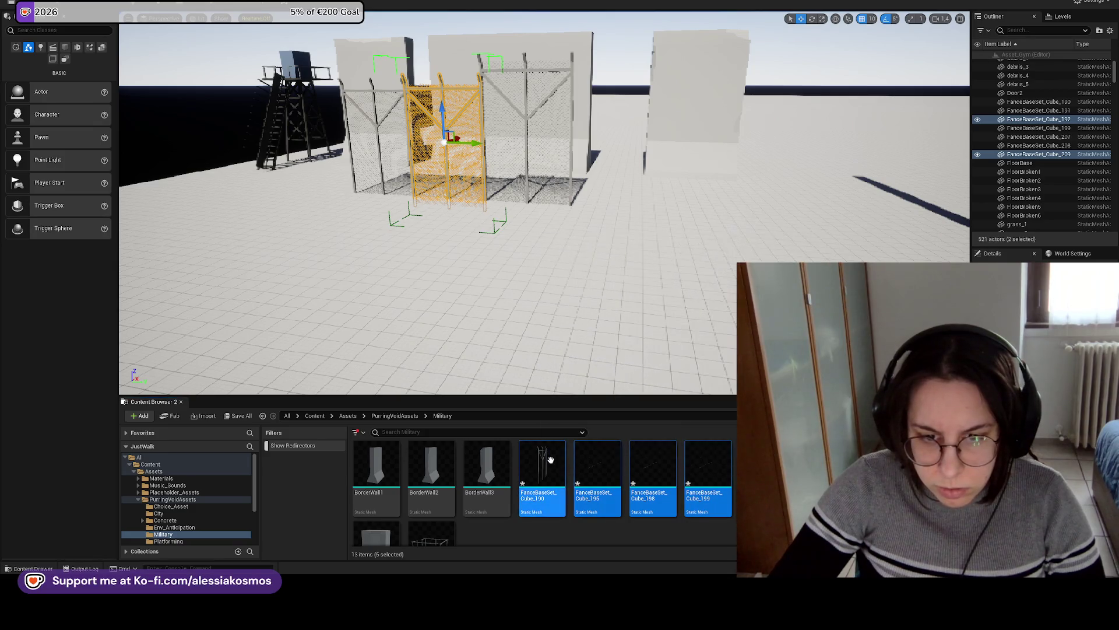
left_click(719, 470)
left_click_drag(718, 470, 659, 302)
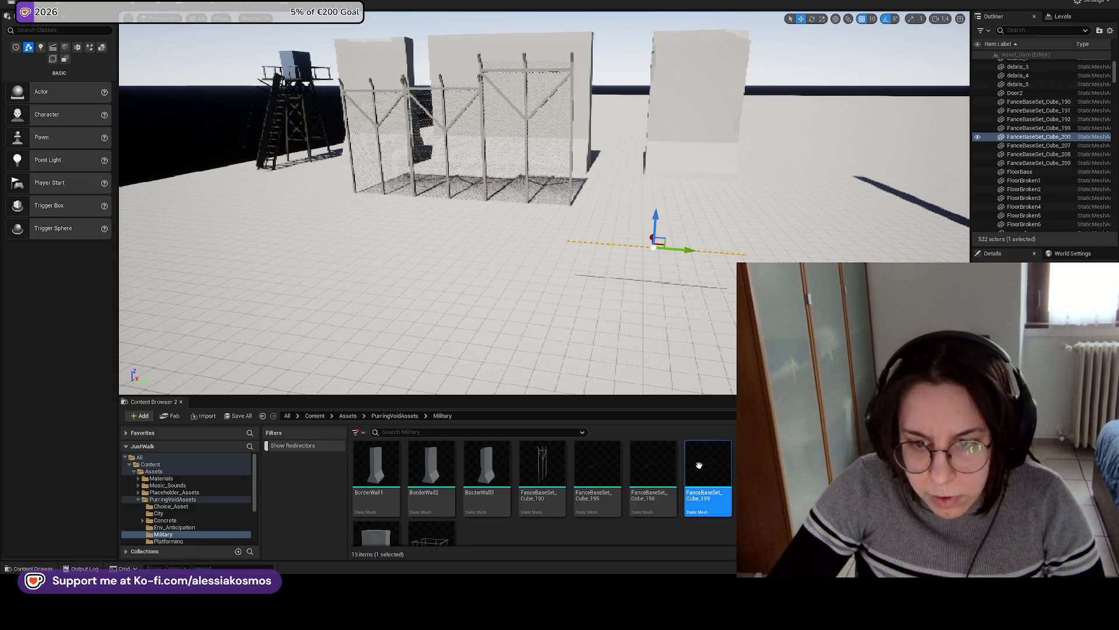
Force-delete FanceBaseSet_Cube_195, _198 and _199 from the Content Browser.
left_click(653, 467)
left_click(608, 470, "ctrl")
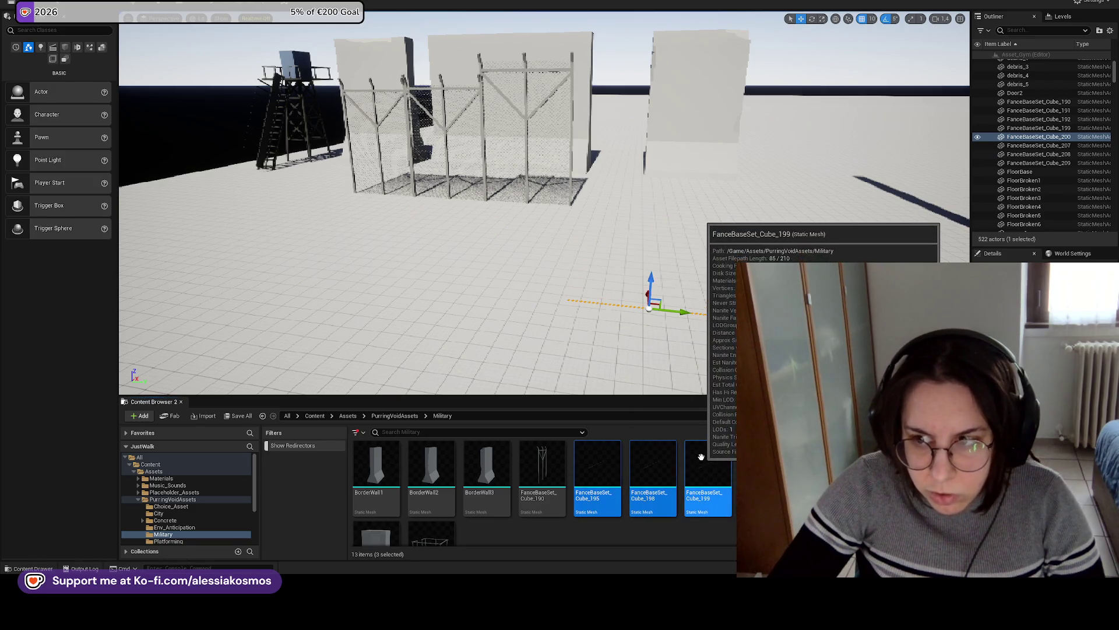
left_click(703, 468, "ctrl")
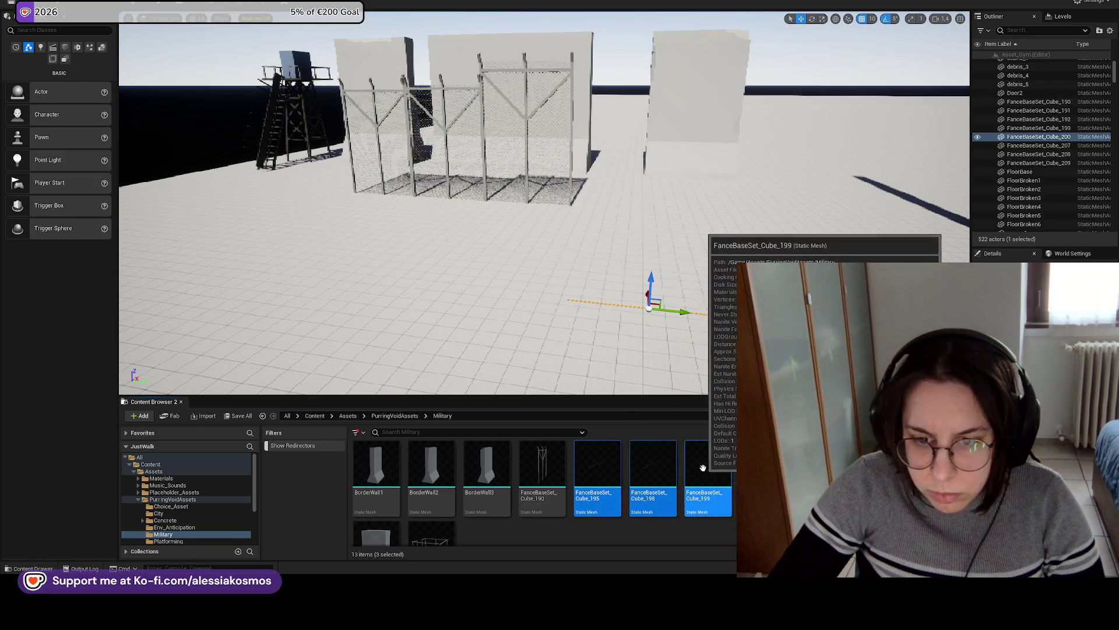
right_click(647, 470)
left_click(692, 330)
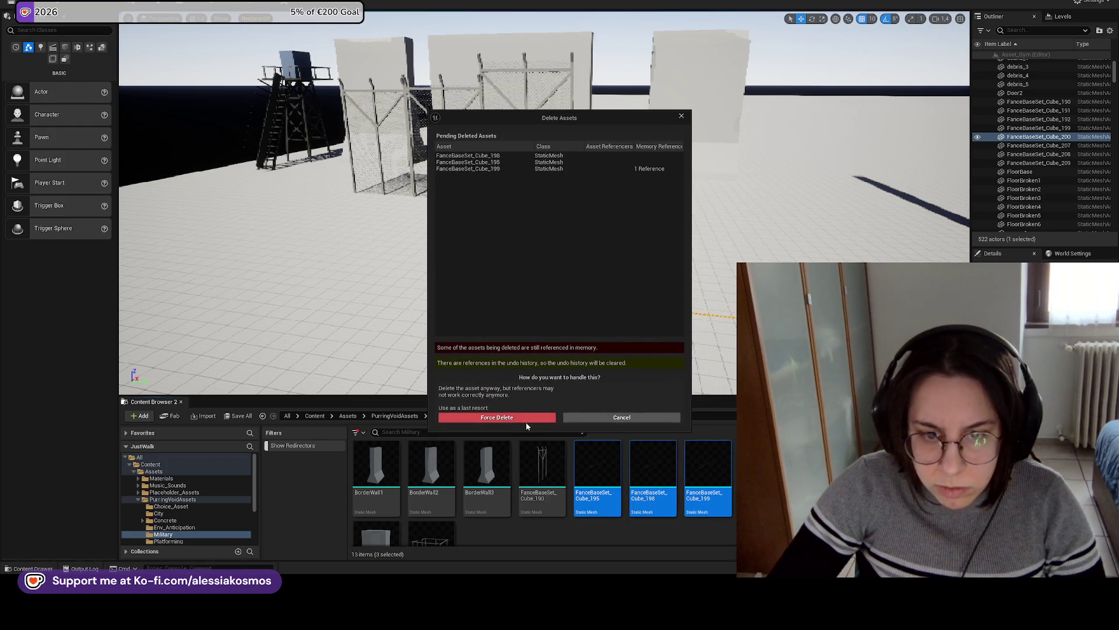
left_click(526, 421)
left_click(656, 309)
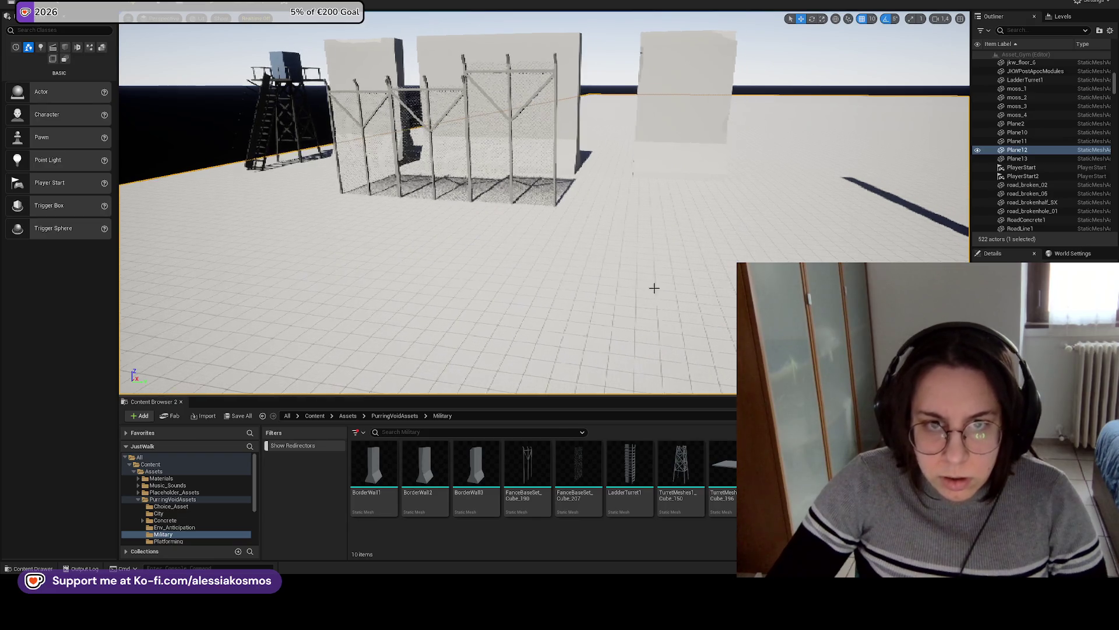
Select the first pair of fence panels and rotate them to 185°.
left_click_drag(610, 238, 338, 242)
left_click(583, 193)
key("f")
mouse_move(593, 167)
left_mouse_down()
mouse_move(676, 190)
mouse_move(593, 166)
left_mouse_up()
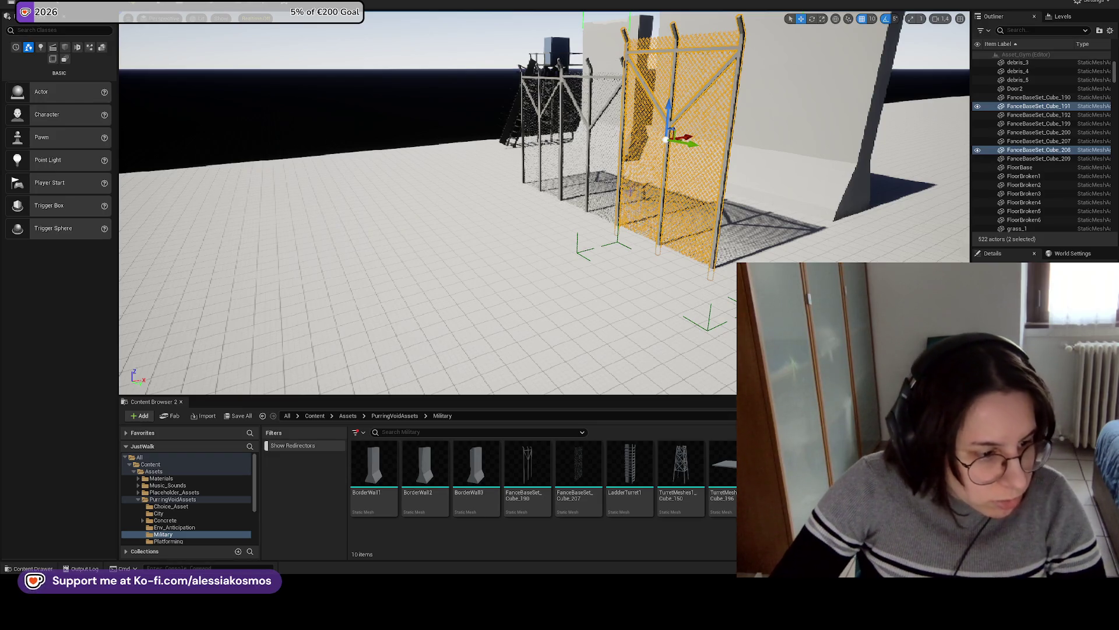
left_click_drag(592, 167, 469, 191)
key("e")
left_click_drag(632, 199, 670, 197)
left_click_drag(525, 186, 502, 193)
left_click_drag(635, 175, 635, 174)
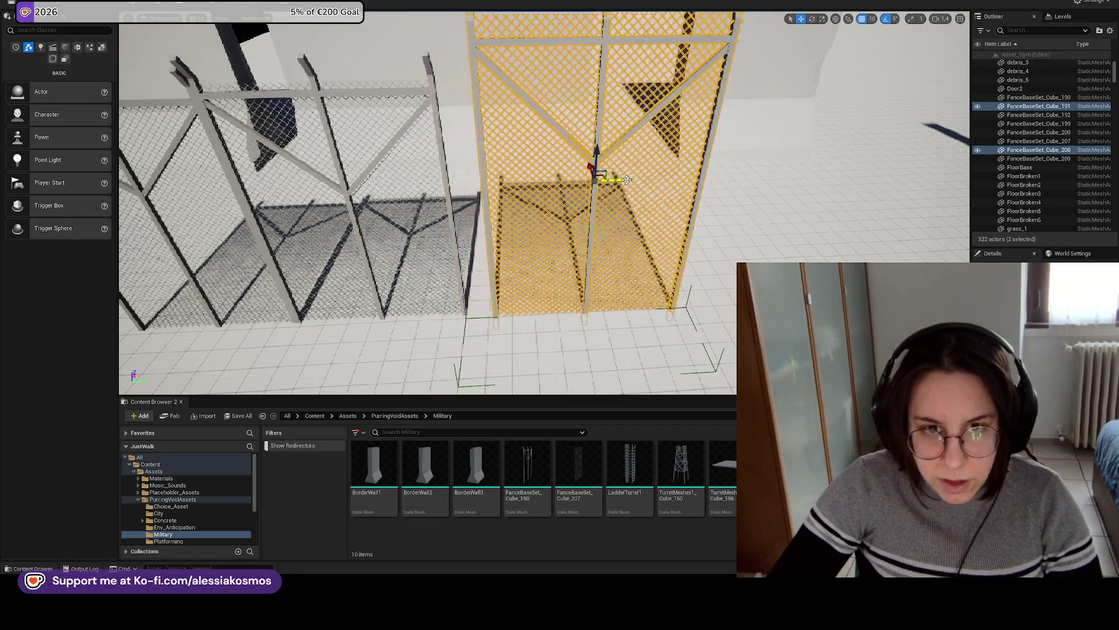
Rotate the other fence pair, then turn the Cube_190 and Cube_207 pair to about 175°.
left_click(534, 233)
key("e")
mouse_move(554, 221)
left_mouse_down()
mouse_move(577, 217)
mouse_move(522, 226)
left_mouse_up()
key("w")
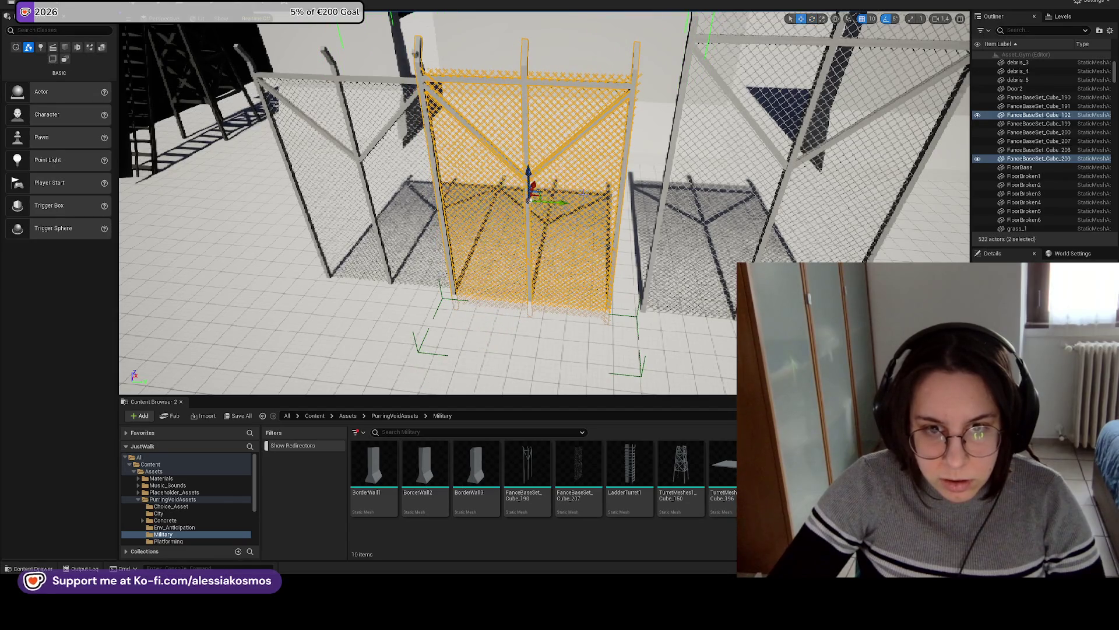
mouse_move(417, 157)
left_mouse_down()
mouse_move(444, 175)
mouse_move(505, 161)
mouse_move(554, 192)
left_mouse_up()
left_click(505, 161)
key("e")
left_click_drag(505, 221, 509, 219)
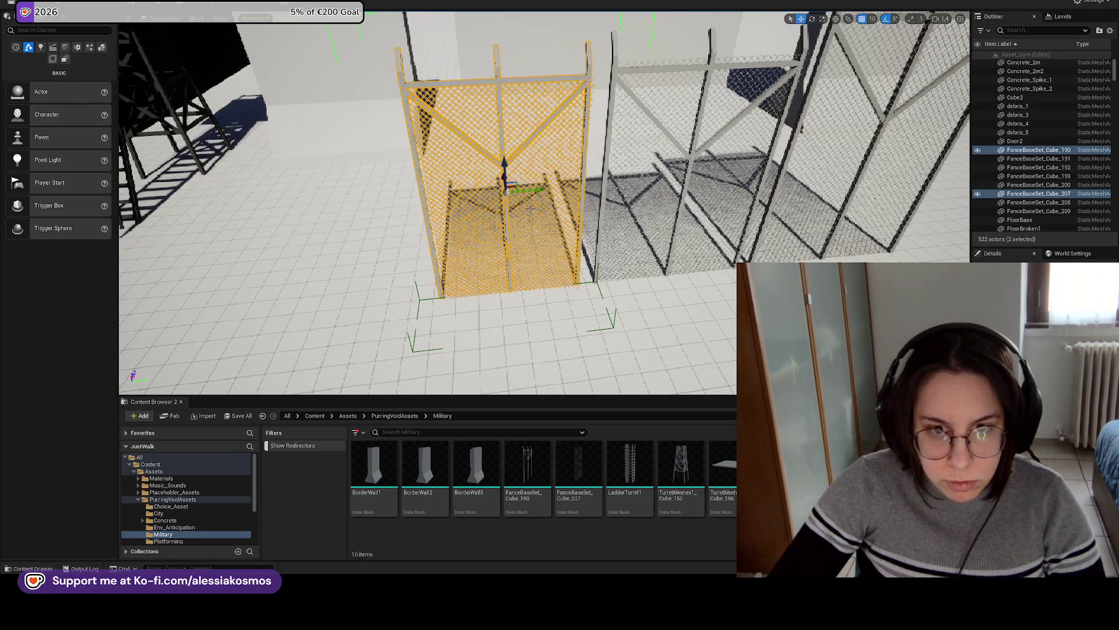
scroll(426, 198, "down", 5)
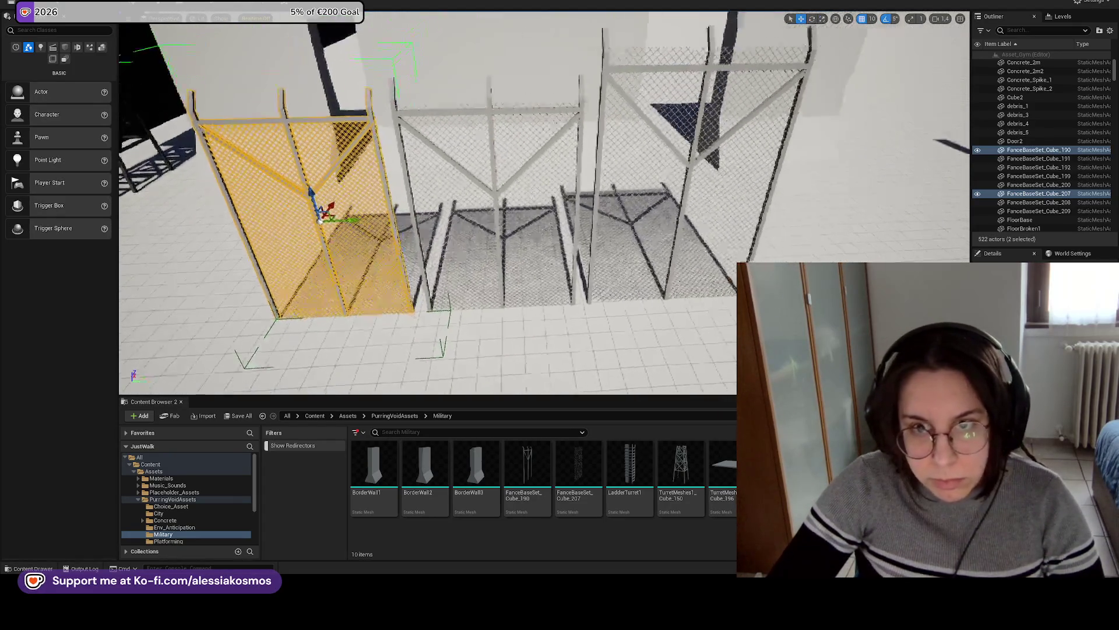
scroll(425, 198, "up", 5)
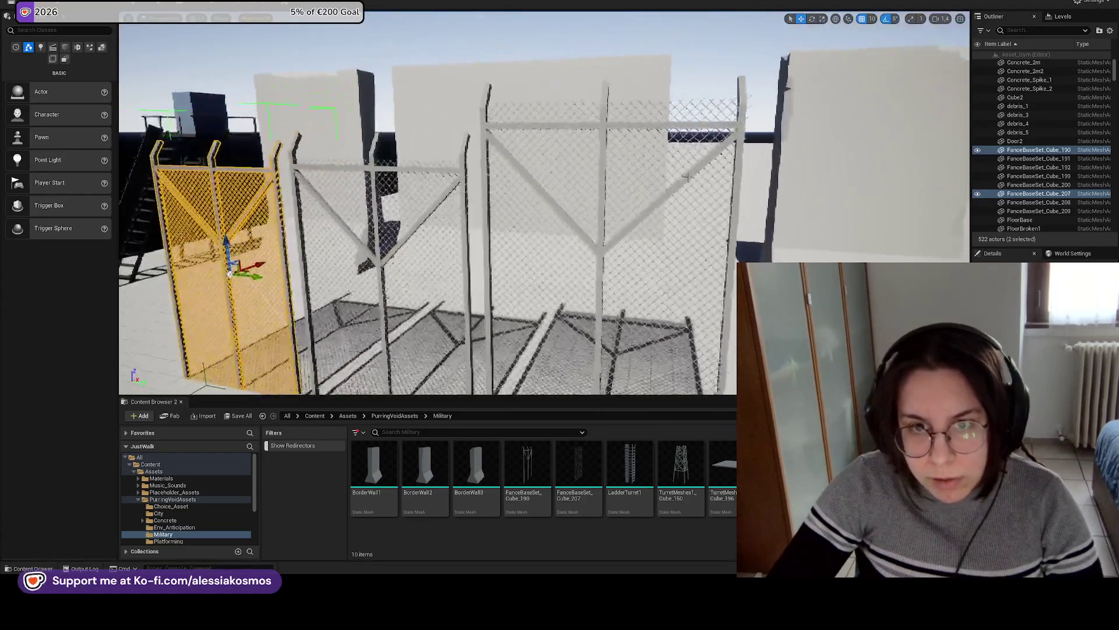
Ungroup the middle fence panel, lower one piece slightly, and save the level.
left_click(606, 233)
scroll(648, 187, "down", 4)
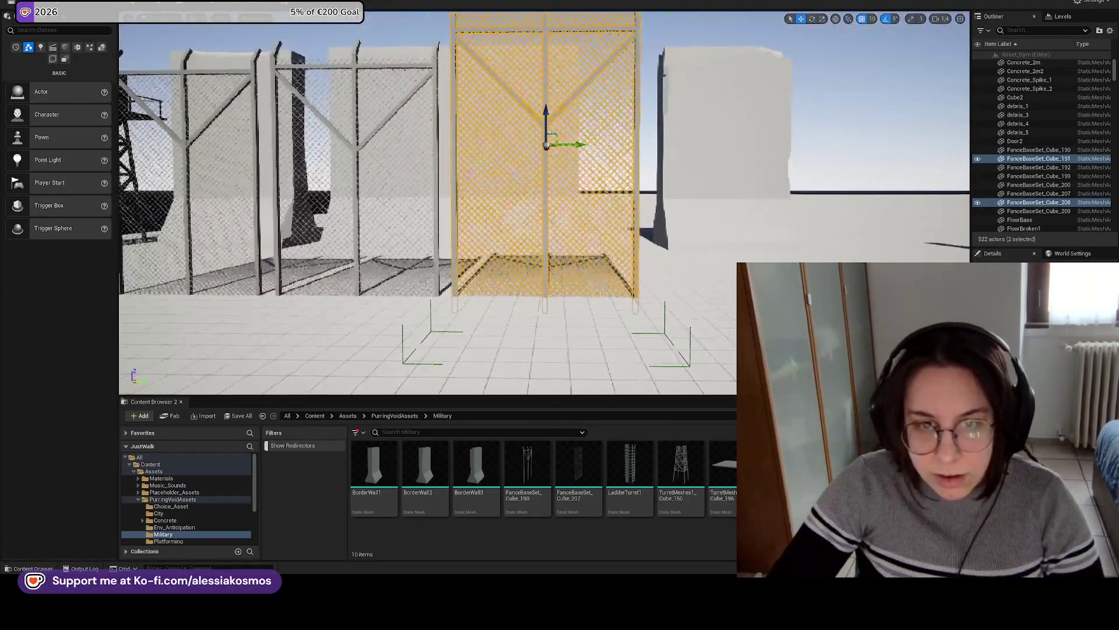
key("ctrl+z")
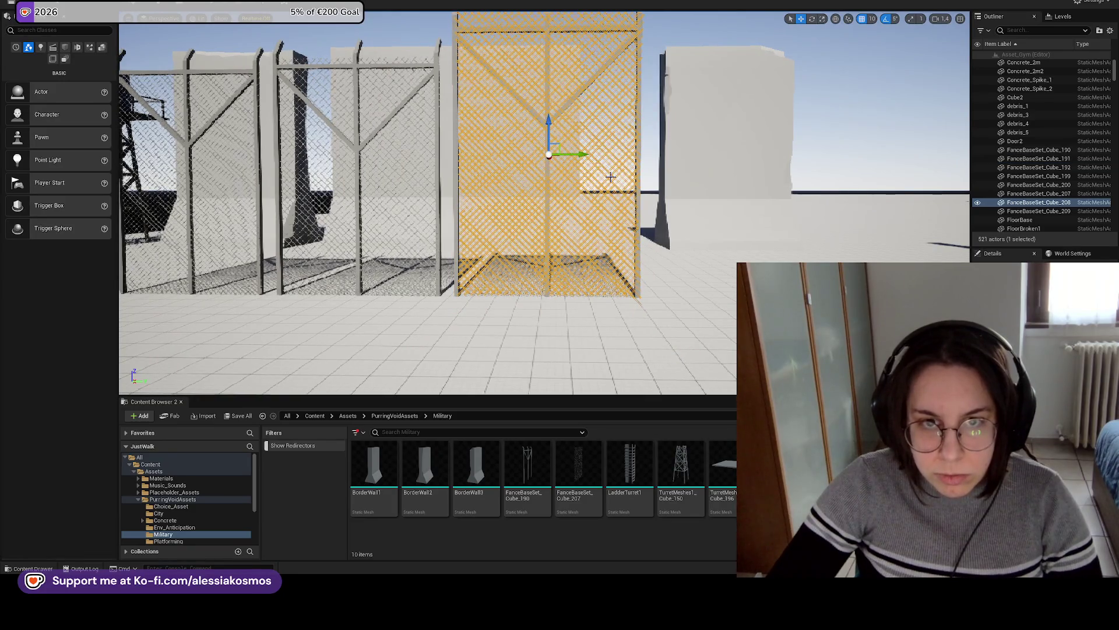
key("ctrl+z")
key("ctrl+z")
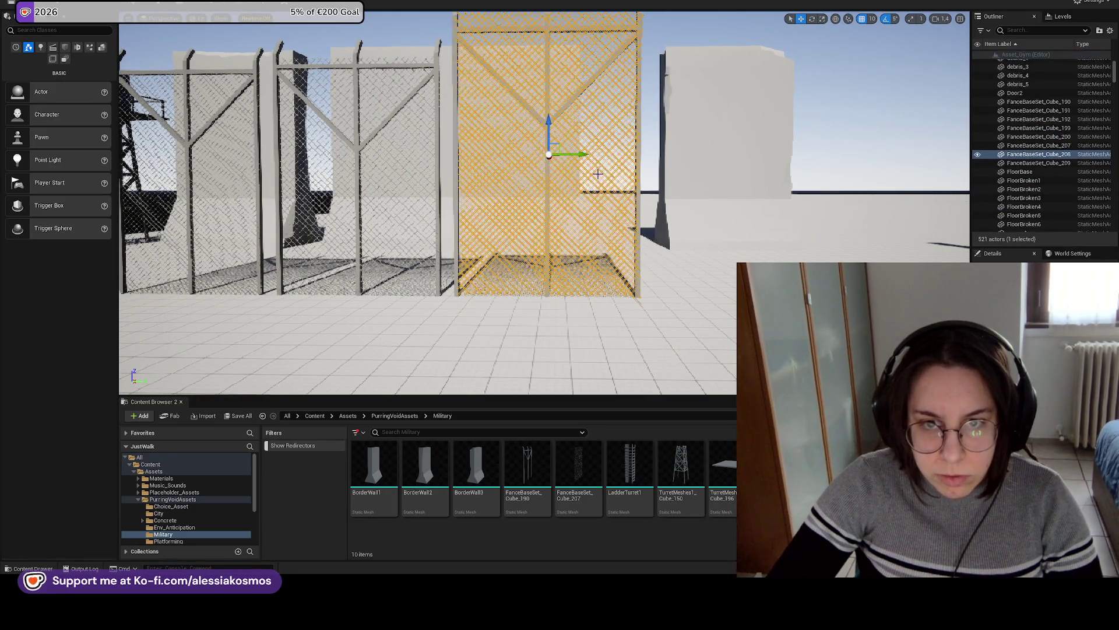
scroll(553, 138, "down", 2)
key("ctrl+z")
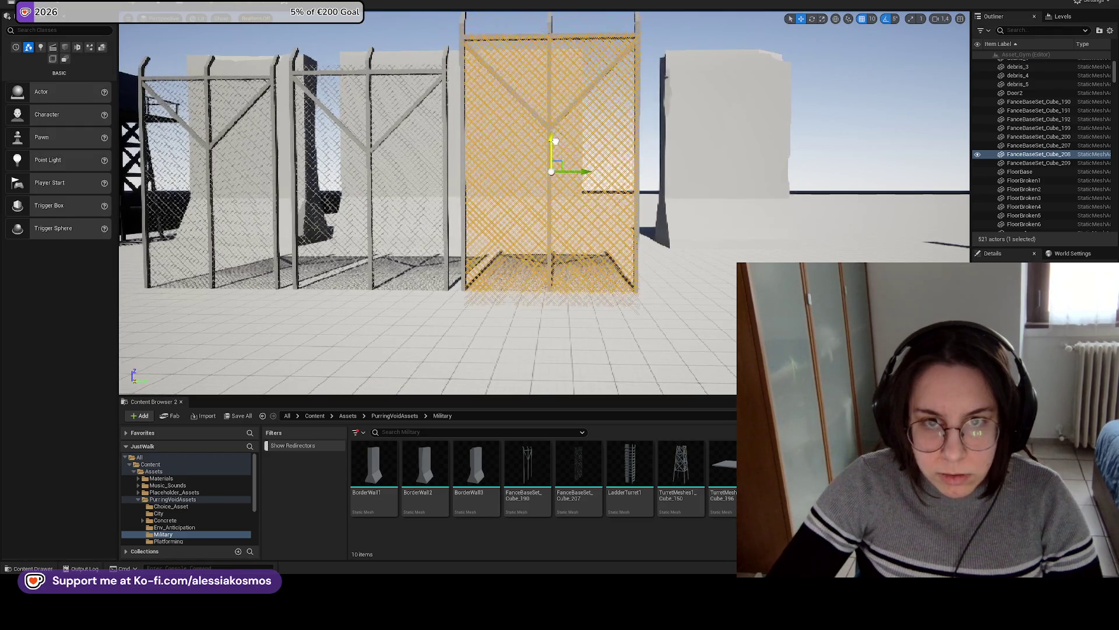
left_click_drag(556, 143, 558, 145)
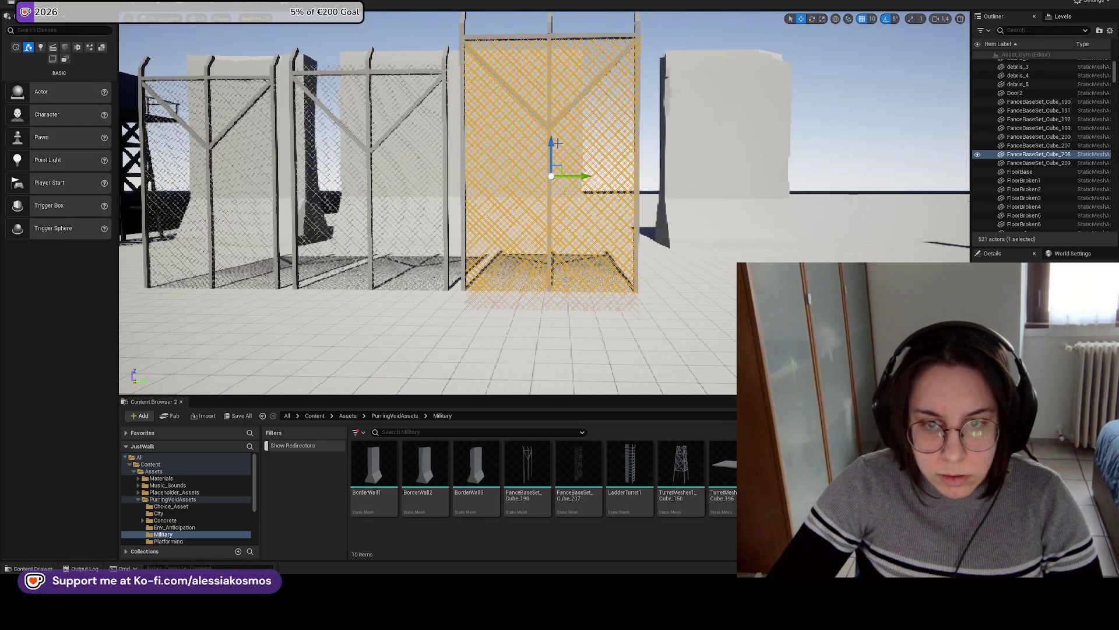
key("ctrl+s")
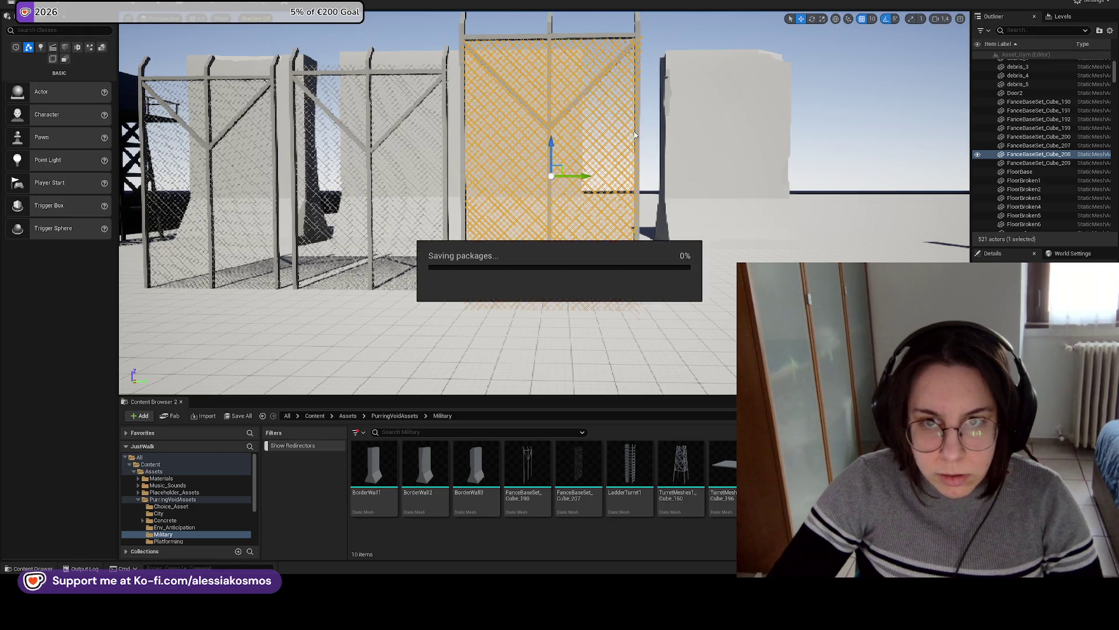
Select both pieces of the nearby fence panel and group them with Ctrl+G.
left_click(583, 41, "ctrl")
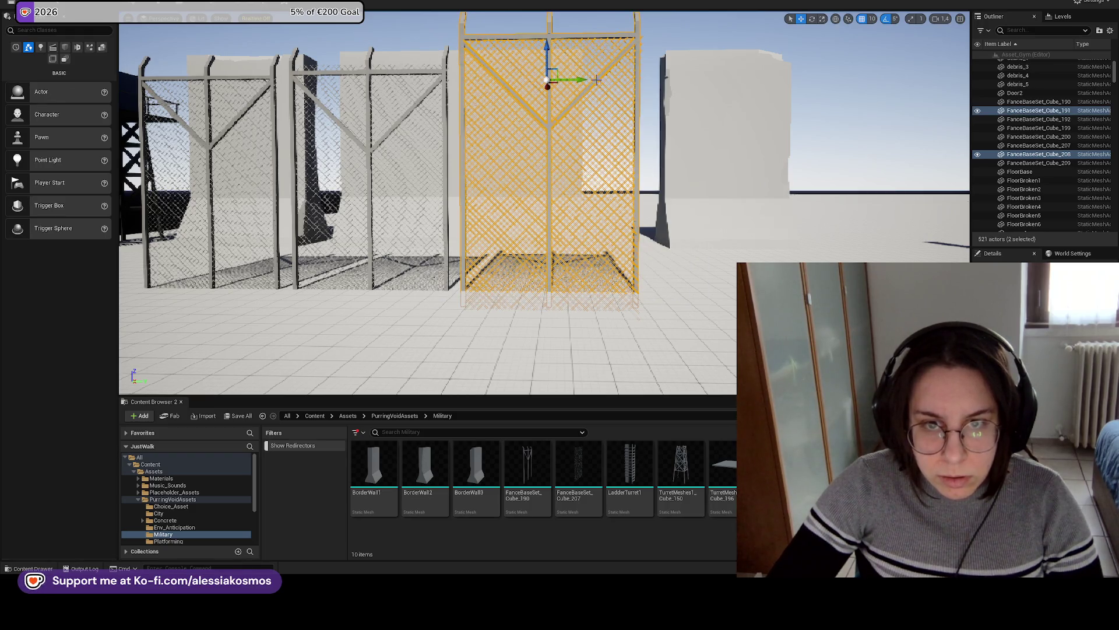
left_click_drag(644, 88, 707, 115)
left_click(687, 116)
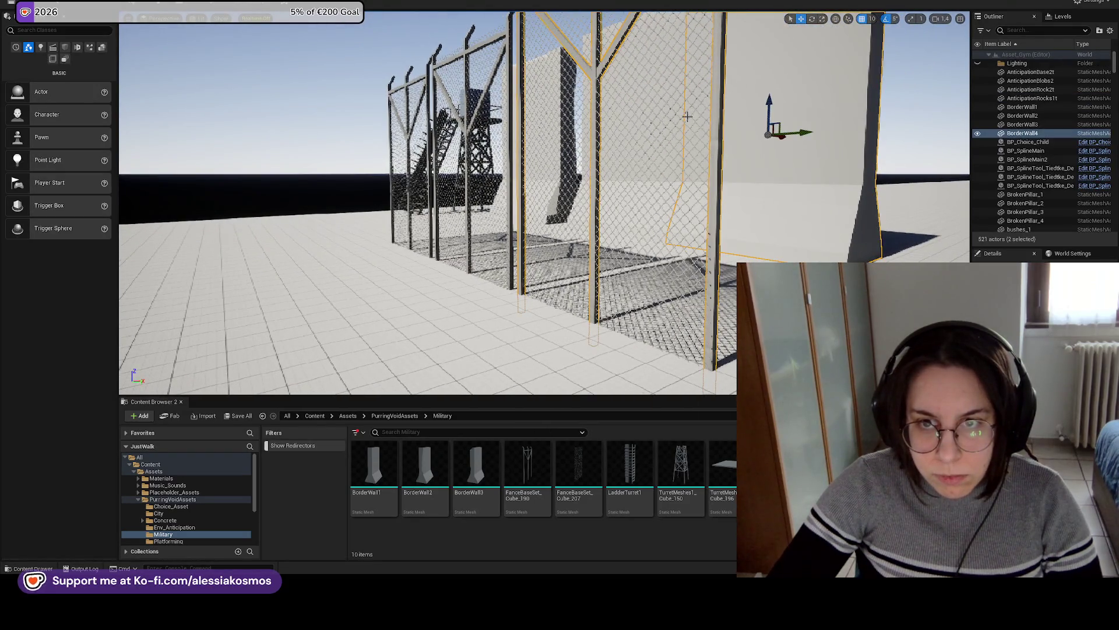
left_click(686, 117)
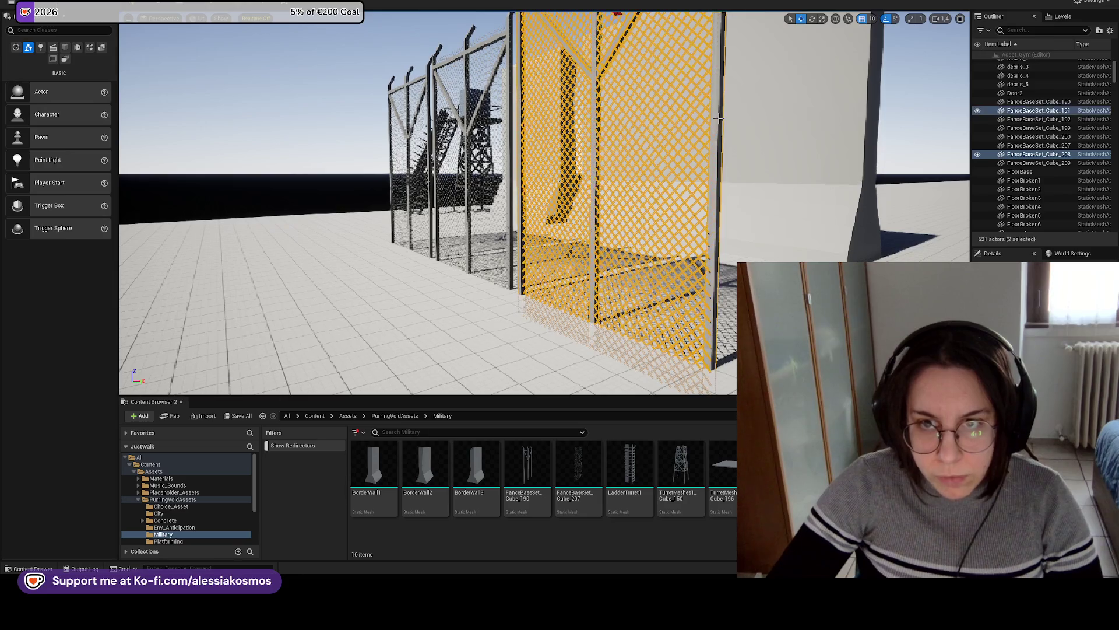
key("ctrl+g")
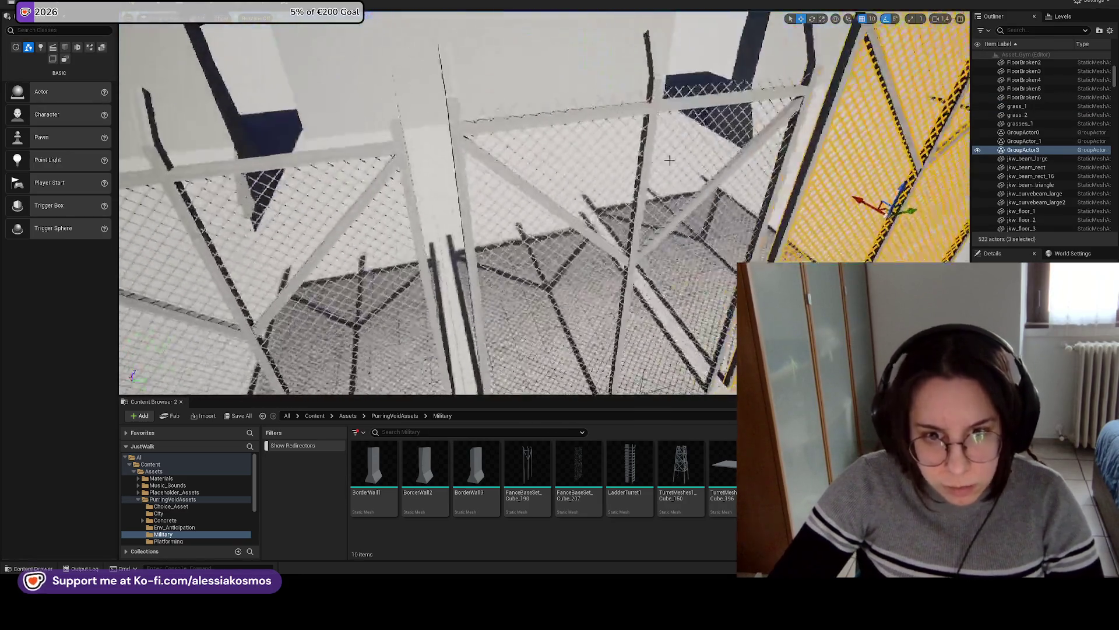
Select the middle fence panel and nudge it sideways to line up with the others.
left_click(600, 181)
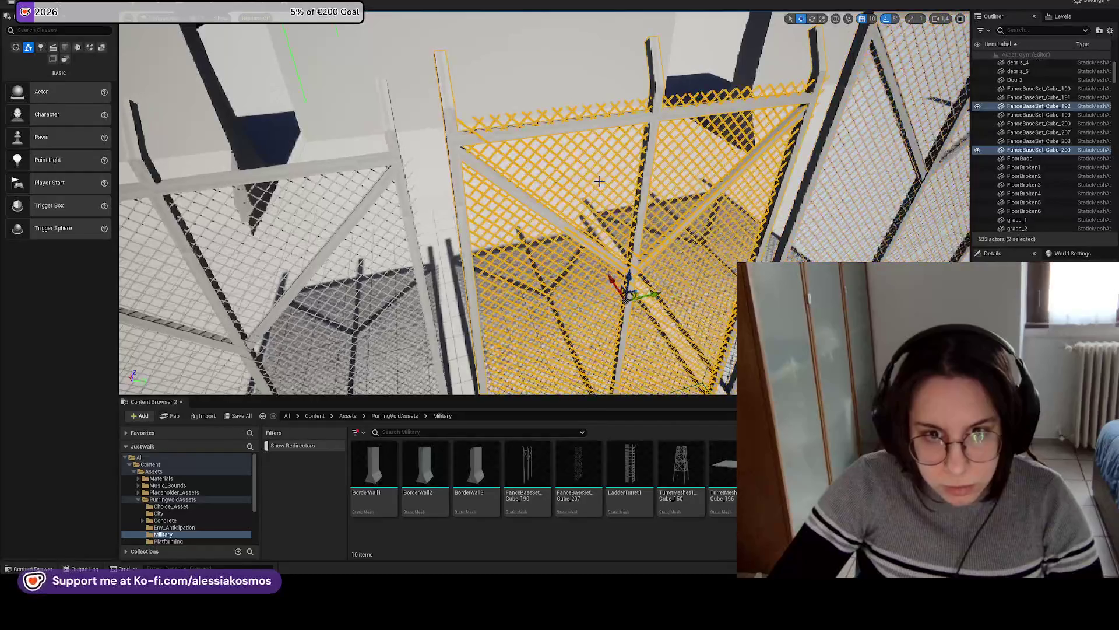
key("f")
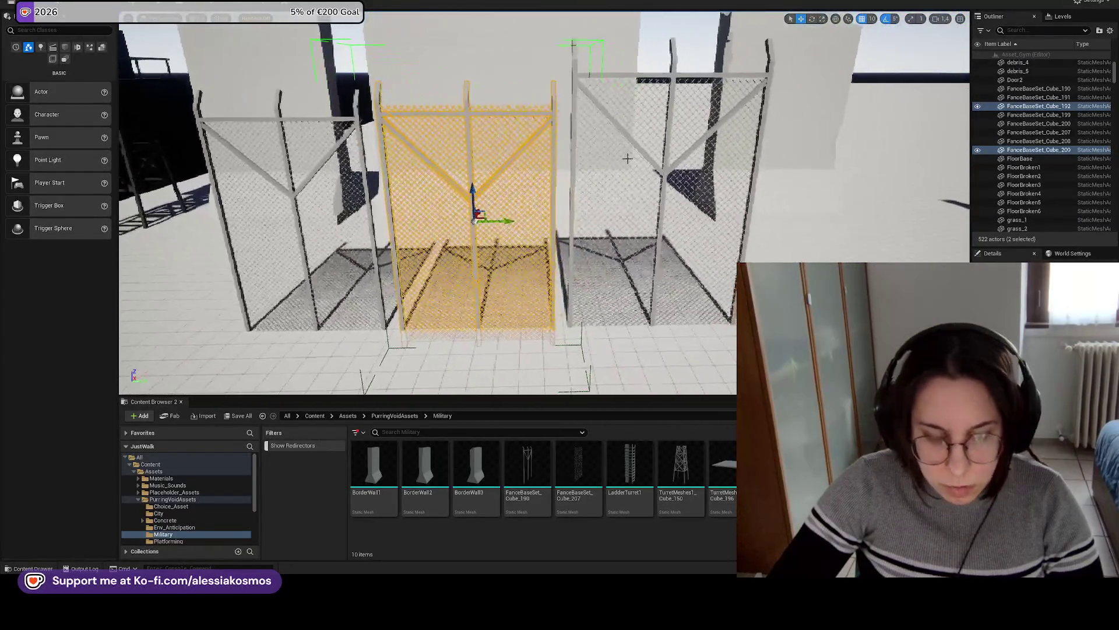
left_click(496, 192)
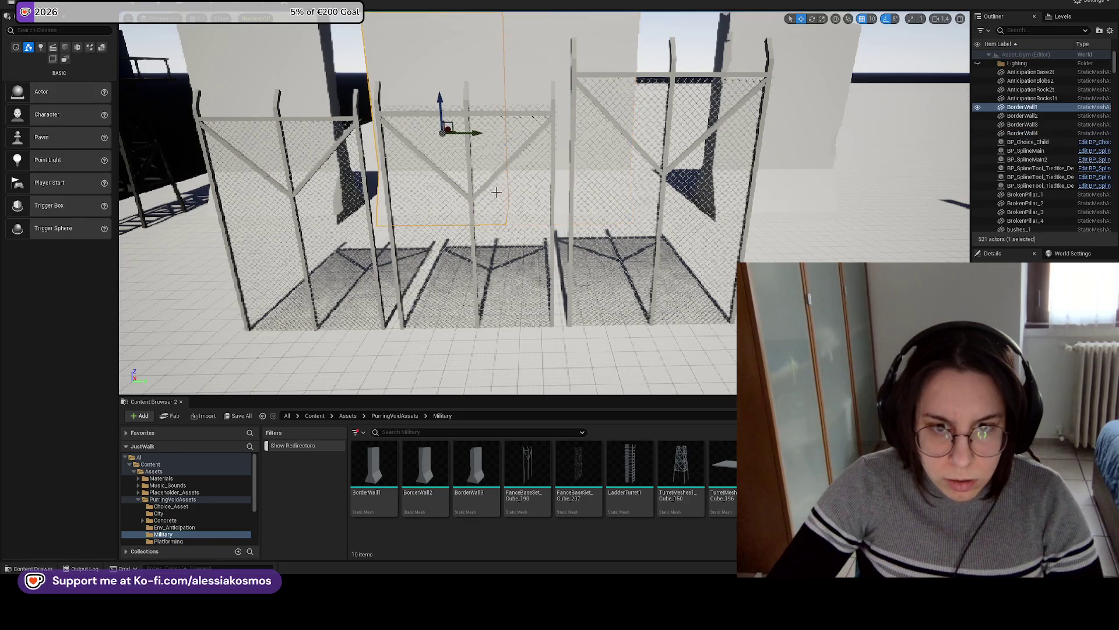
scroll(497, 192, "up", 5)
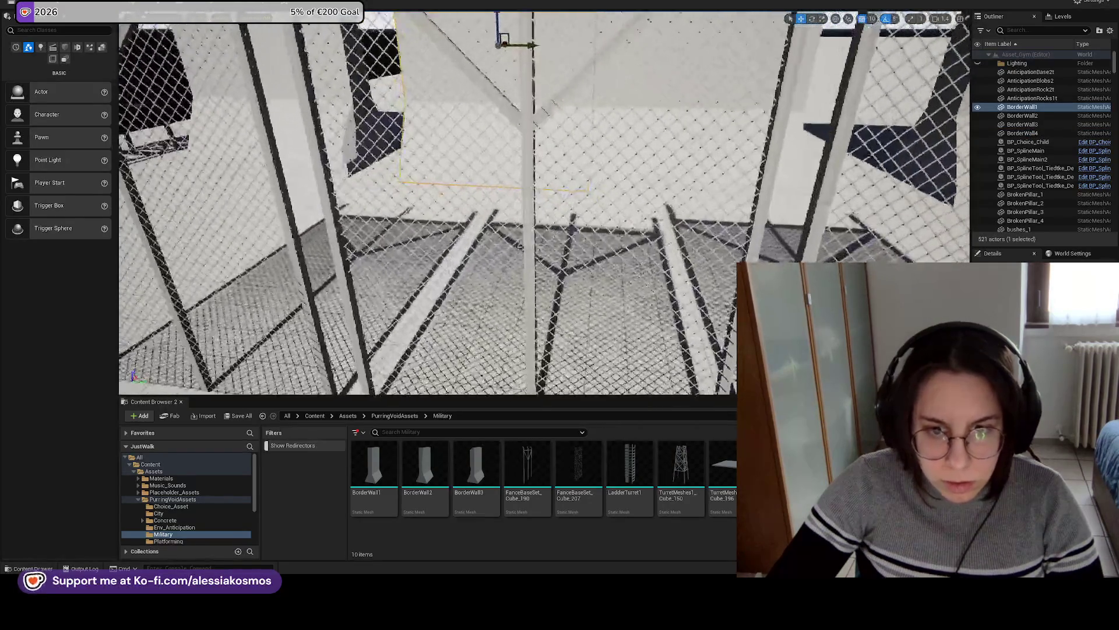
left_click(262, 110)
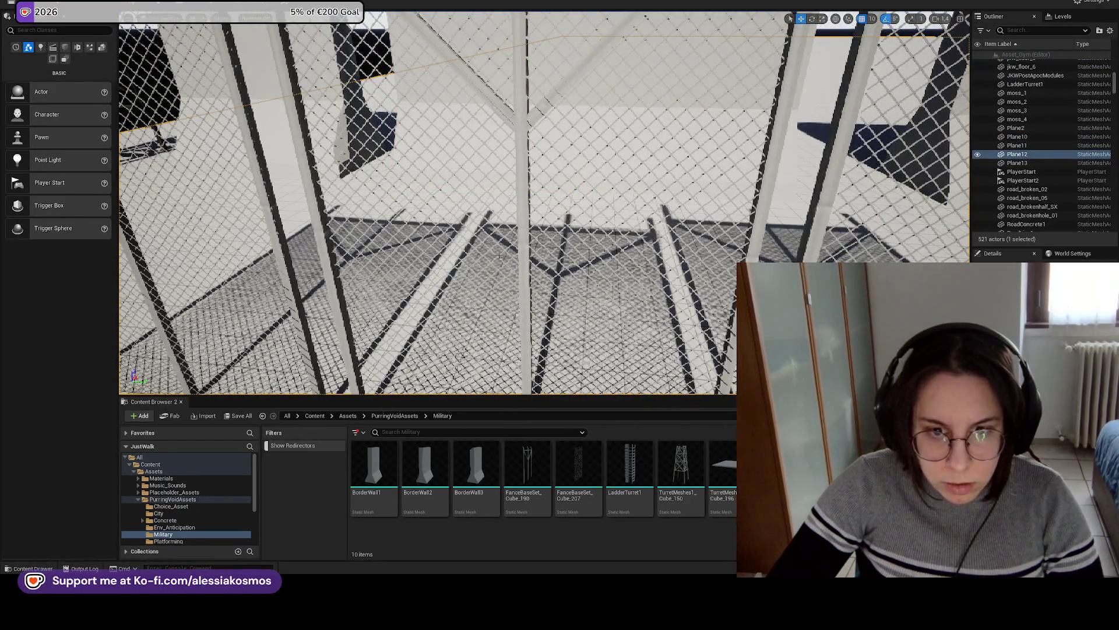
left_click(497, 254)
key("f")
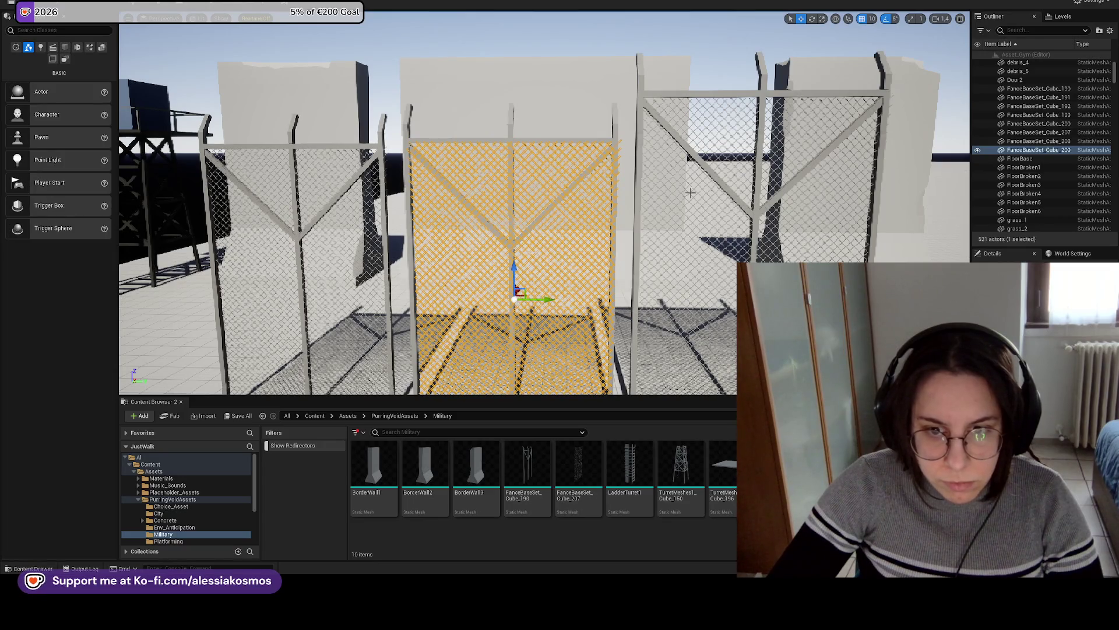
left_click_drag(549, 302, 545, 303)
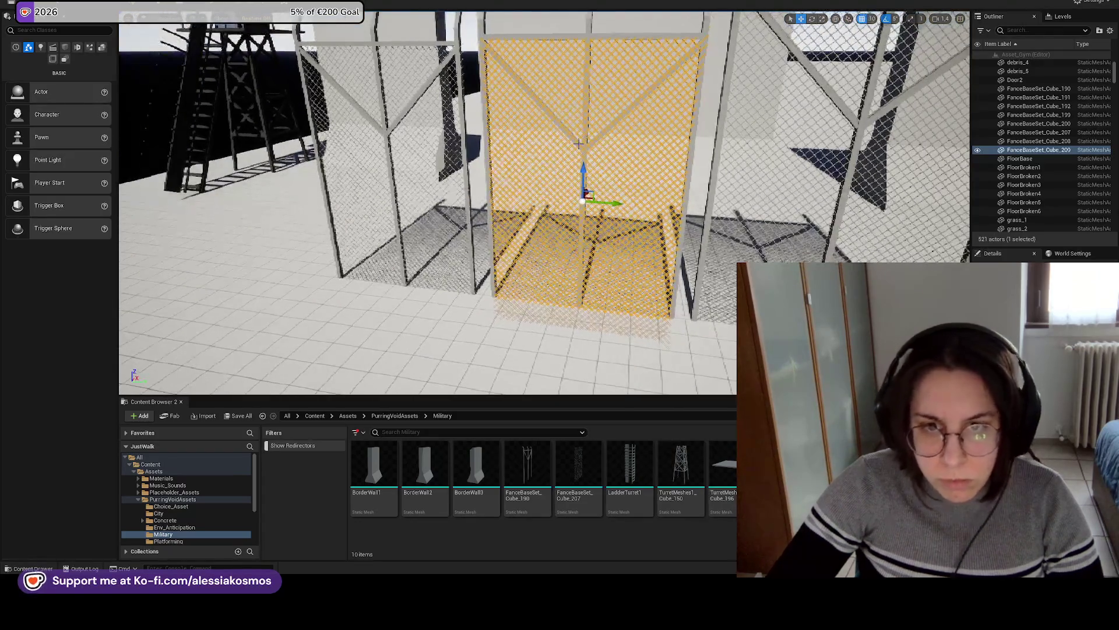
Select the middle fence's two pieces and group them with Ctrl+G.
left_click(577, 146, "ctrl")
left_click(595, 46, "ctrl")
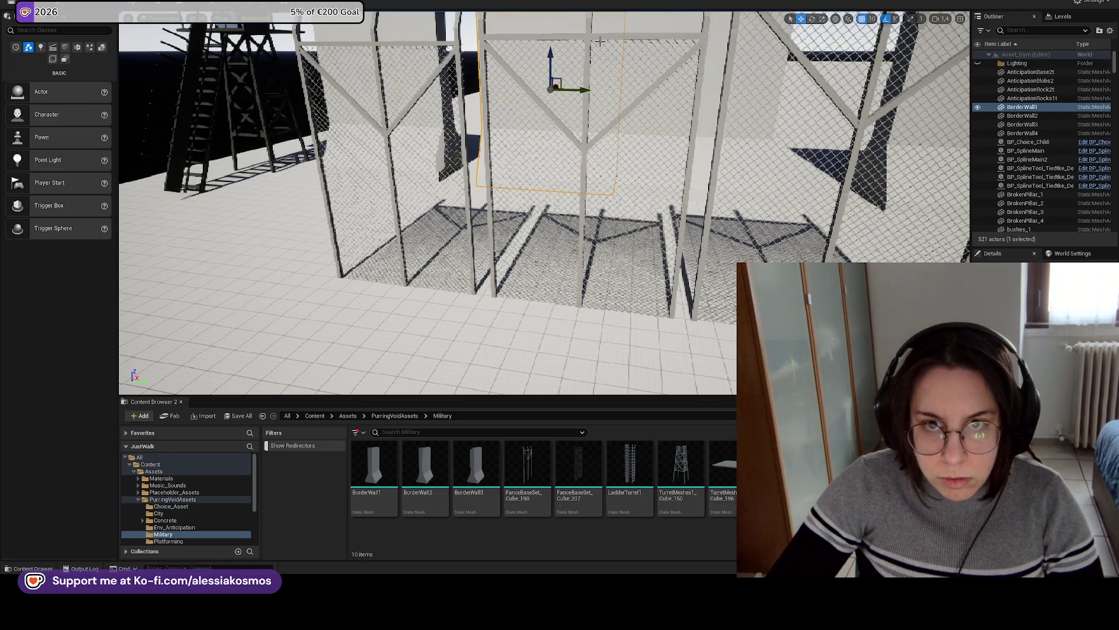
left_click(600, 41)
left_click(598, 41, "ctrl")
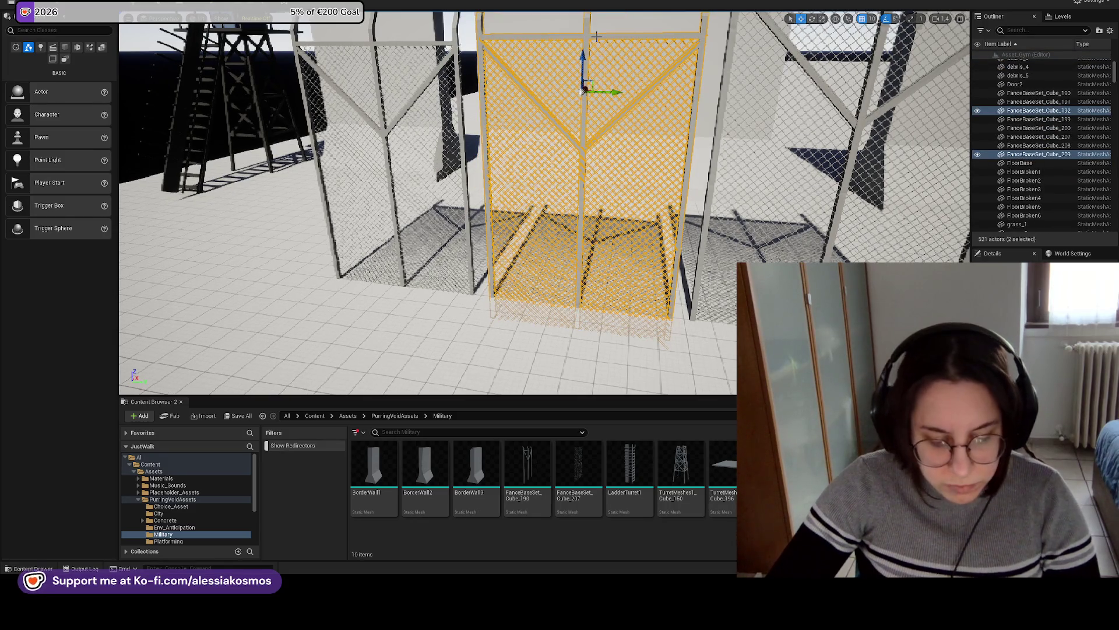
key("ctrl+g")
key("f")
Clear the selection and orbit back to view all three fences in a row.
scroll(640, 81, "up", 5)
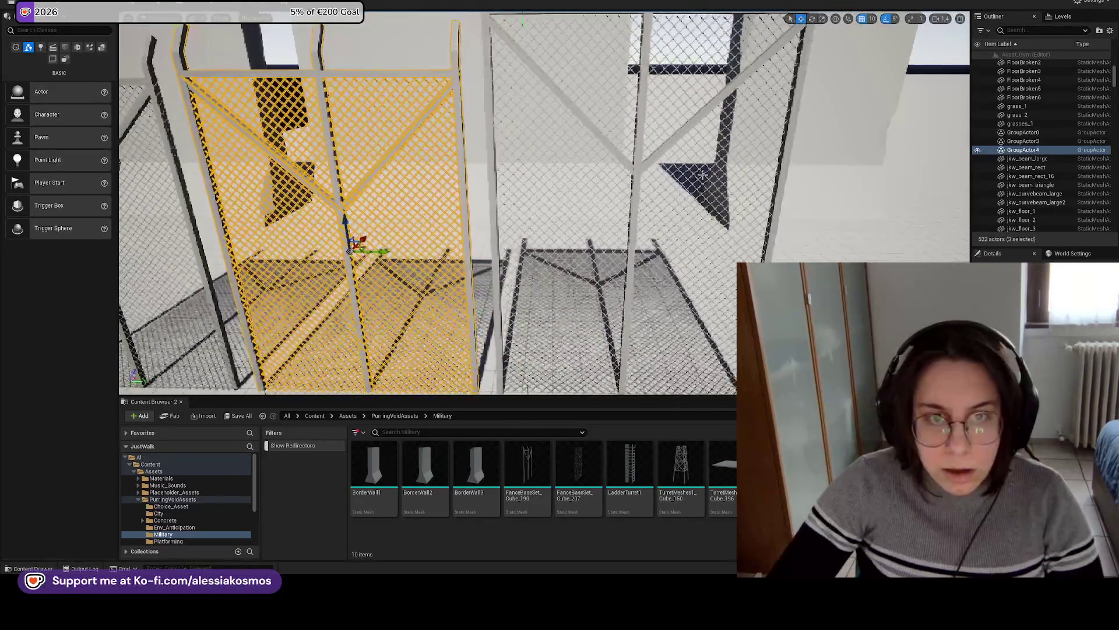
scroll(427, 202, "down", 5)
mouse_move(554, 202)
left_mouse_down()
mouse_move(490, 203)
mouse_move(553, 201)
mouse_move(609, 226)
left_mouse_up()
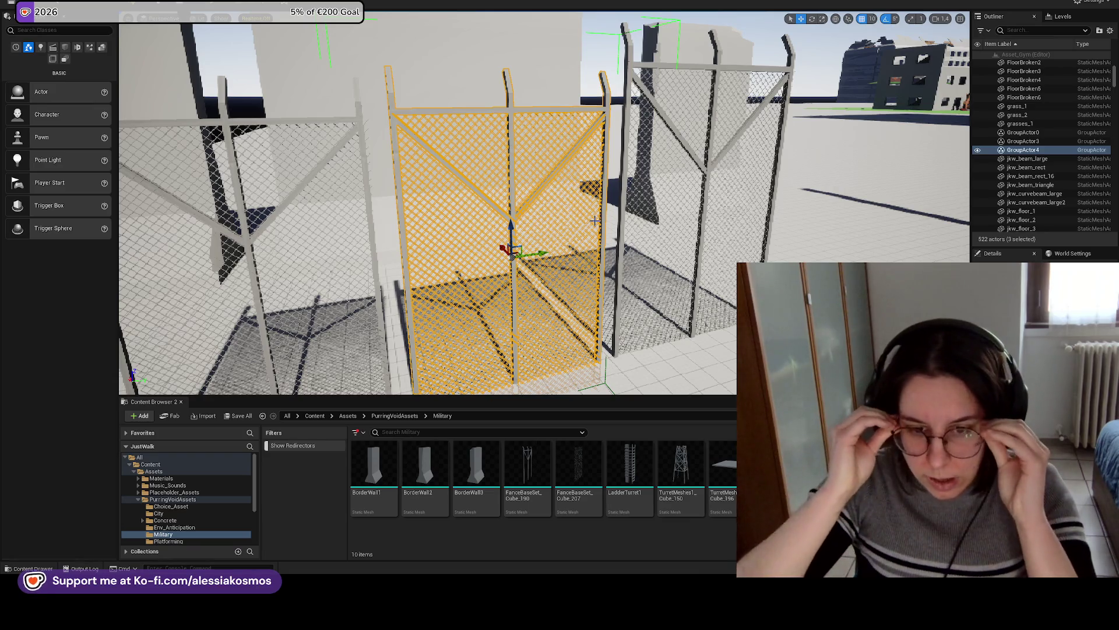
left_click_drag(867, 218, 868, 218)
key("Escape")
left_click_drag(701, 347, 701, 348)
left_click_drag(625, 302, 624, 303)
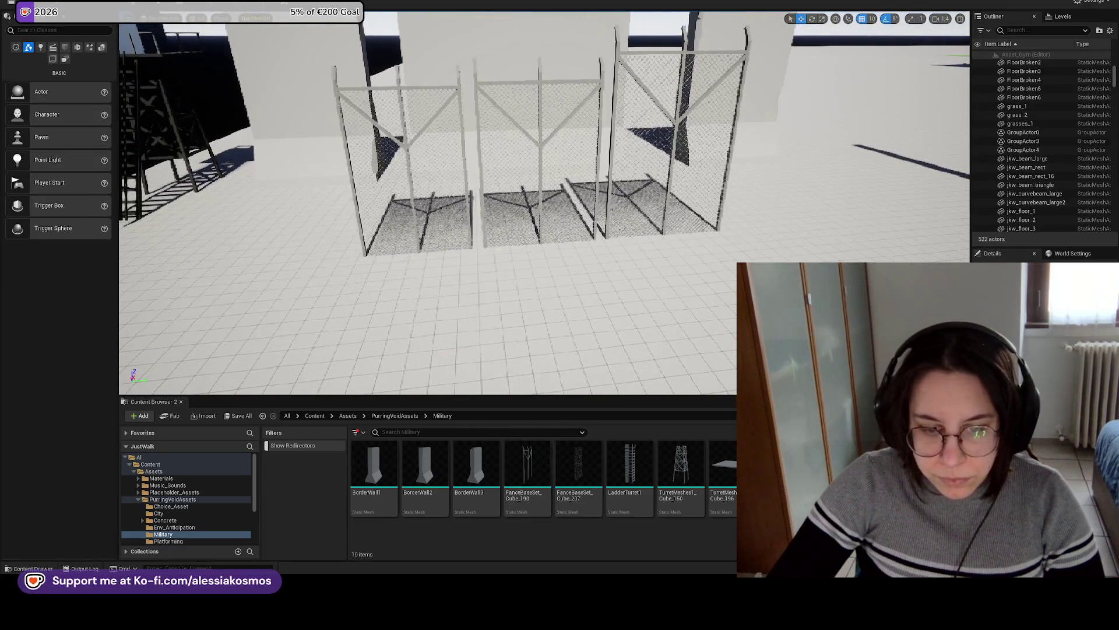
key("alt+Tab")
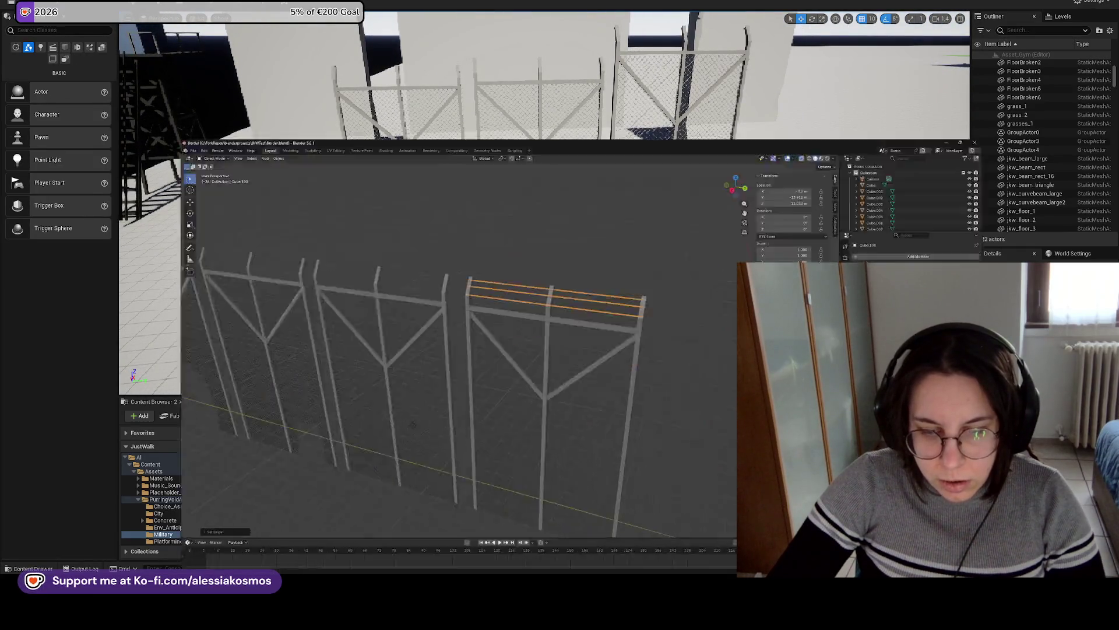
Reset the barbed-wire strands' origin, reselect them, and save the fence file.
left_click(515, 165)
left_click(530, 186)
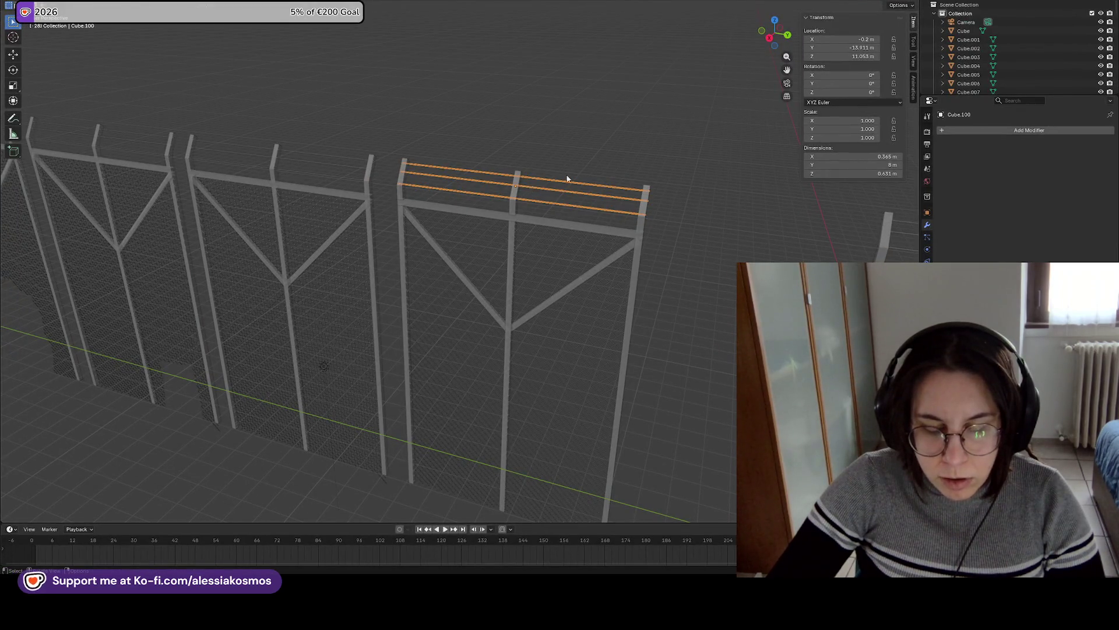
right_click(568, 179)
right_click(529, 186)
mouse_move(529, 190)
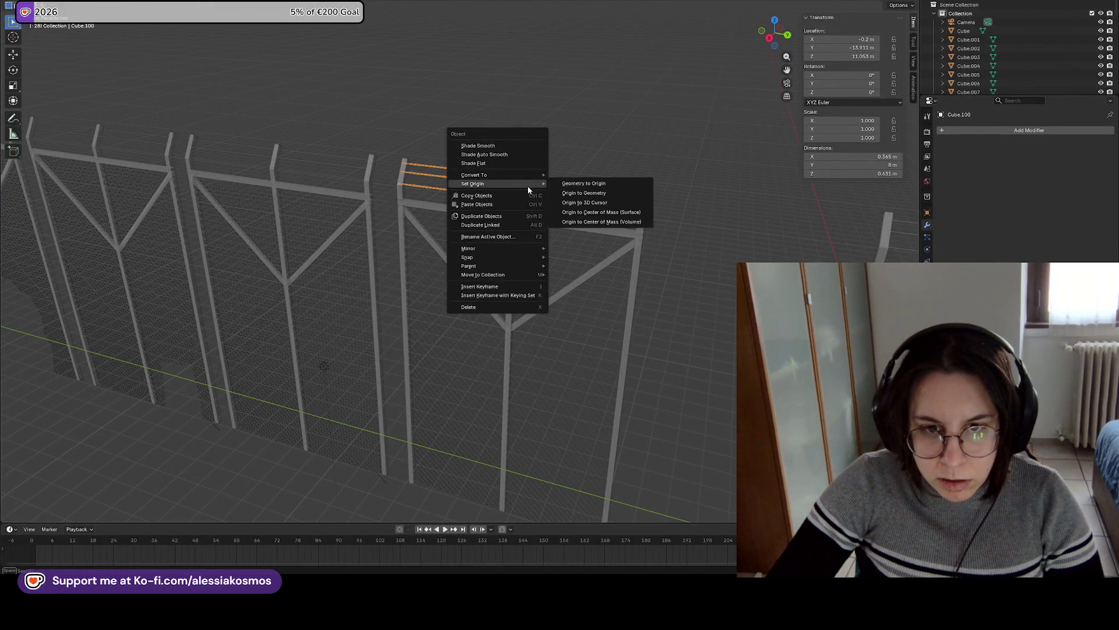
left_click(653, 175)
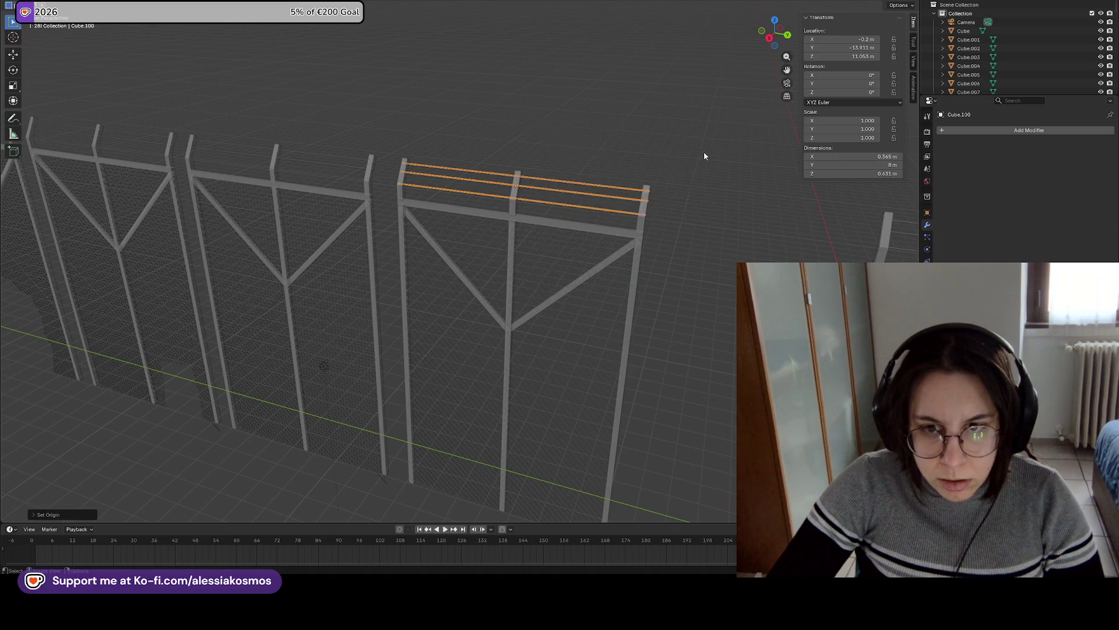
scroll(606, 192, "up", 1)
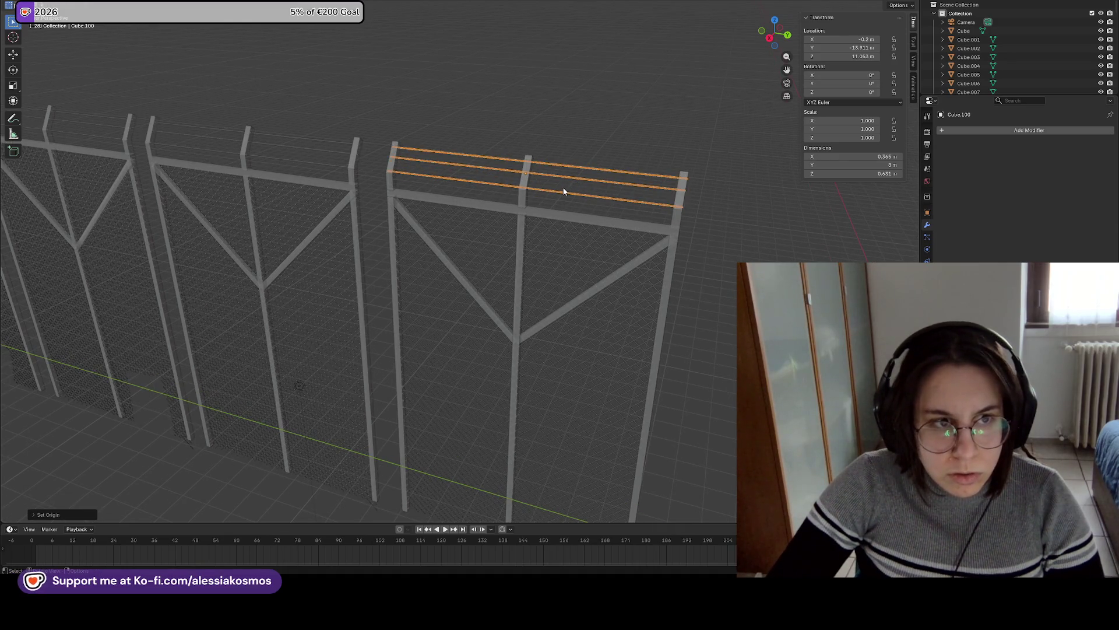
key("alt+a")
left_click(581, 170)
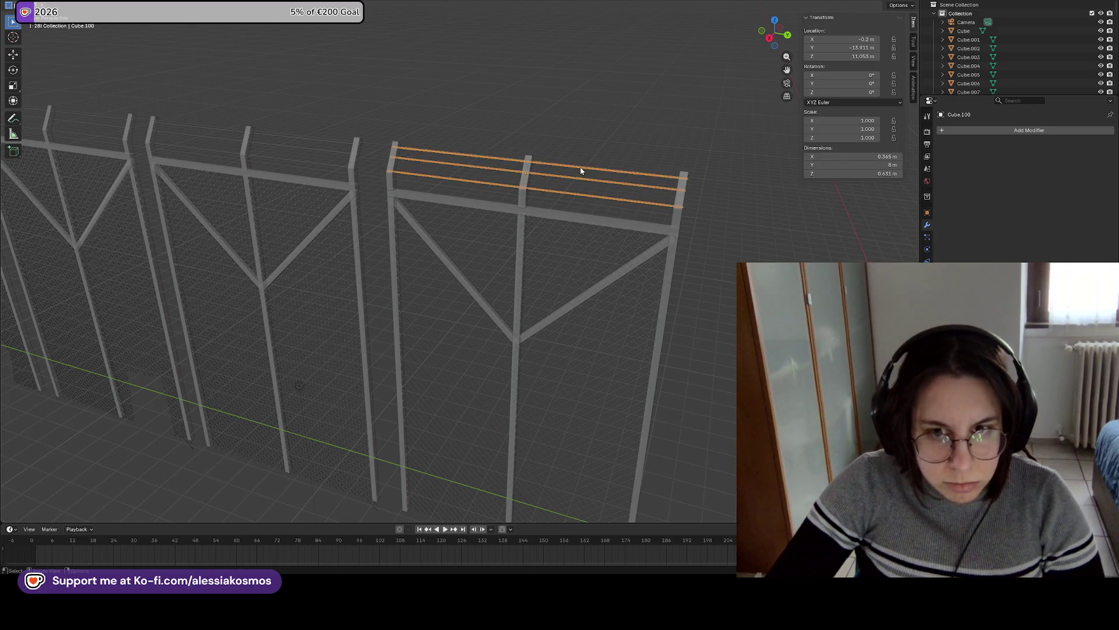
key("ctrl+s")
Export the strands to FBX, overwriting WireFenceStraight.fbx in the Military folder.
left_click(22, 5)
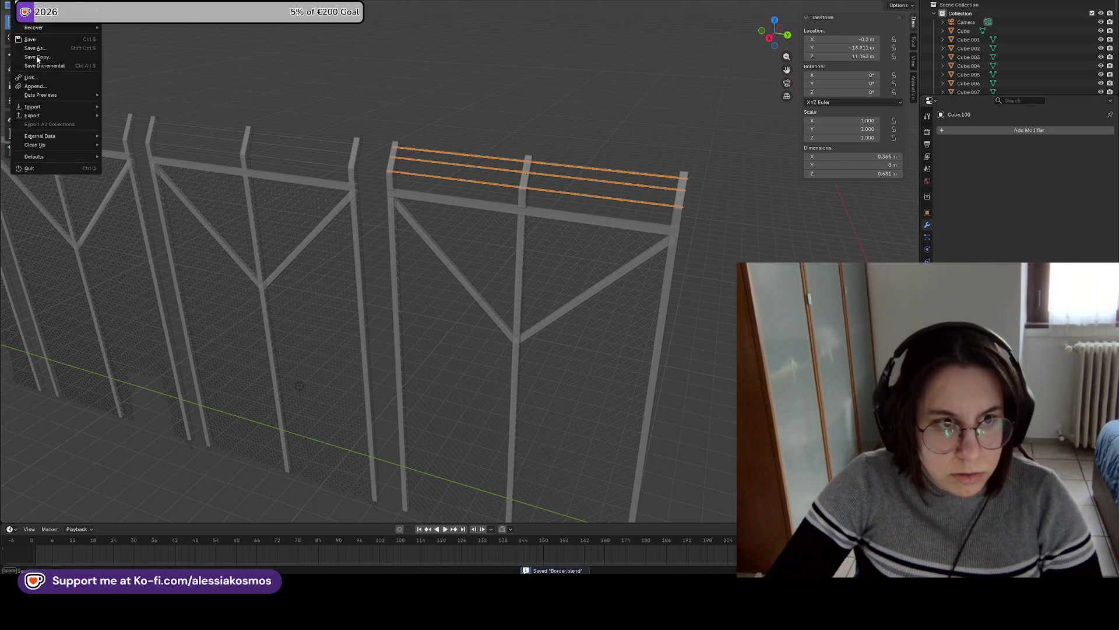
mouse_move(62, 114)
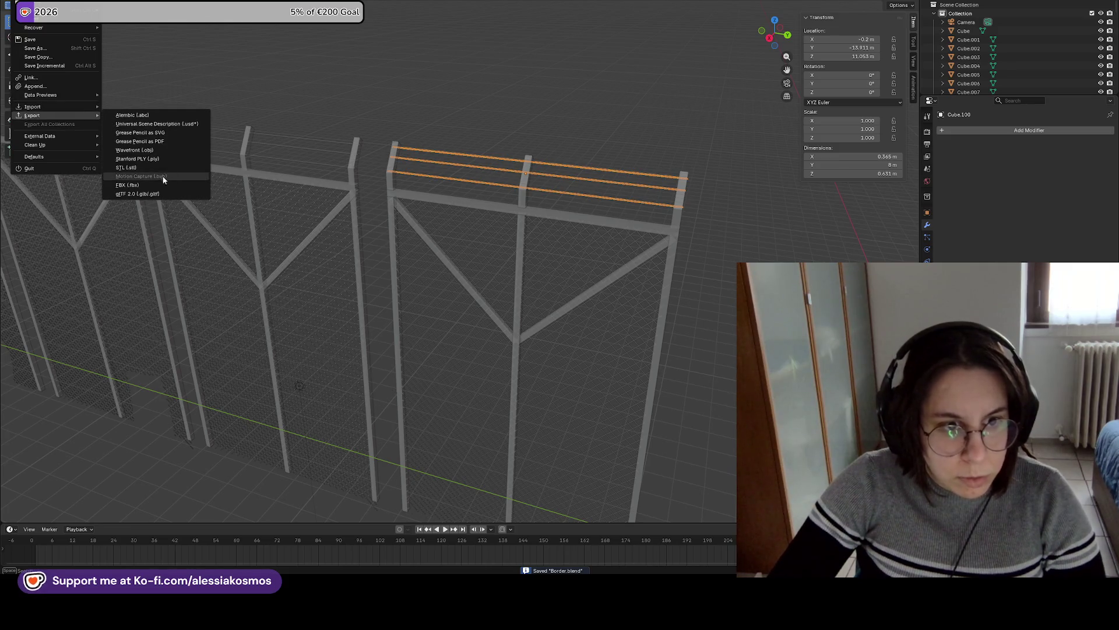
left_click(140, 188)
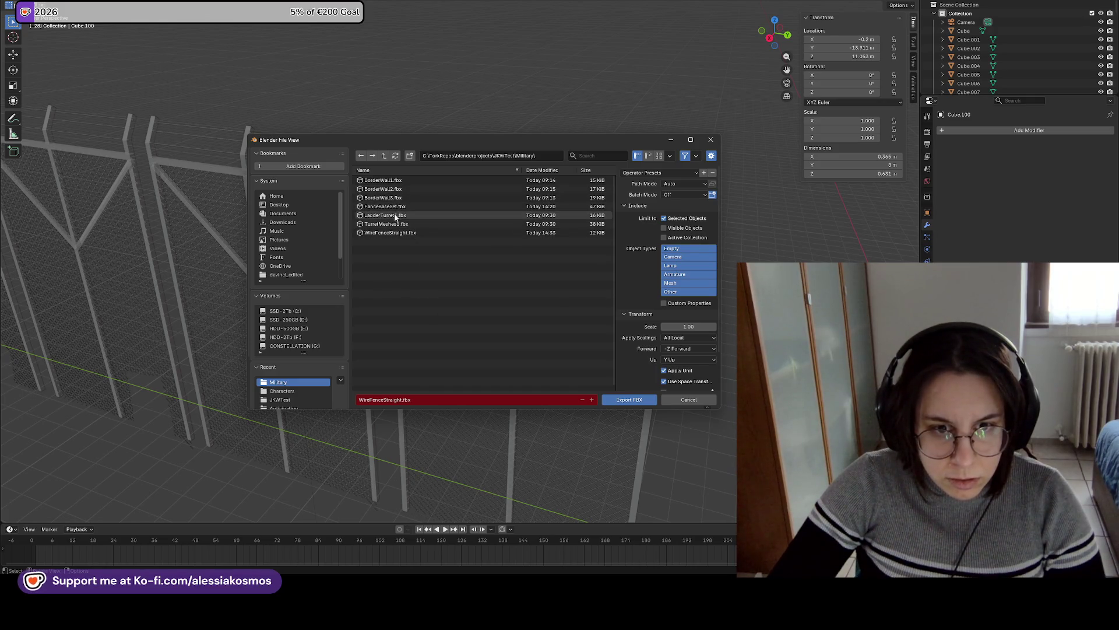
left_click(390, 233)
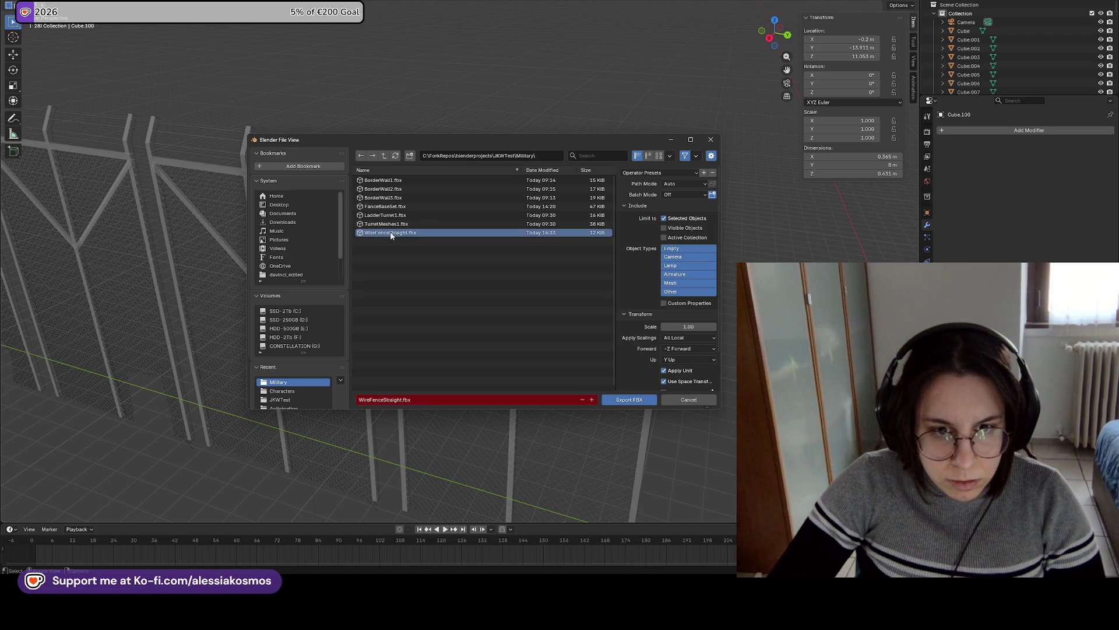
left_click(622, 401)
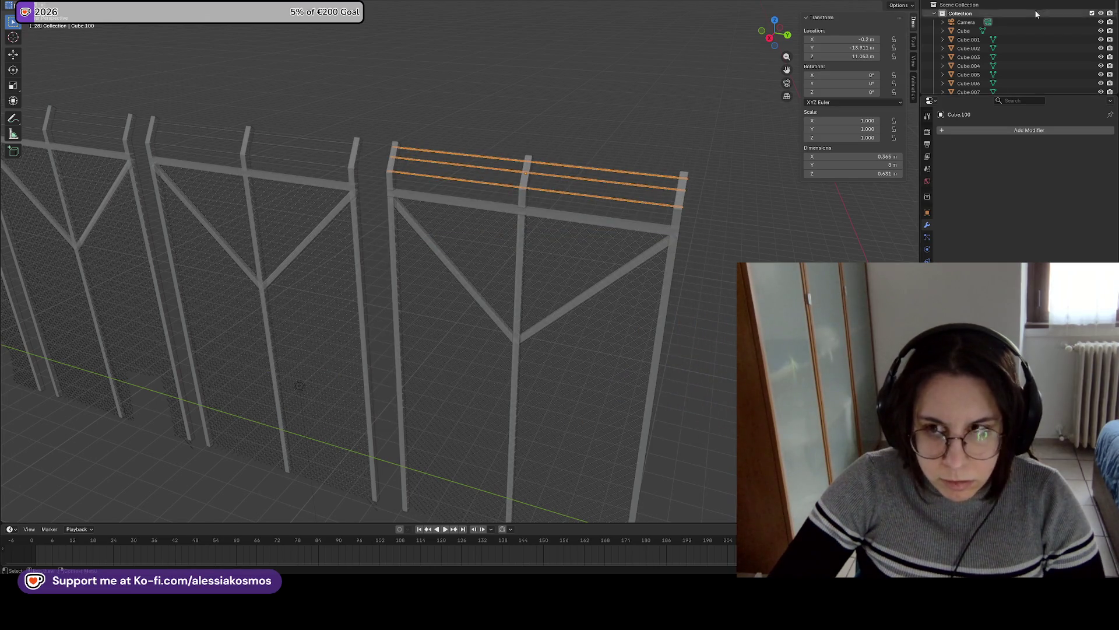
key("alt+Tab")
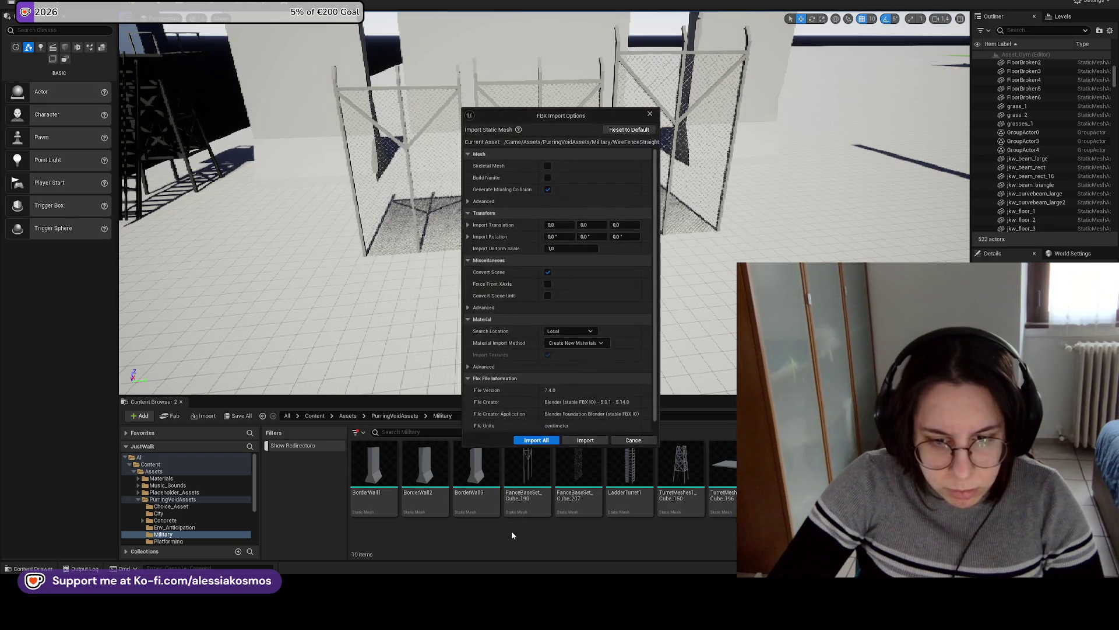
Import WireFenceStraight.fbx into the Military folder and drop it into the level beside the chain-link fences.
left_click(537, 441)
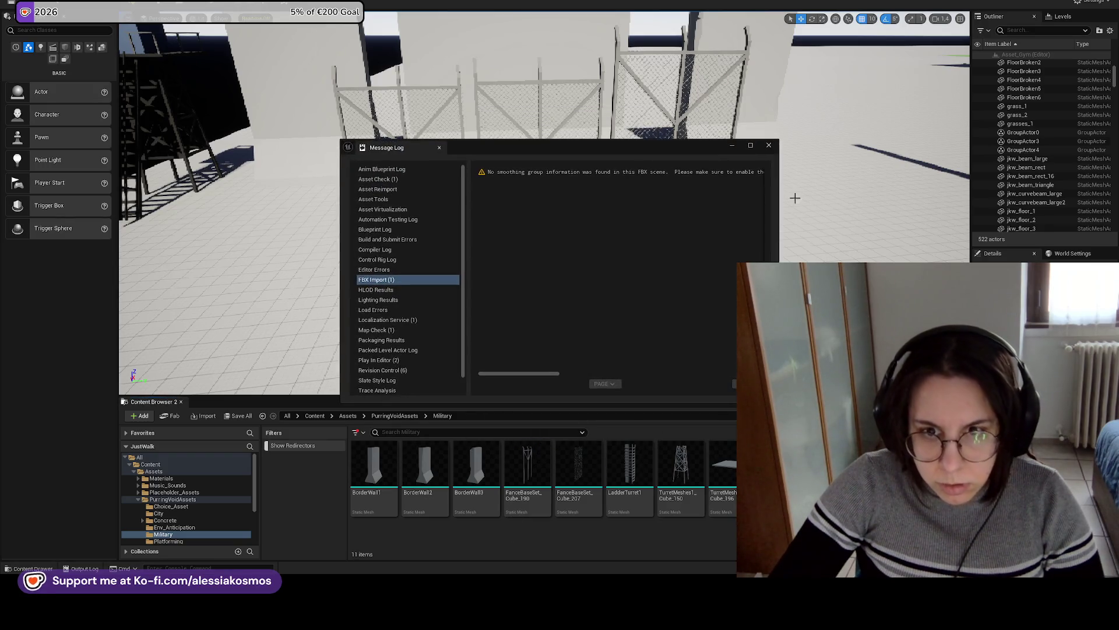
left_click(769, 147)
left_click_drag(826, 472, 630, 268)
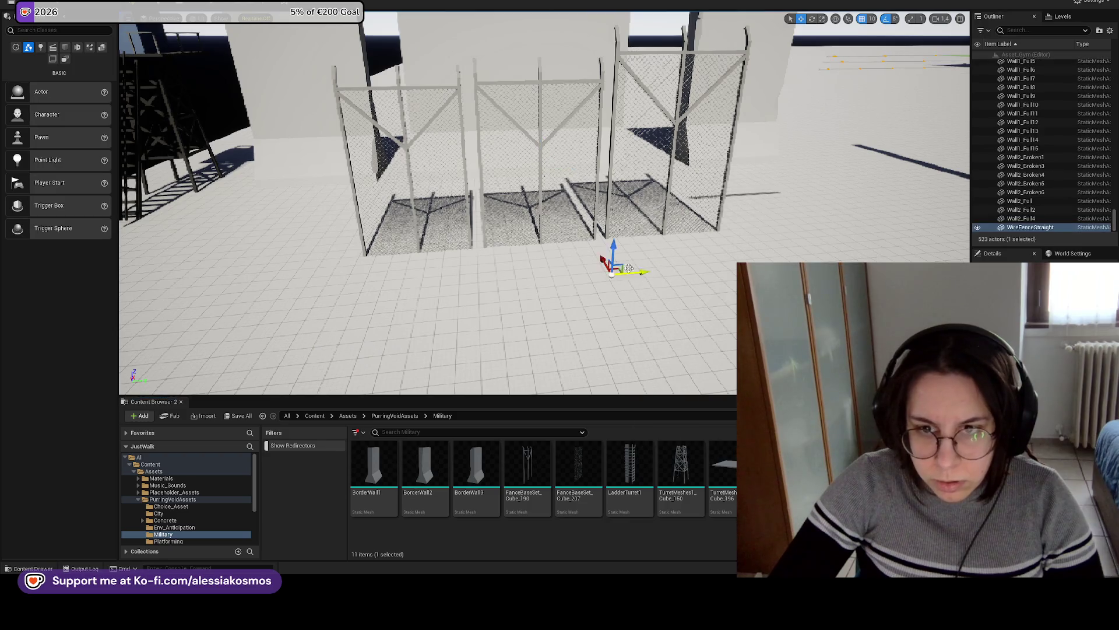
left_click_drag(528, 215, 527, 215)
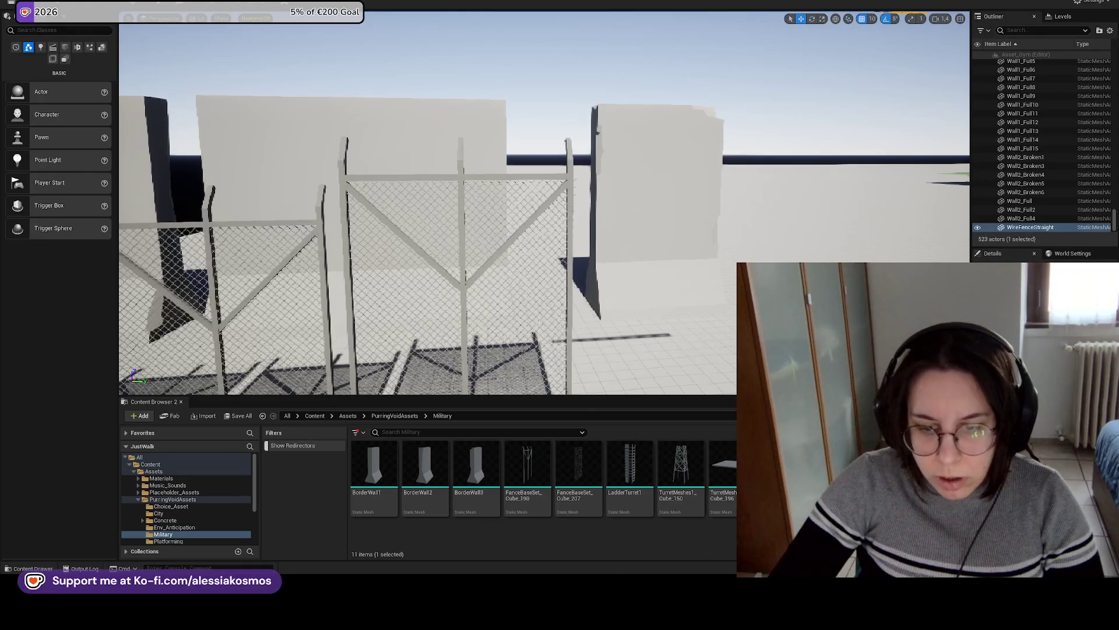
key("alt+Tab")
Apply the barbed-wire strands' location to zero and set their origin to geometry.
right_click(554, 191)
mouse_move(554, 190)
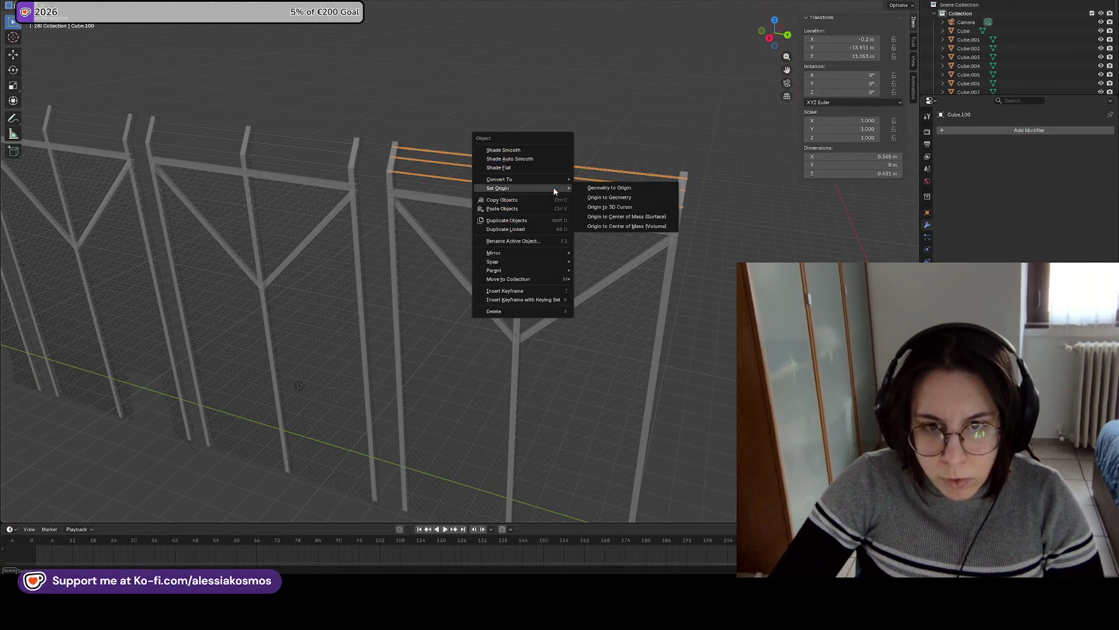
left_click(623, 196)
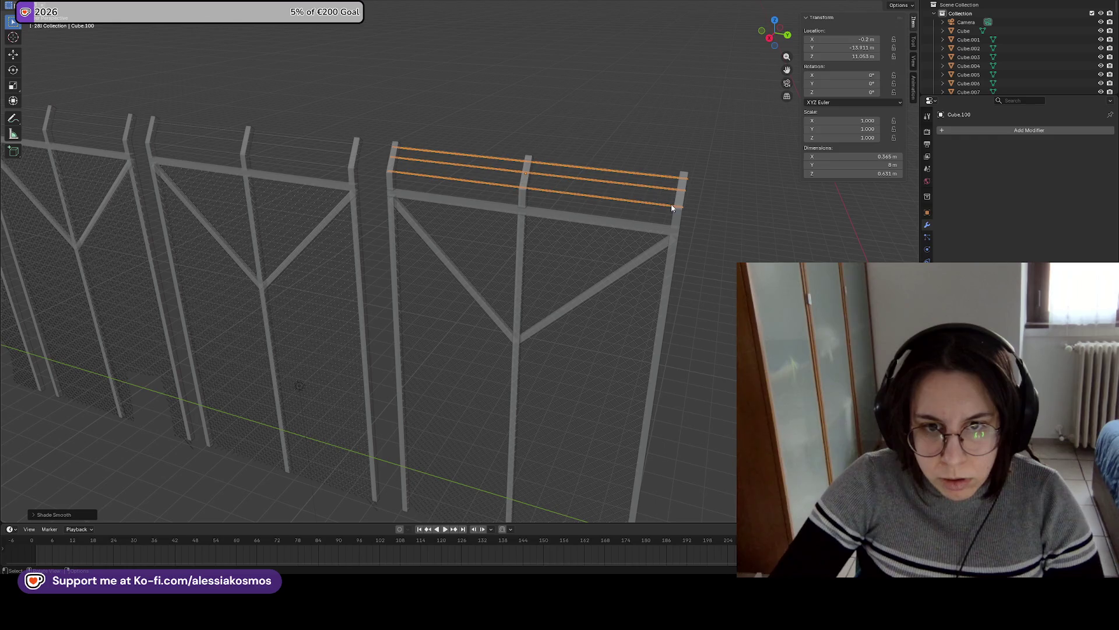
right_click(578, 189)
mouse_move(579, 189)
left_click(630, 202)
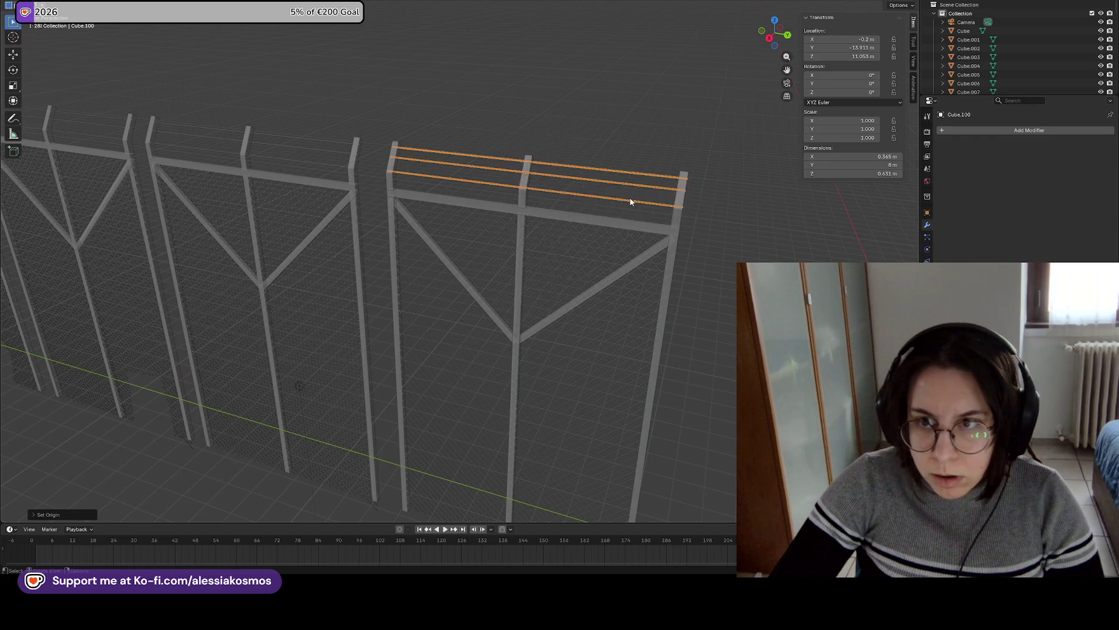
key("ctrl+a")
left_click(538, 183)
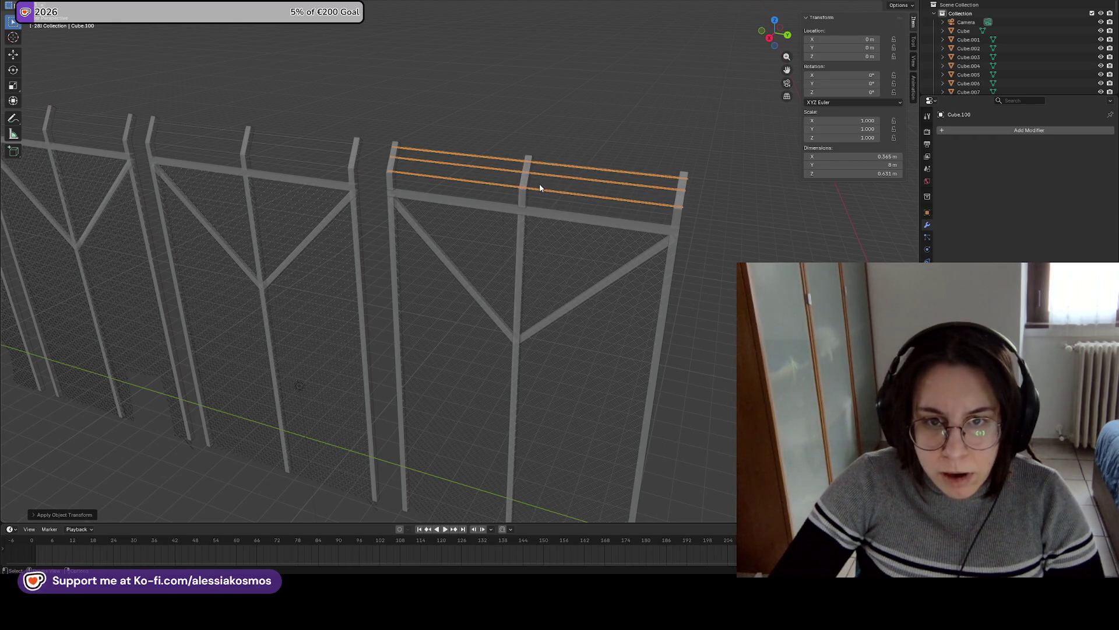
right_click(548, 189)
left_click(584, 199)
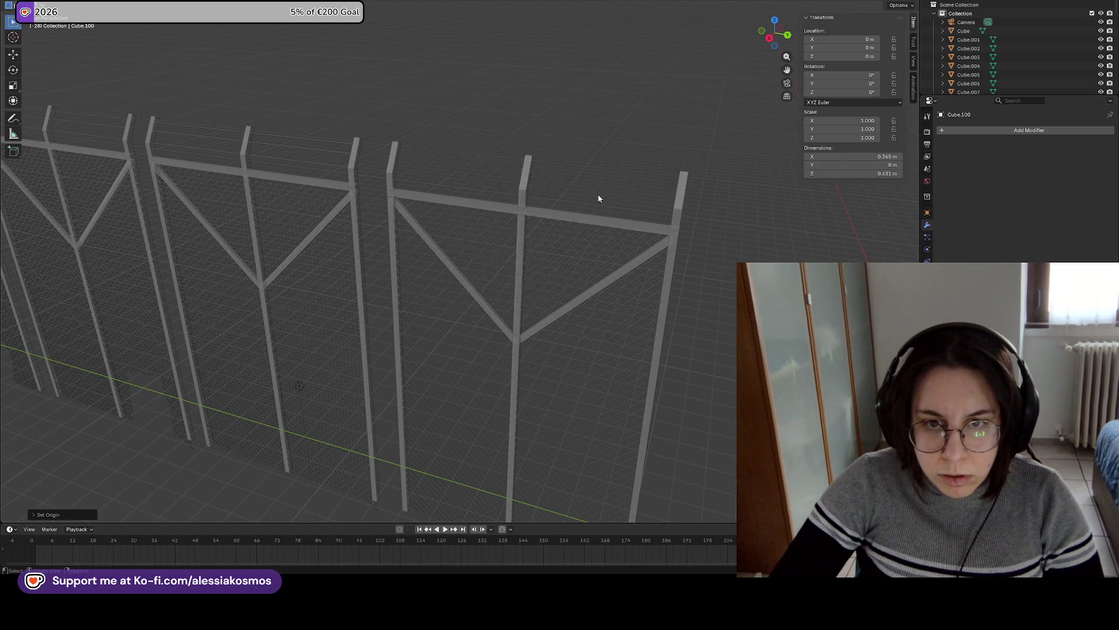
Re-export the strands as FBX, overwriting WireFenceStraight.fbx.
left_click(22, 5)
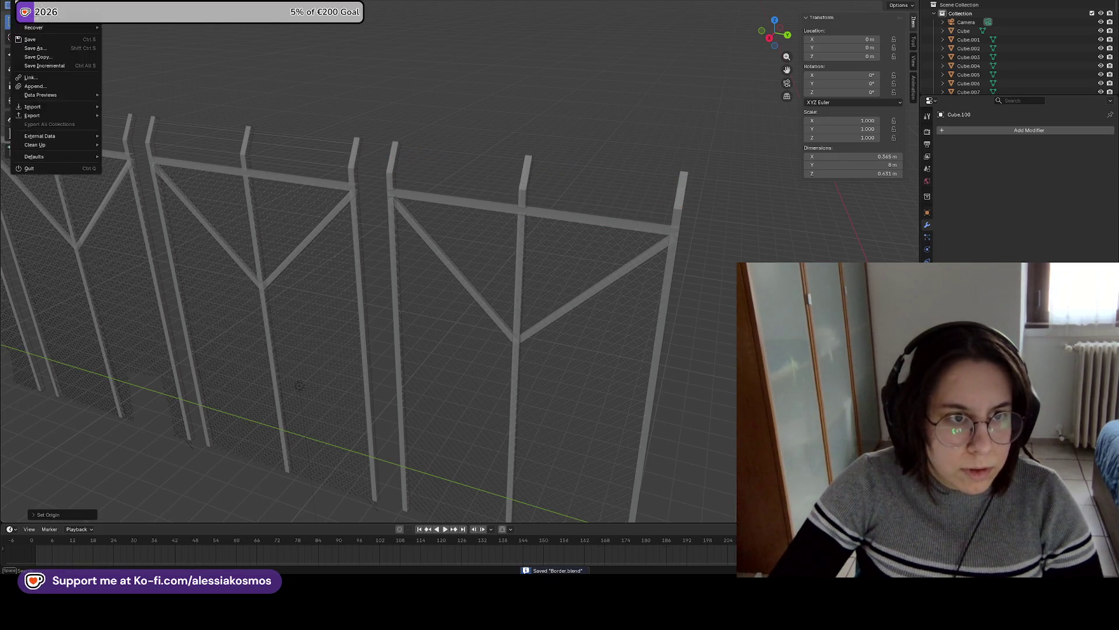
mouse_move(42, 115)
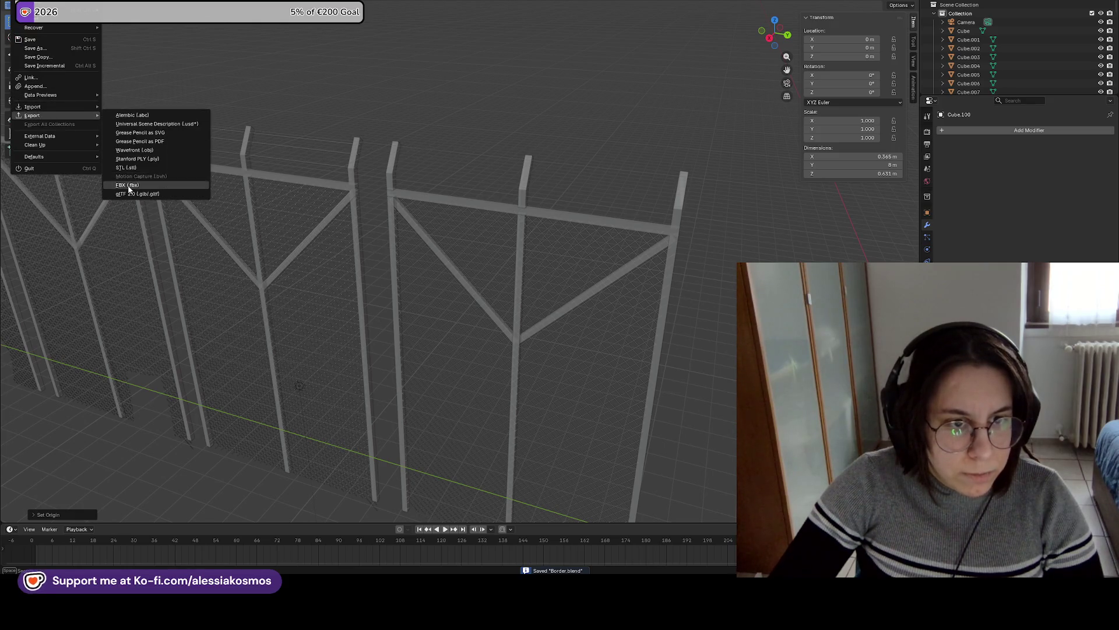
left_click(145, 184)
double_click(411, 233)
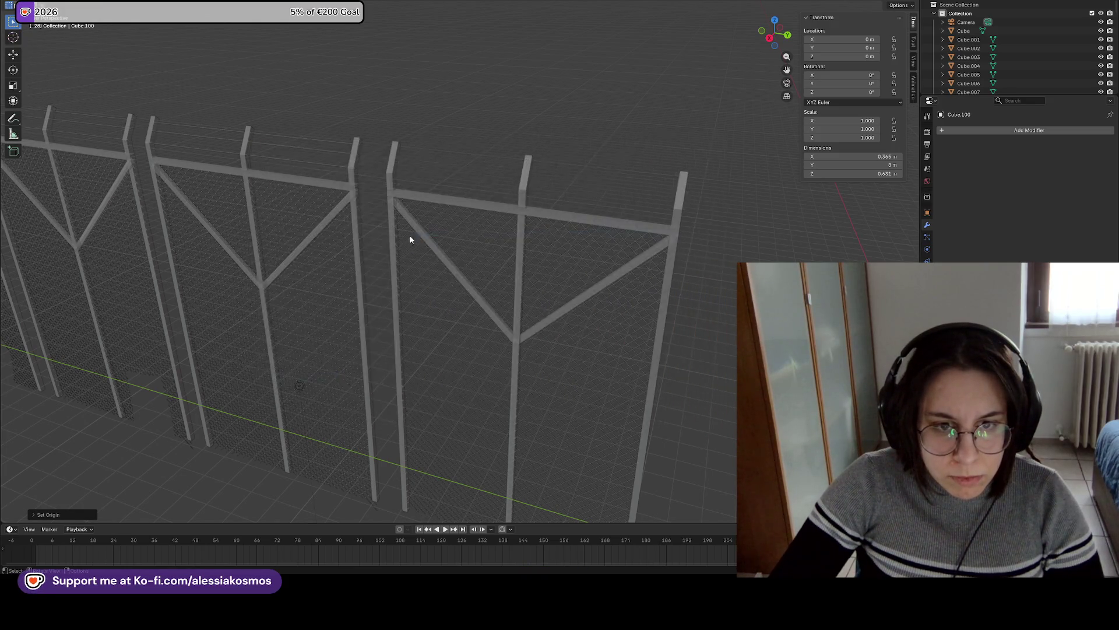
key("alt+Tab")
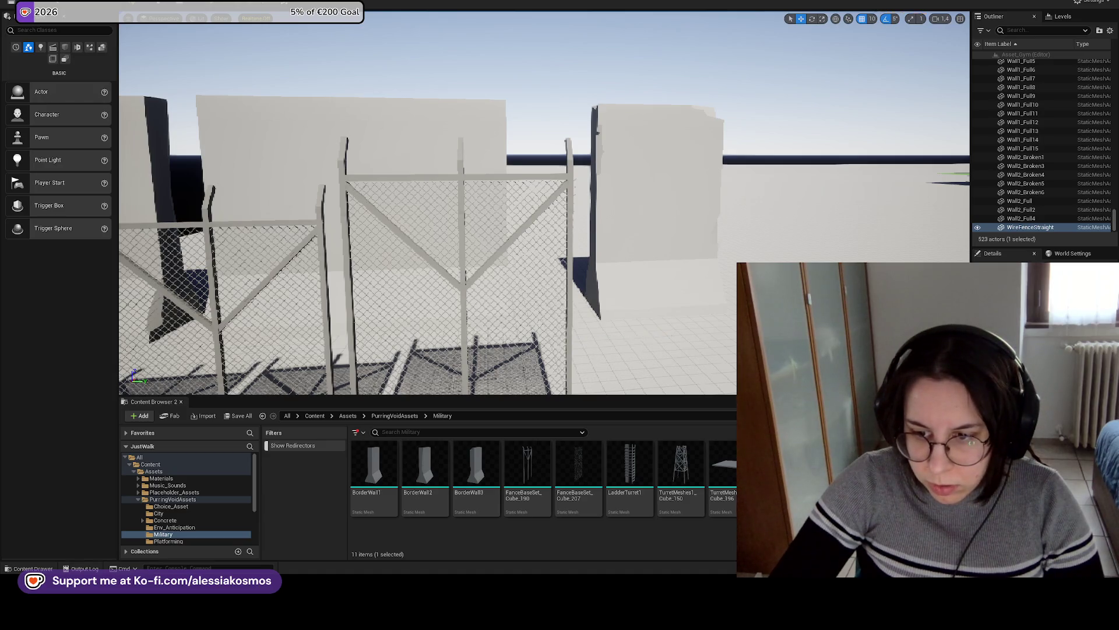
Place a second WireFenceStraight in the level and rotate it 90° to run lengthwise.
mouse_move(776, 472)
left_mouse_down()
mouse_move(648, 324)
mouse_move(652, 274)
mouse_move(611, 159)
mouse_move(560, 309)
mouse_move(549, 254)
left_mouse_up()
mouse_move(655, 291)
left_mouse_down()
mouse_move(325, 246)
mouse_move(321, 213)
mouse_move(396, 154)
left_mouse_up()
key("e")
mouse_move(426, 218)
left_mouse_down()
mouse_move(408, 225)
mouse_move(427, 218)
left_mouse_up()
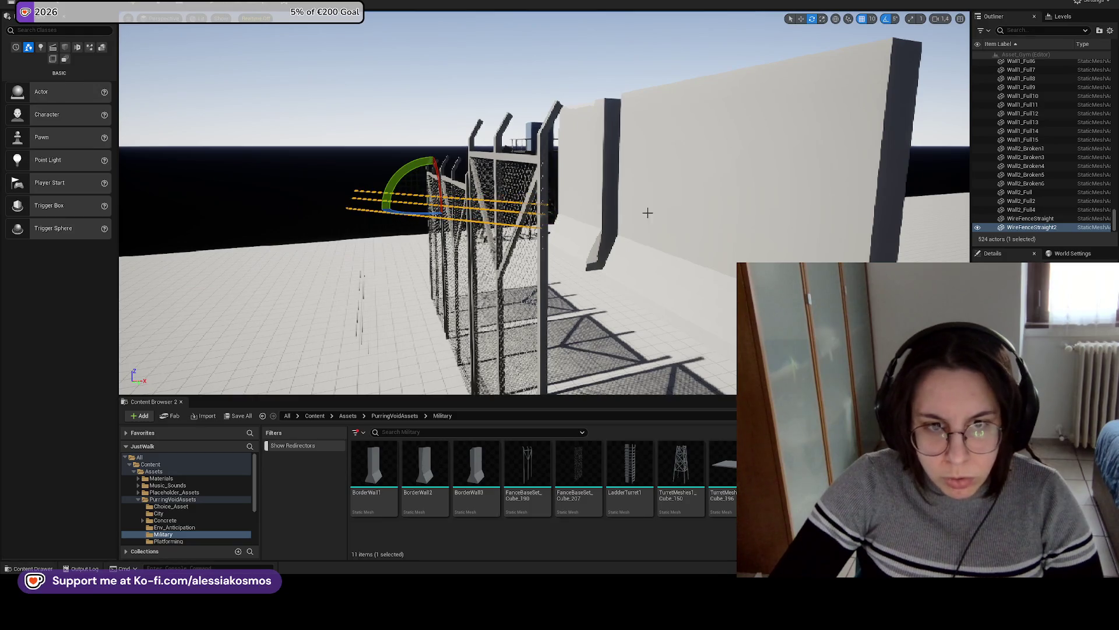
left_click_drag(647, 213, 612, 245)
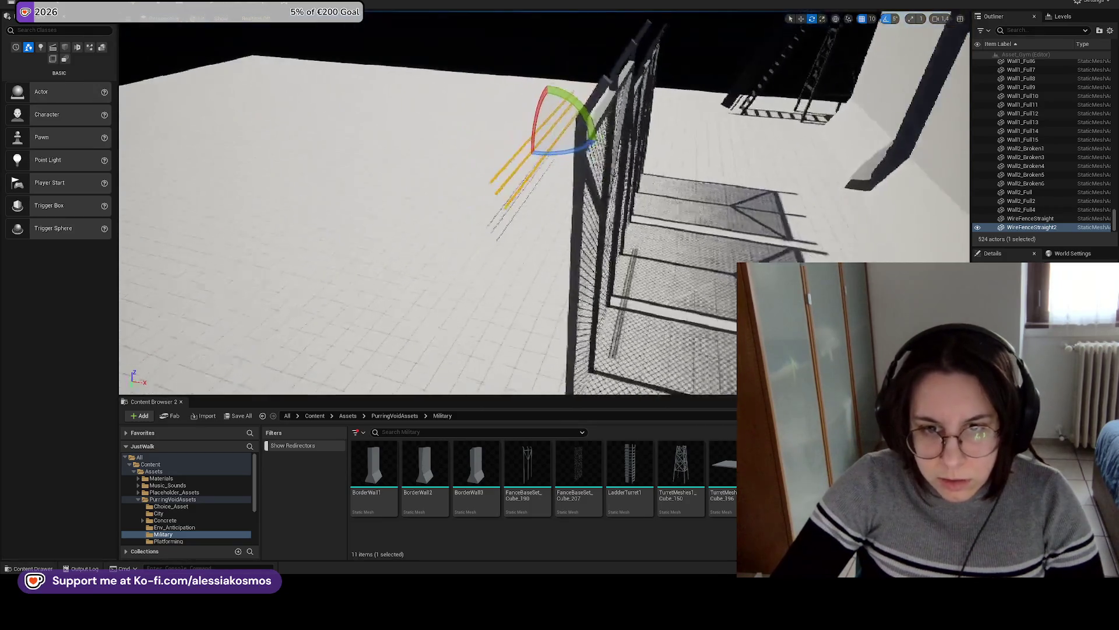
Move the second strands onto the fence top and check their alignment.
key("w")
mouse_move(566, 126)
left_mouse_down()
mouse_move(646, 140)
mouse_move(641, 93)
mouse_move(671, 145)
mouse_move(636, 146)
mouse_move(680, 139)
mouse_move(495, 209)
mouse_move(411, 222)
mouse_move(534, 198)
mouse_move(496, 200)
mouse_move(553, 162)
mouse_move(608, 164)
mouse_move(560, 175)
mouse_move(582, 175)
mouse_move(581, 187)
left_mouse_up()
key("e")
key("w")
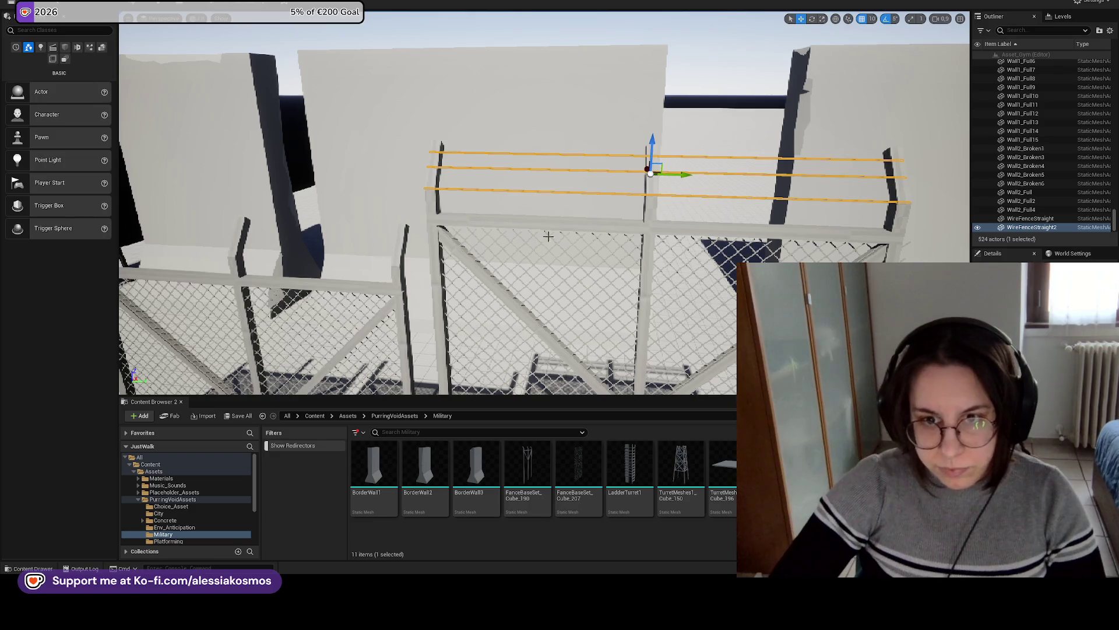
left_click_drag(775, 138, 431, 175)
left_click_drag(758, 175, 636, 197)
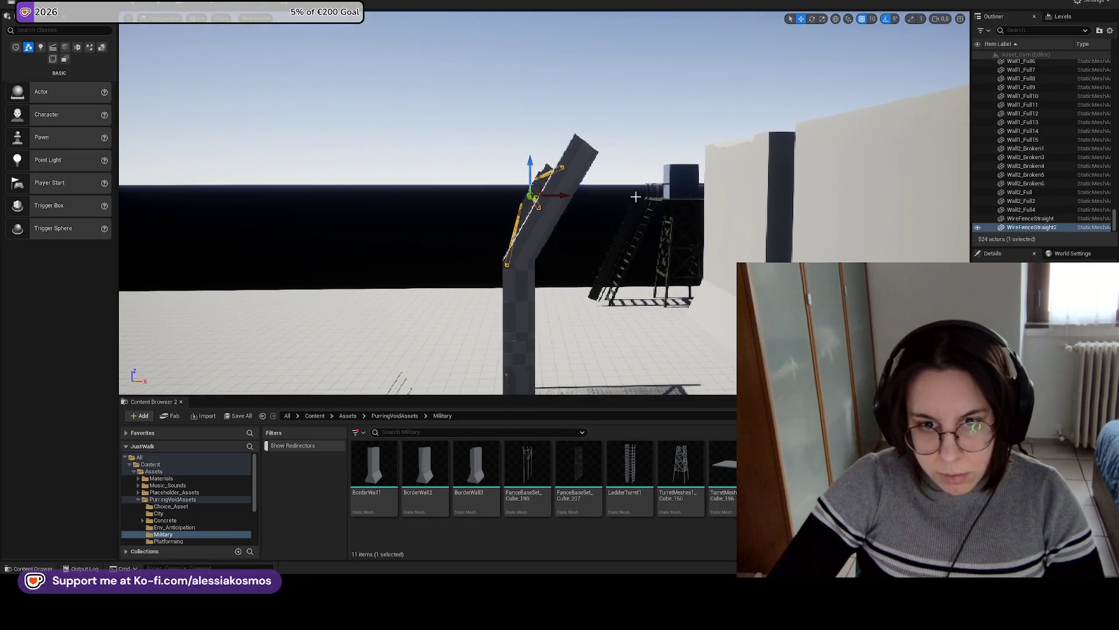
Orbit and fly around the fence to inspect the barbed wire, framing BorderWall4.
mouse_move(565, 193)
left_mouse_down()
mouse_move(581, 195)
mouse_move(618, 145)
mouse_move(525, 186)
mouse_move(489, 175)
mouse_move(628, 120)
left_mouse_up()
left_click_drag(583, 197, 552, 184)
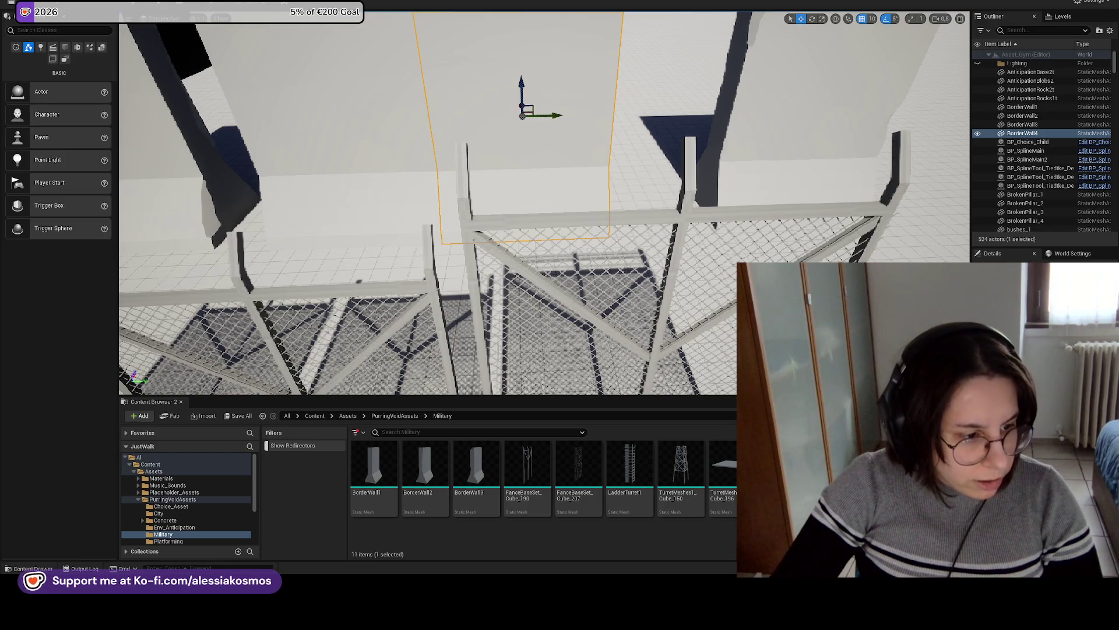
key("w")
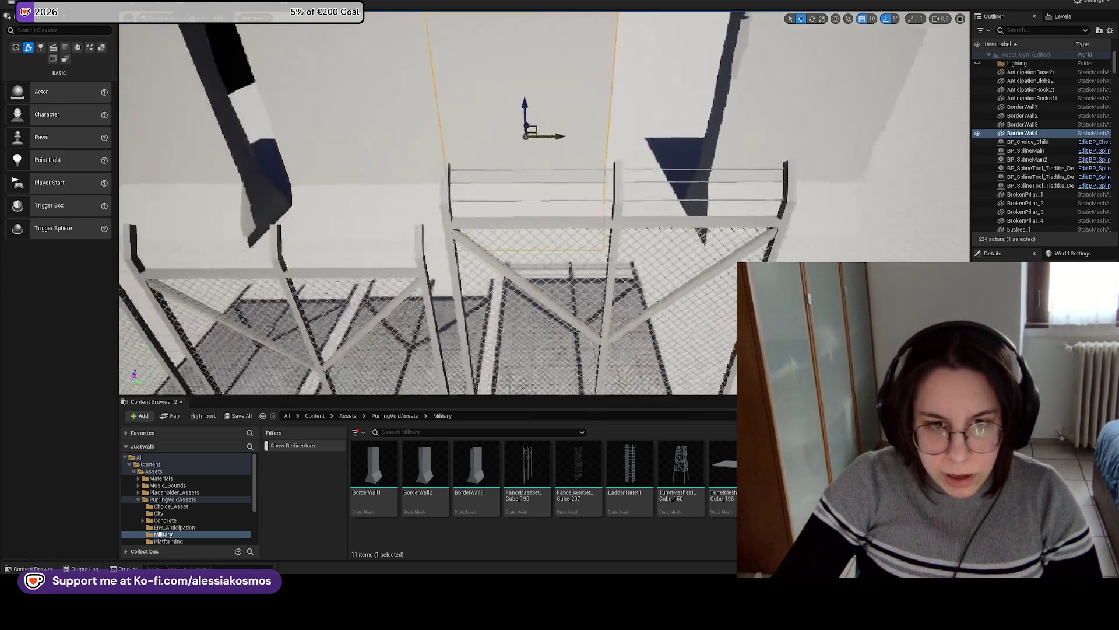
key("w")
key("w")
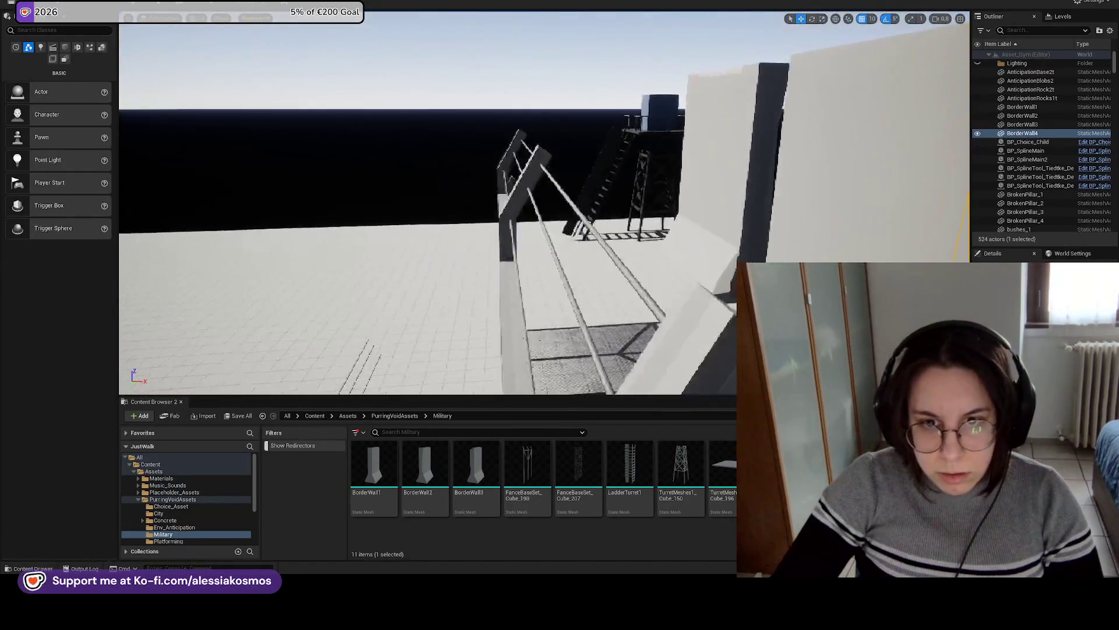
key("w")
key("f")
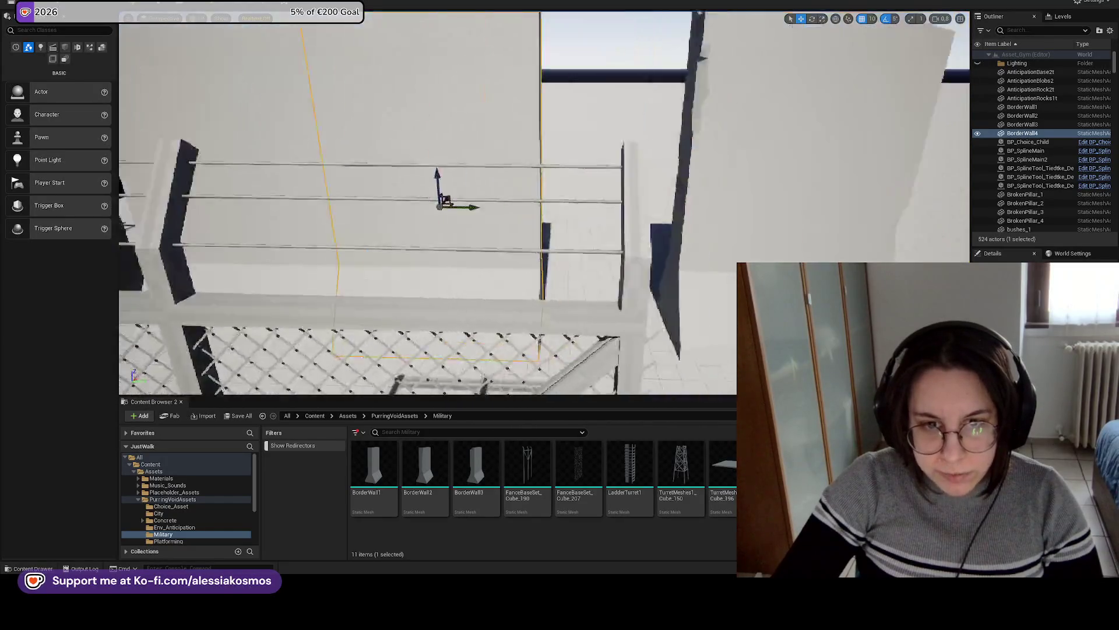
key("Escape")
left_click_drag(707, 225, 707, 225)
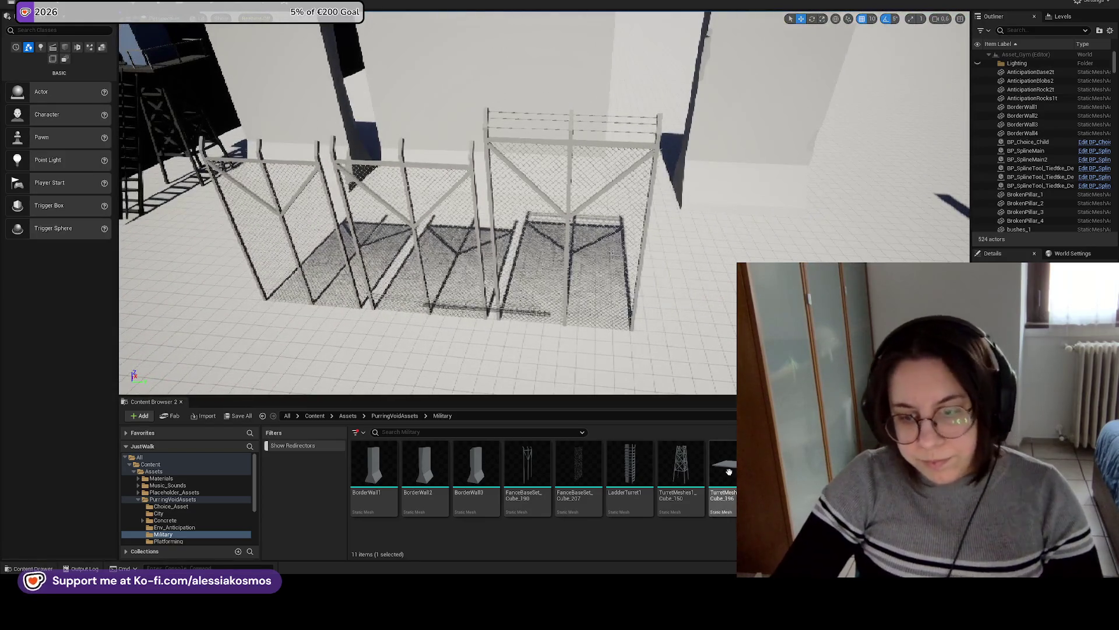
key("alt+Tab")
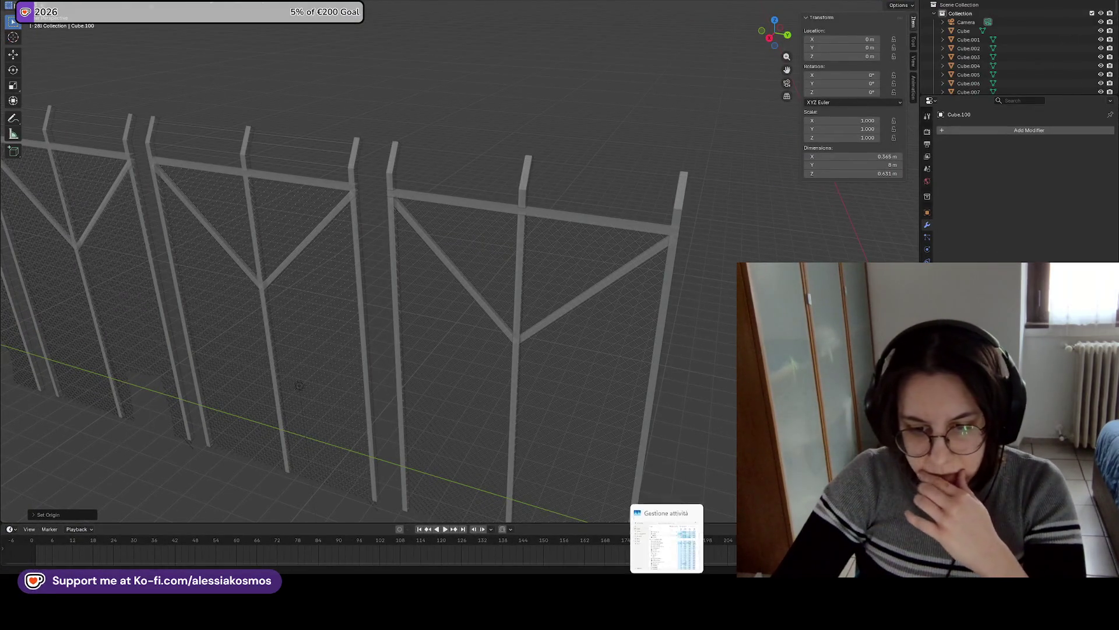
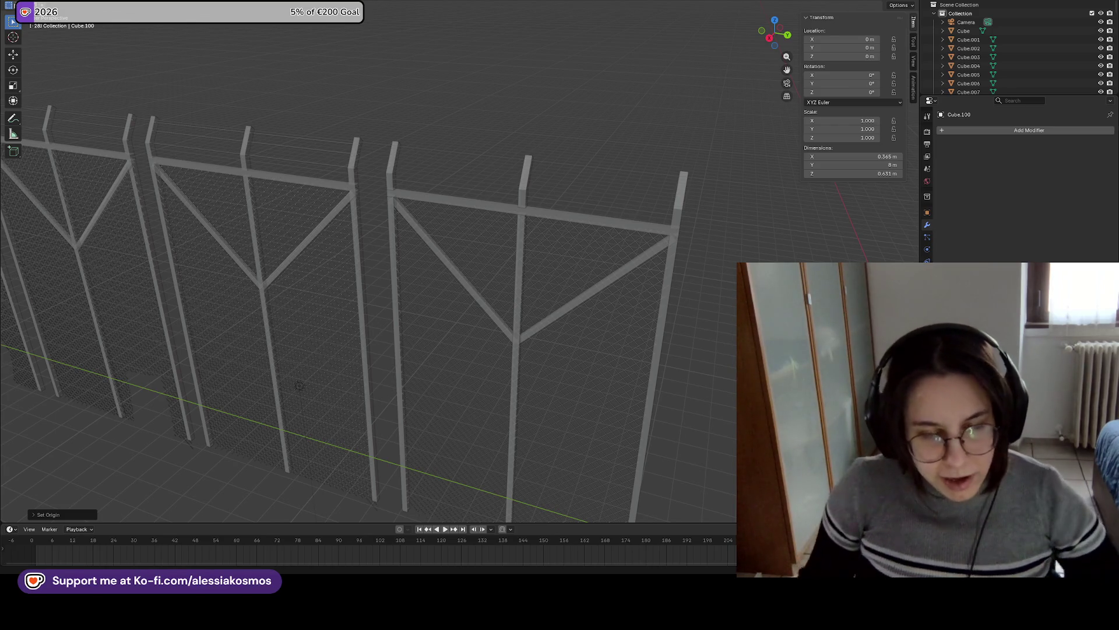
Bring the broken fence panel into view and select the holed chain-link mesh Cube.219.
scroll(159, 137, "down", 3)
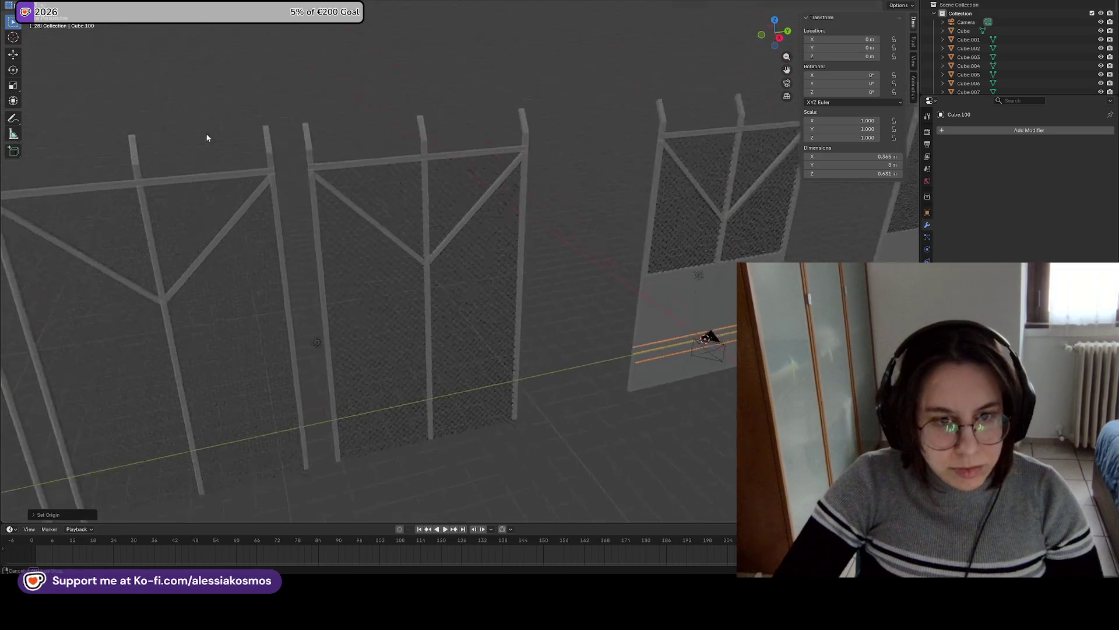
scroll(396, 258, "up", 3)
scroll(362, 275, "down", 3)
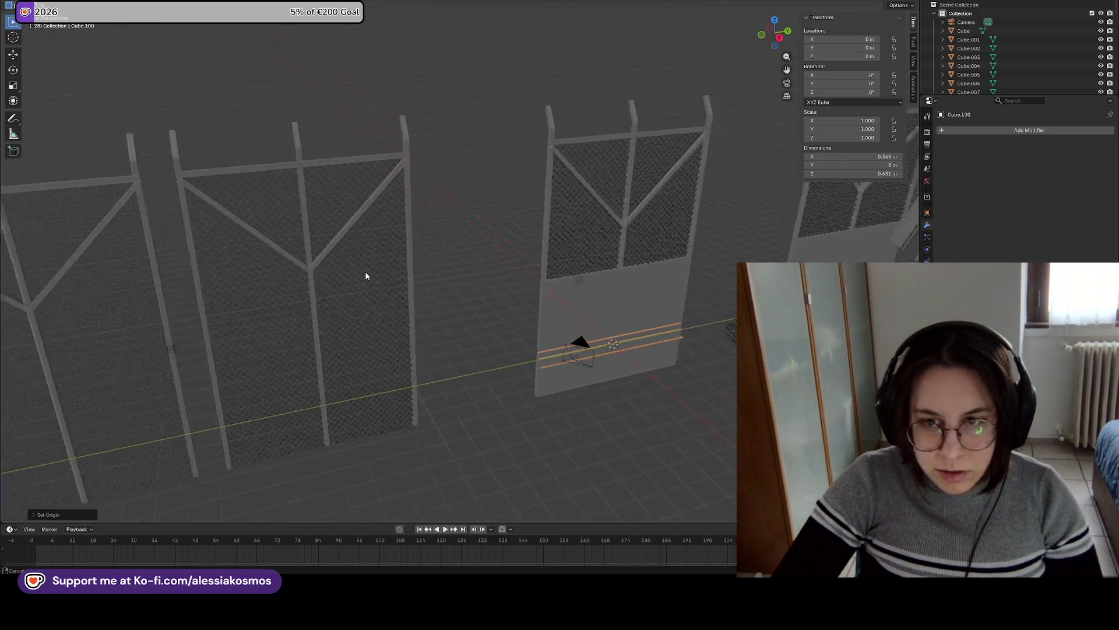
scroll(418, 305, "up", 4)
key("ctrl+z")
key("ctrl+z")
key("ctrl+z")
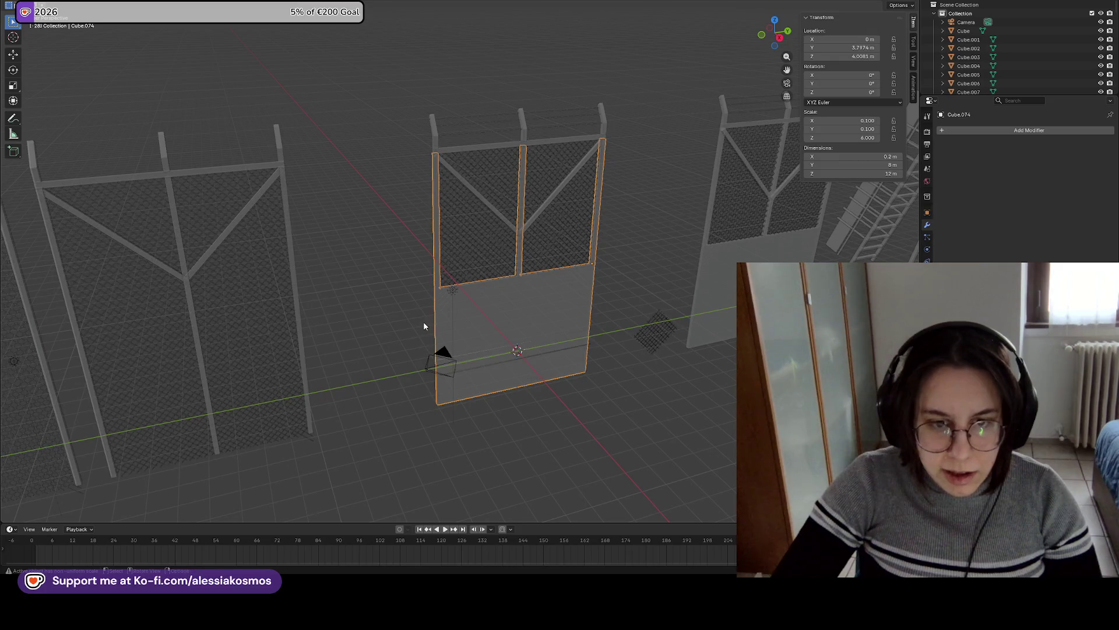
scroll(386, 301, "down", 2)
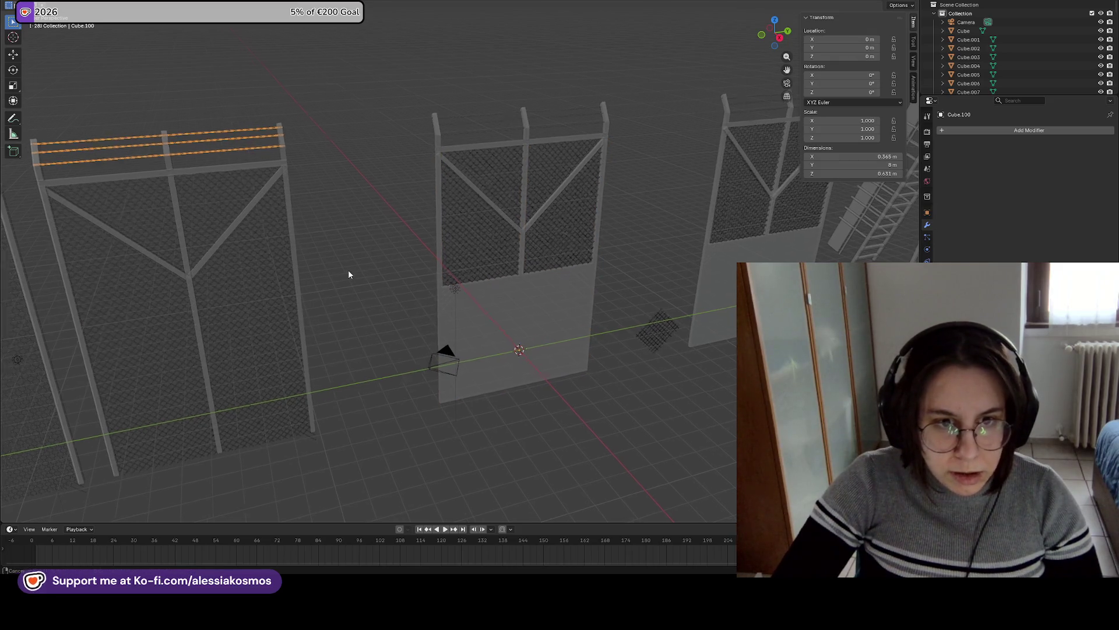
scroll(348, 270, "up", 5)
scroll(349, 289, "down", 2)
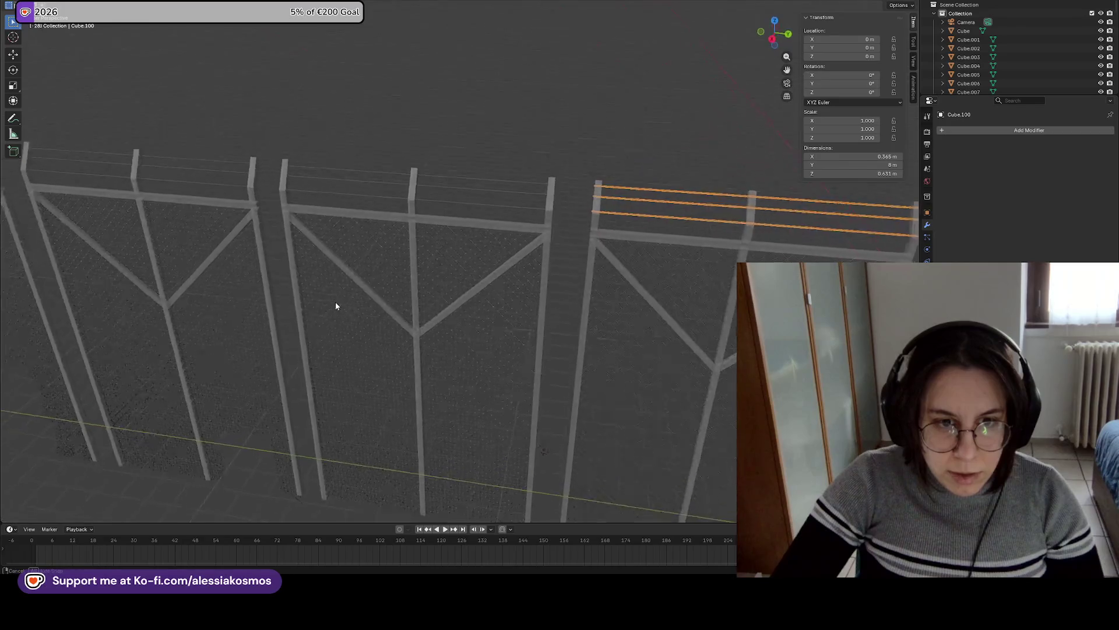
scroll(321, 300, "left", 4)
scroll(325, 300, "left", 5)
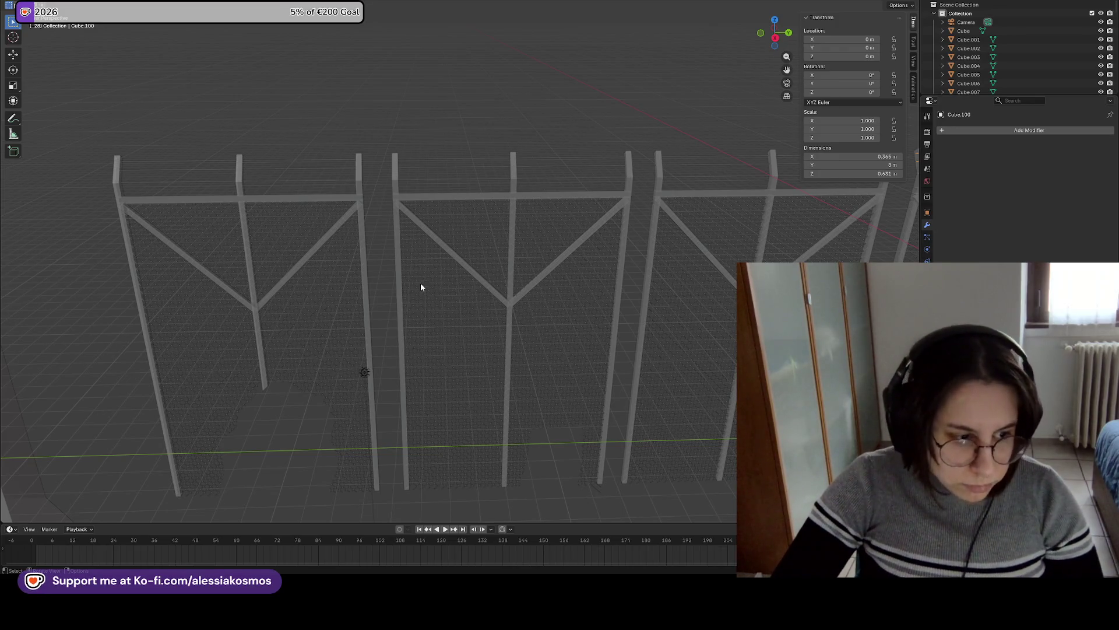
scroll(491, 281, "down", 3)
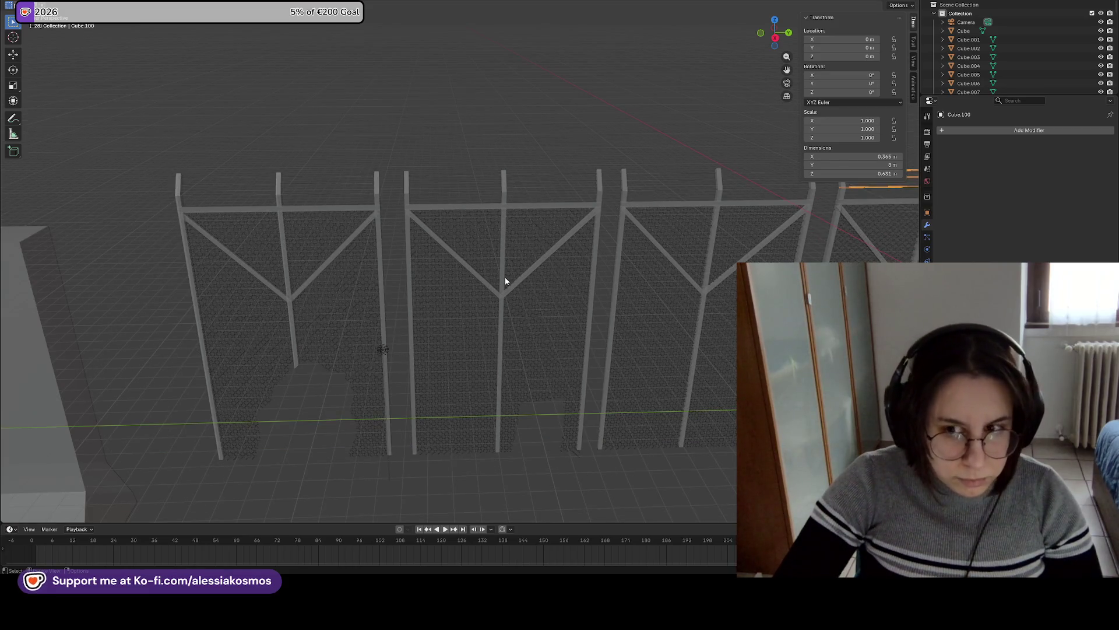
middle_click(414, 289, "alt")
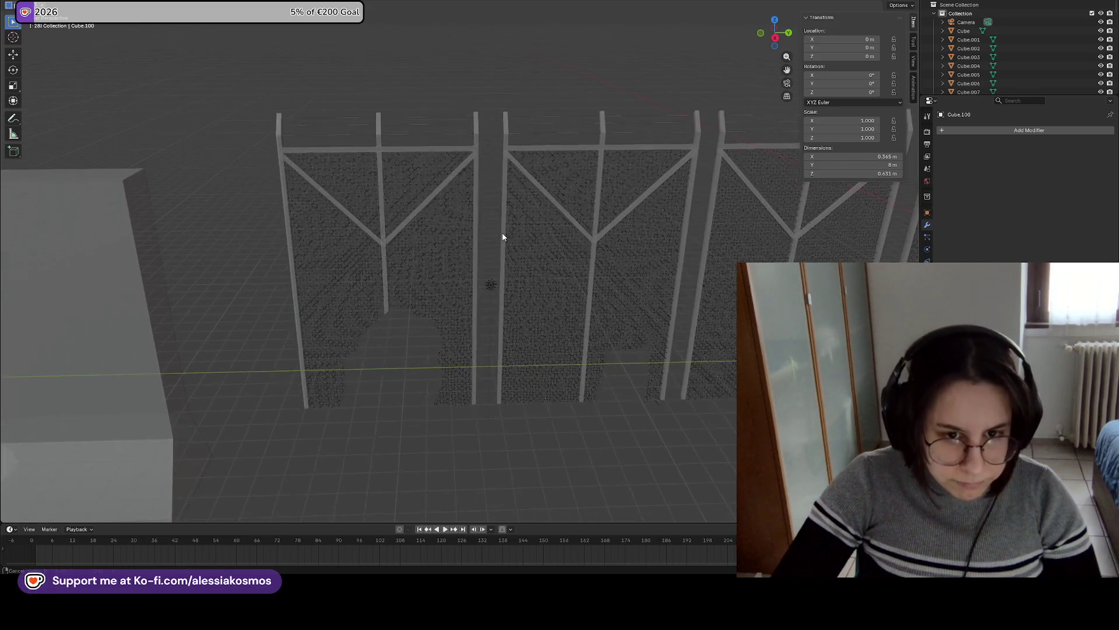
left_click(415, 302)
Level and orbit the view around the panel, then select the steel frame Cube.212.
scroll(513, 280, "up", 5)
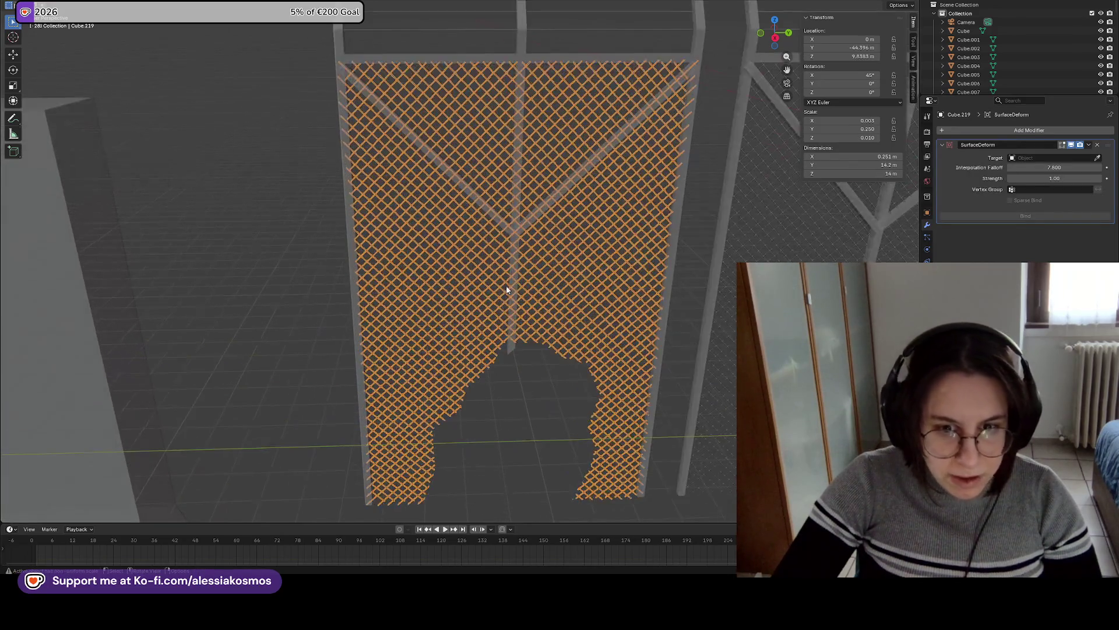
left_click_drag(470, 295, 412, 295)
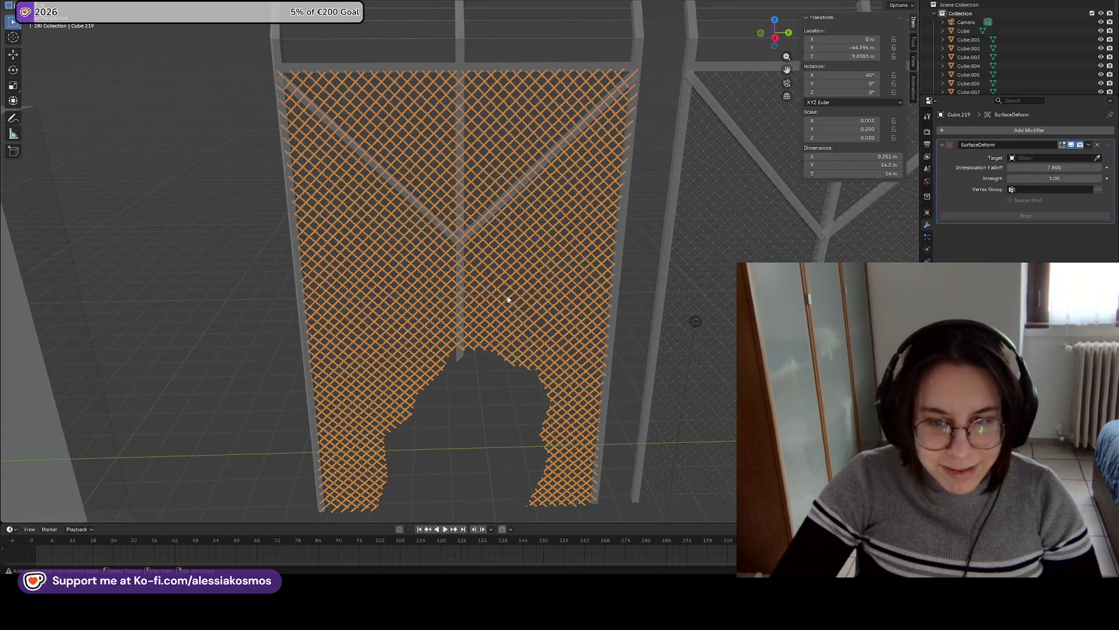
scroll(508, 303, "down", 1)
scroll(549, 329, "up", 1)
mouse_move(551, 329)
left_mouse_down()
mouse_move(550, 293)
mouse_move(532, 308)
left_mouse_up()
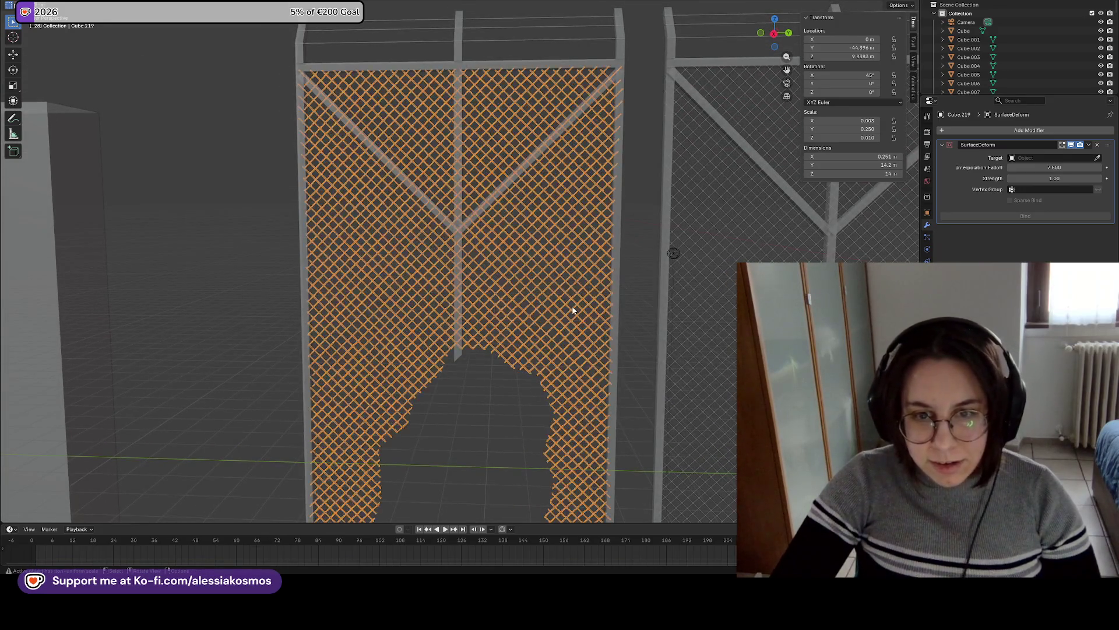
scroll(569, 313, "down", 1)
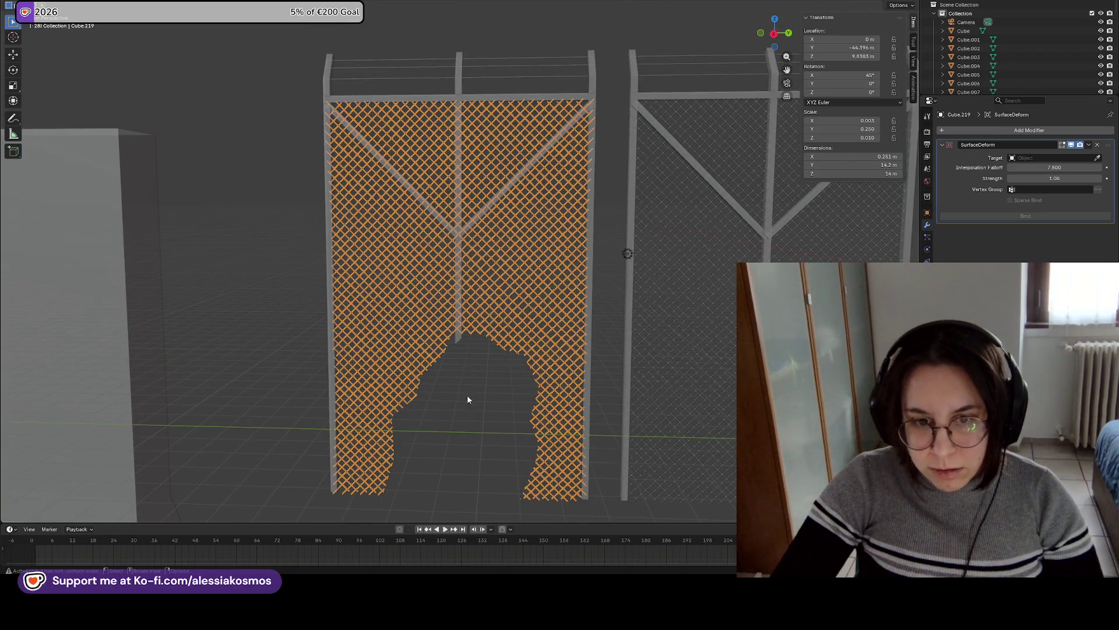
mouse_move(497, 317)
left_mouse_down()
mouse_move(513, 337)
mouse_move(510, 317)
mouse_move(466, 278)
left_mouse_up()
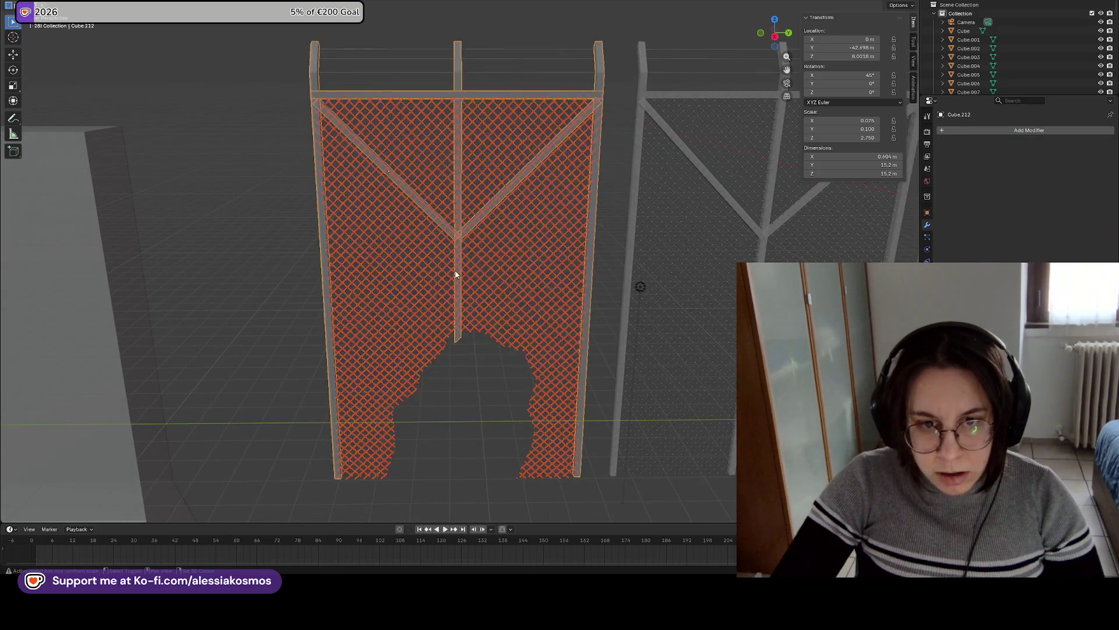
left_click(458, 301)
Recheck the chain-link mesh, leave only the steel frame selected, and save Border.blend.
mouse_move(553, 368)
left_mouse_down()
mouse_move(436, 281)
mouse_move(458, 334)
left_mouse_up()
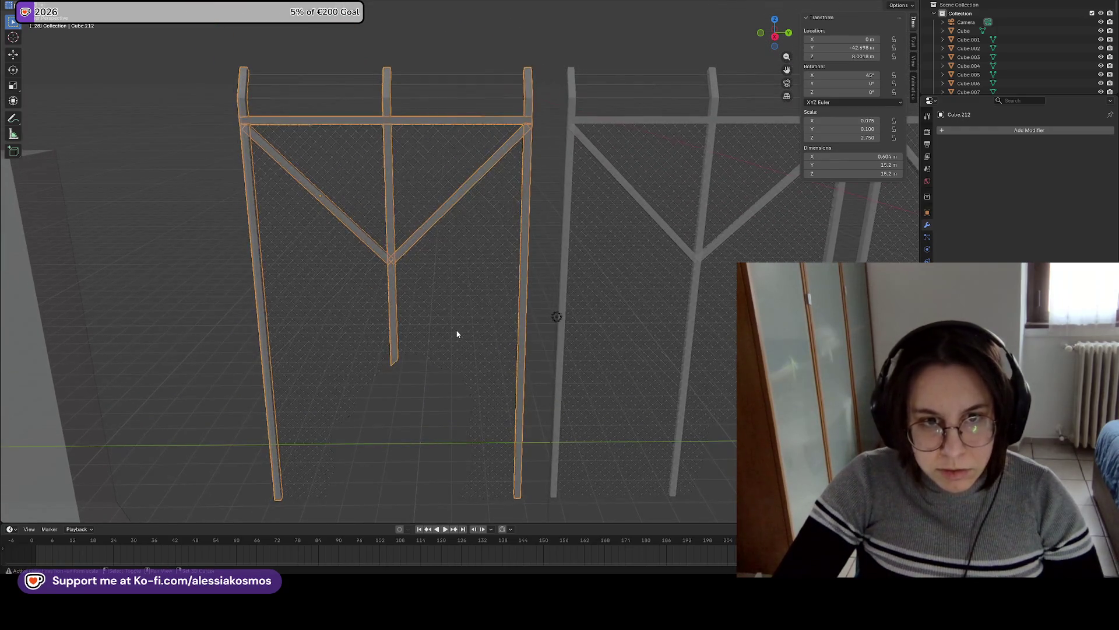
left_click(458, 334, "shift")
left_click(388, 294)
mouse_move(520, 288)
left_mouse_down()
mouse_move(303, 292)
mouse_move(607, 310)
left_mouse_up()
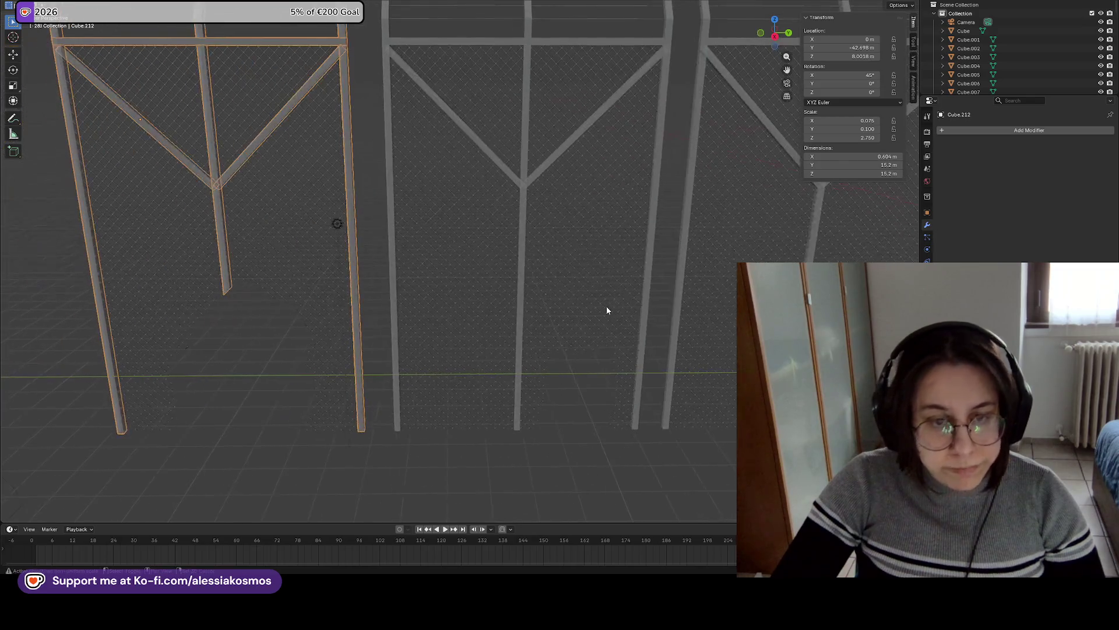
left_click_drag(364, 312, 572, 349)
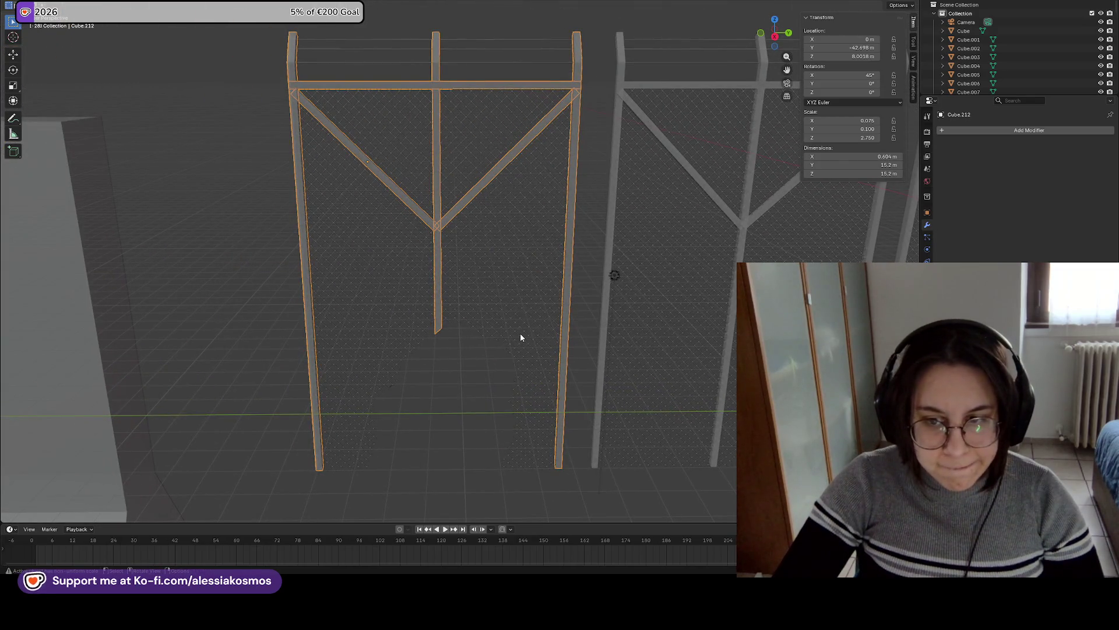
left_click_drag(450, 272, 430, 318)
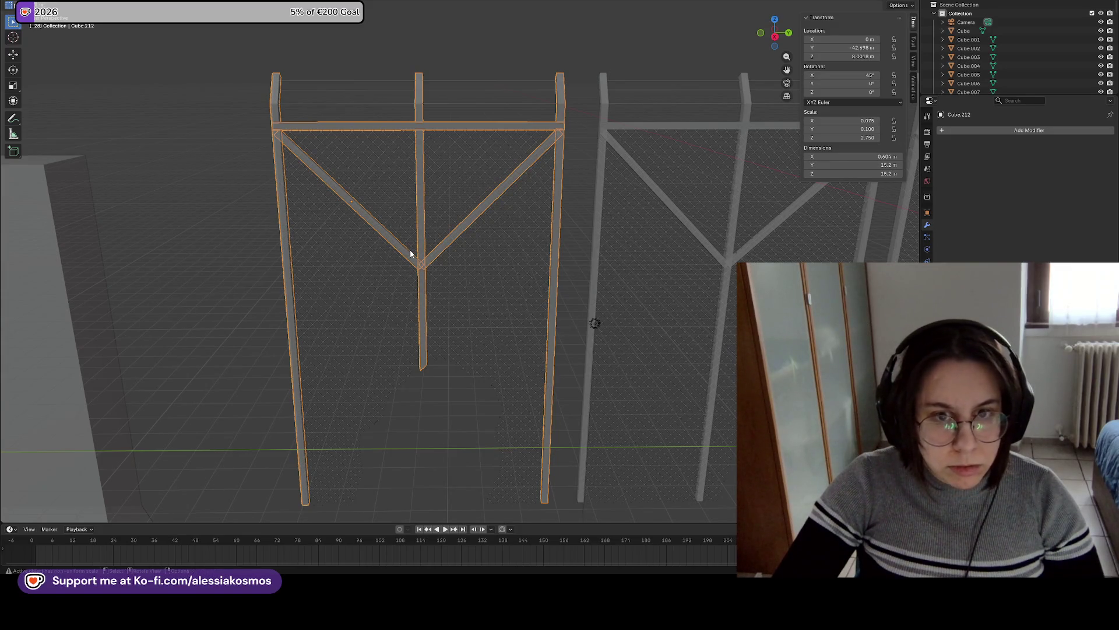
left_click(422, 262)
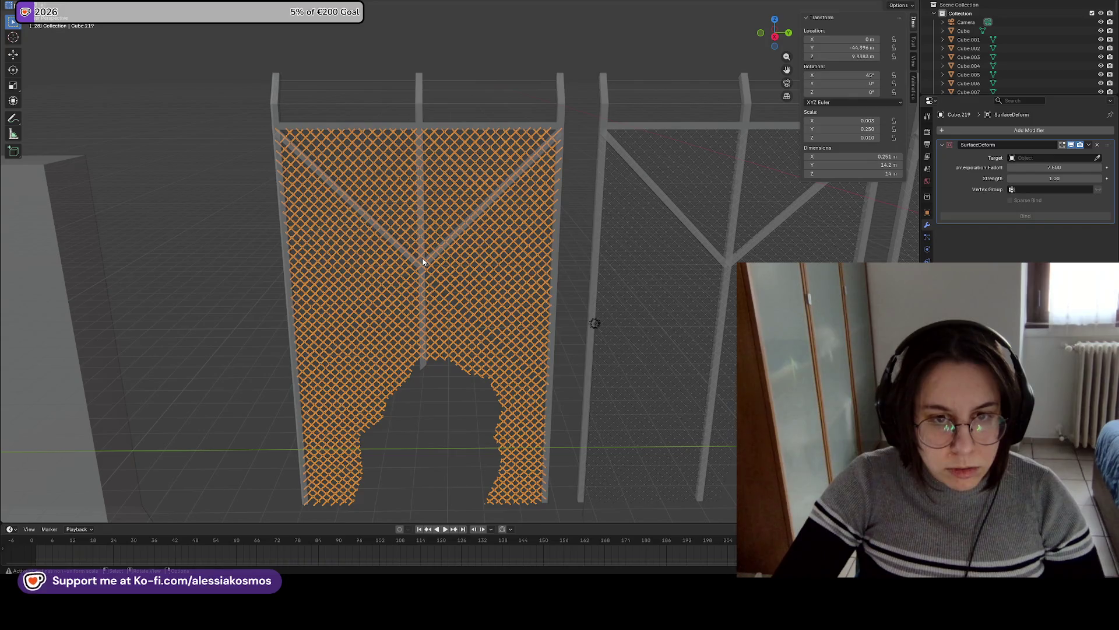
left_click(422, 262)
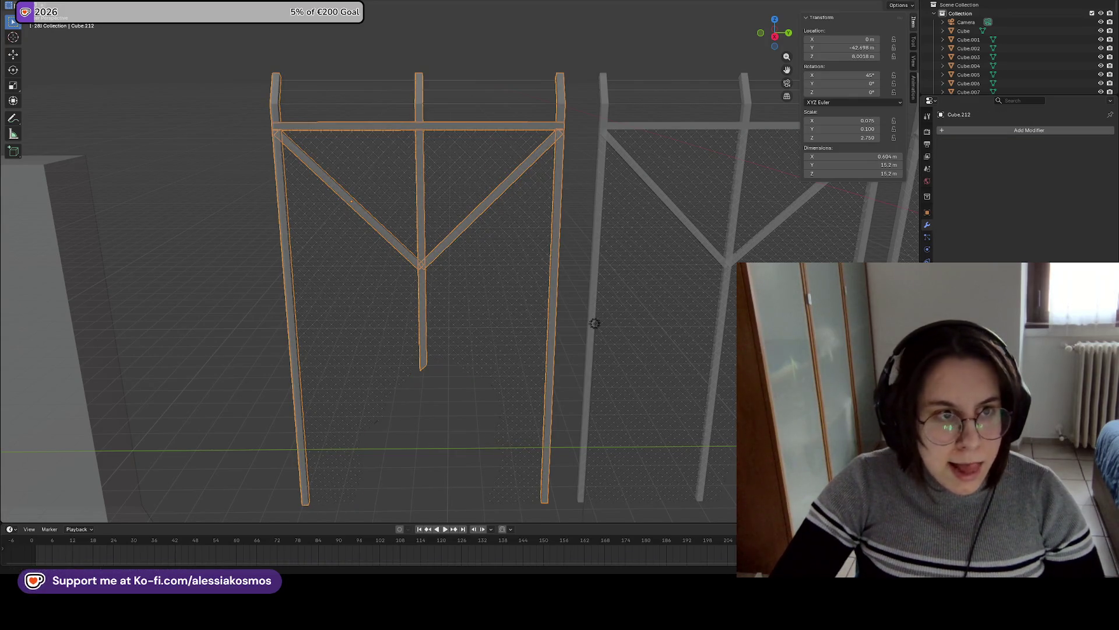
key("ctrl+s")
Apply the steel frame's scale, rotation and location.
key("ctrl+a")
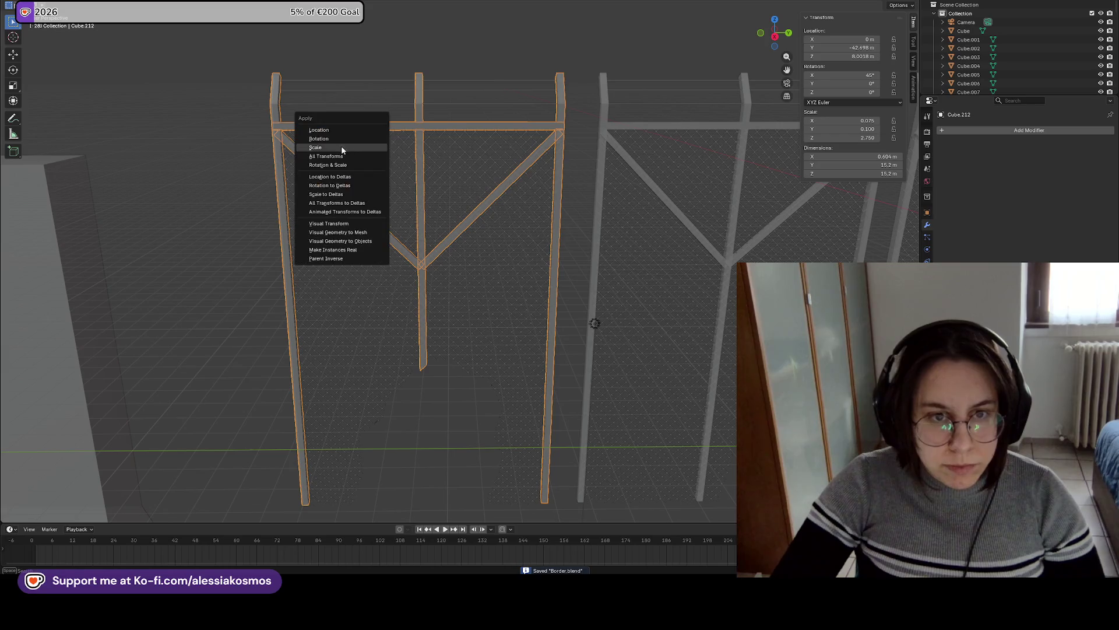
left_click(341, 146)
key("ctrl+a")
left_click(330, 138)
key("ctrl+a")
left_click(317, 130)
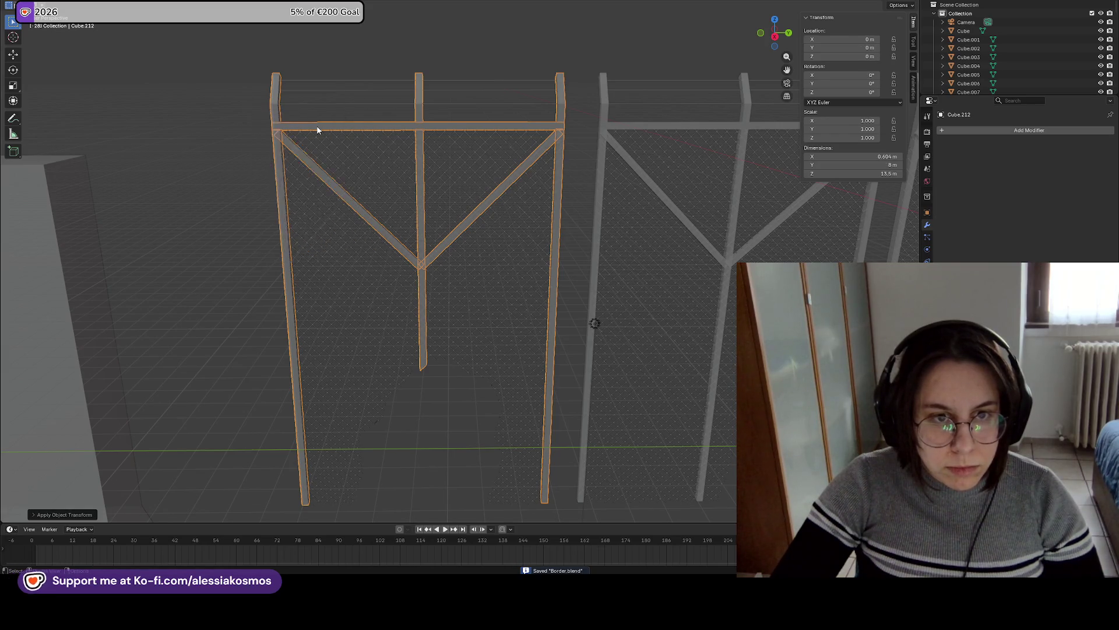
Set the frame's origin with Geometry to Origin and save the blend file.
left_click(24, 7)
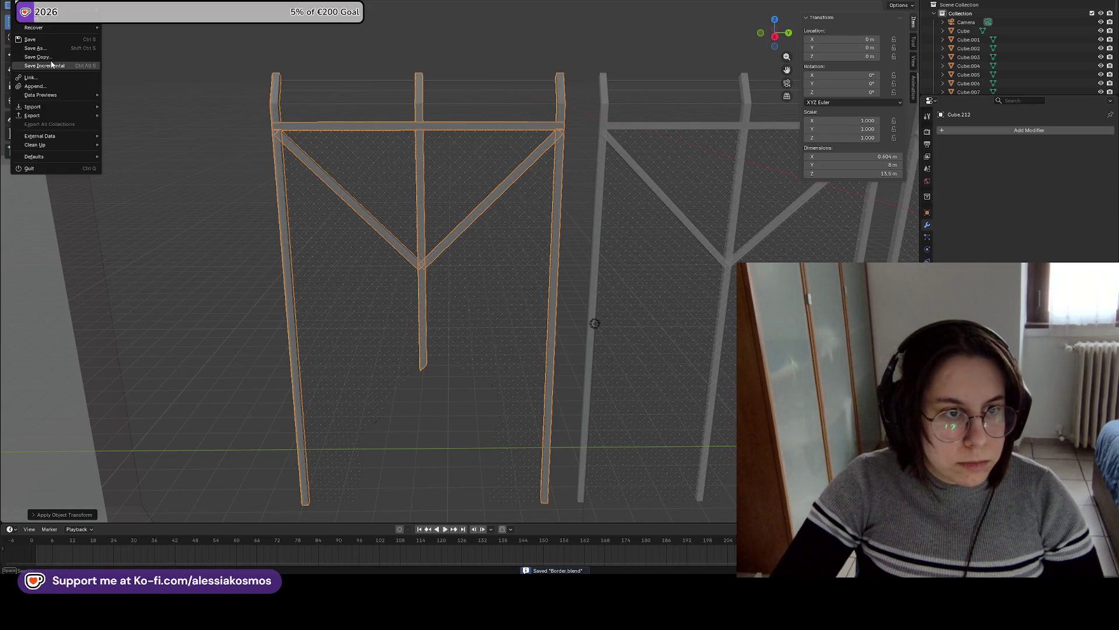
mouse_move(47, 118)
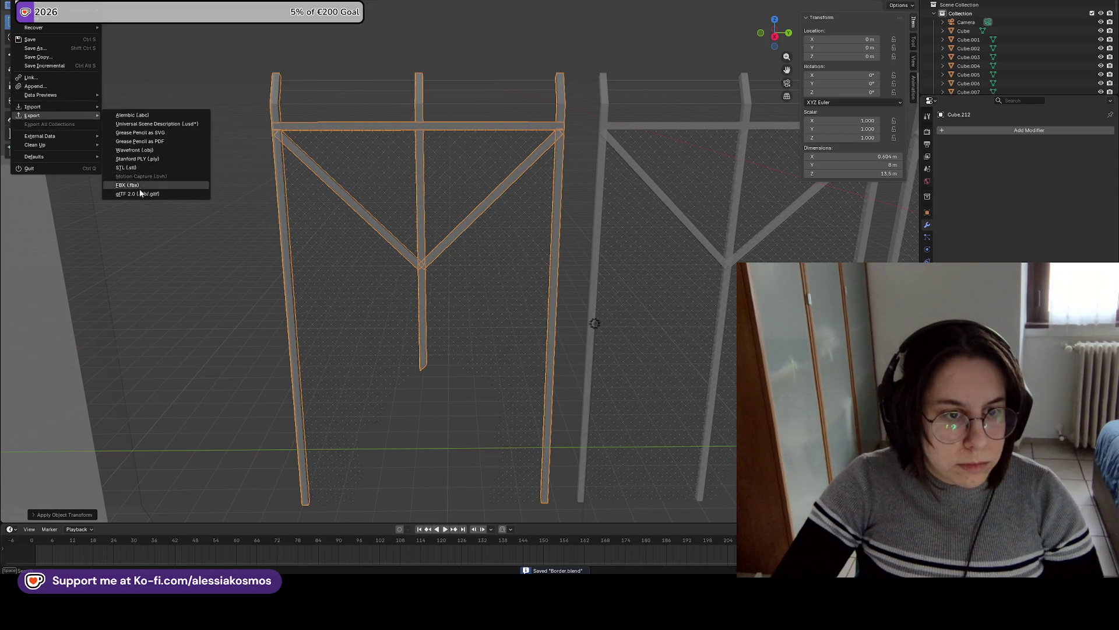
right_click(415, 121)
mouse_move(417, 121)
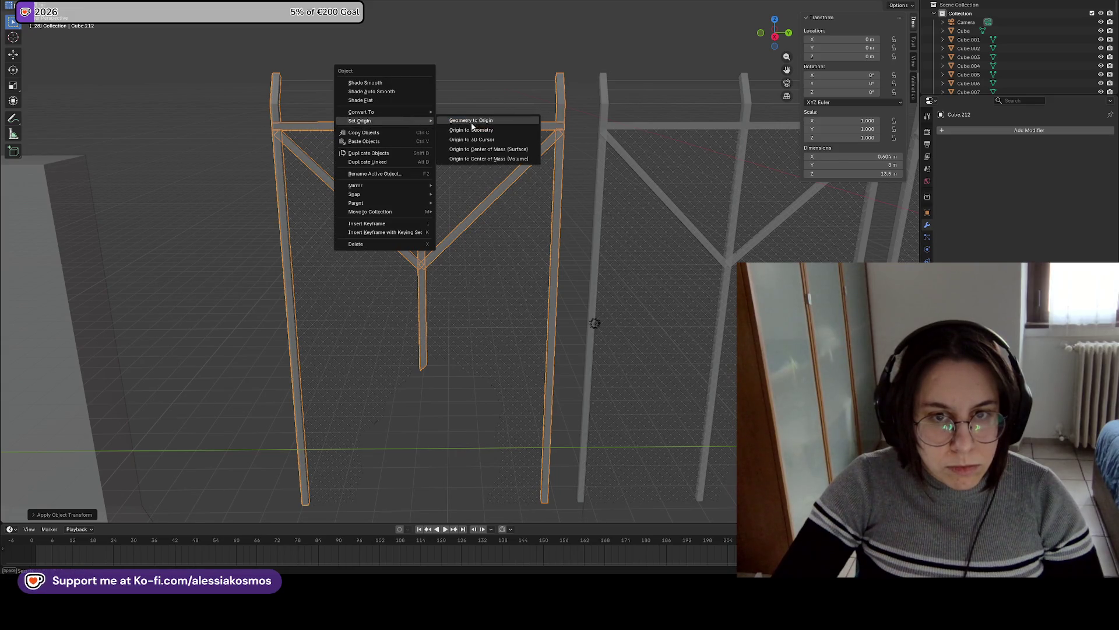
left_click(473, 123)
key("ctrl+s")
Start an FBX (.fbx) export of the frame and begin editing its file name.
left_click(21, 6)
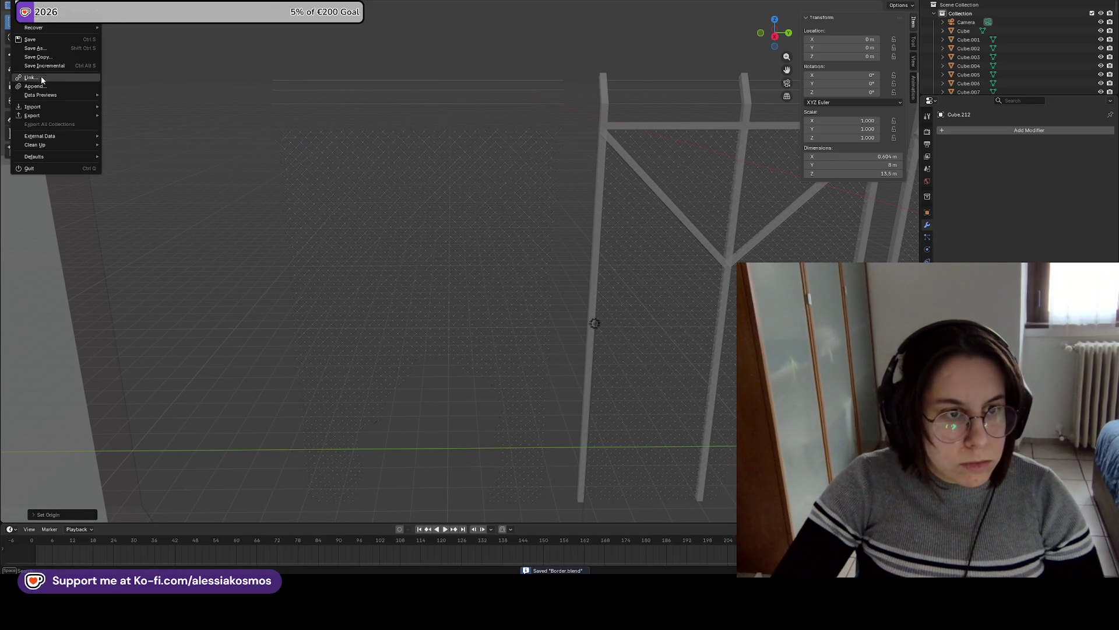
mouse_move(32, 115)
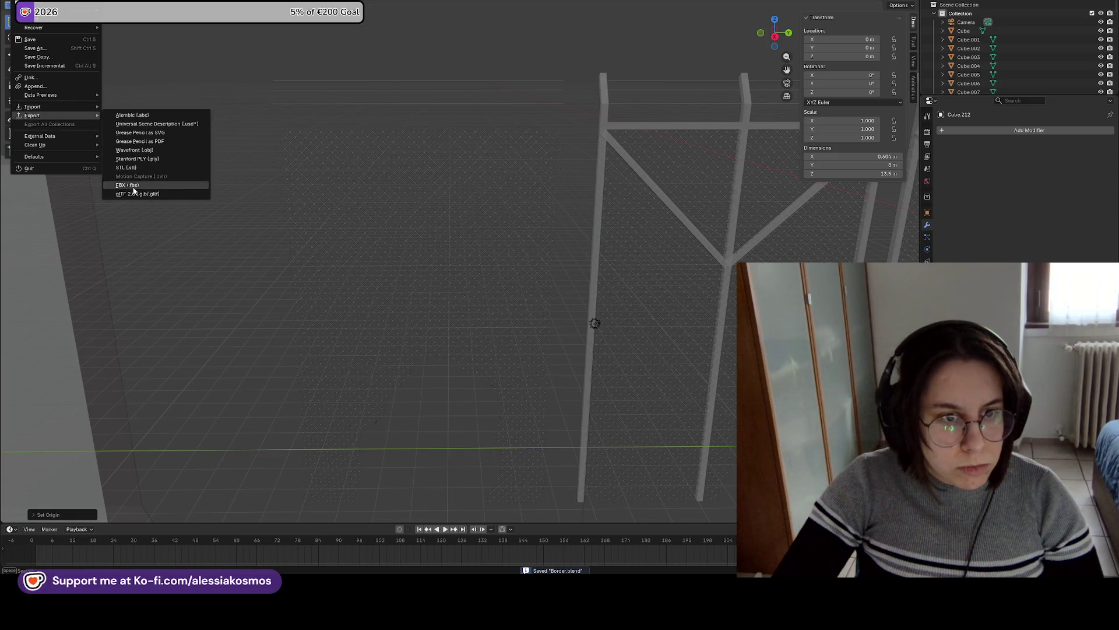
left_click(128, 185)
left_click(397, 399)
Replace the old export name WireFenceStraight with FenceBrokenOutline.
key("shift+Left")
key("shift+Left")
key("shift+Left")
key("BackSpace")
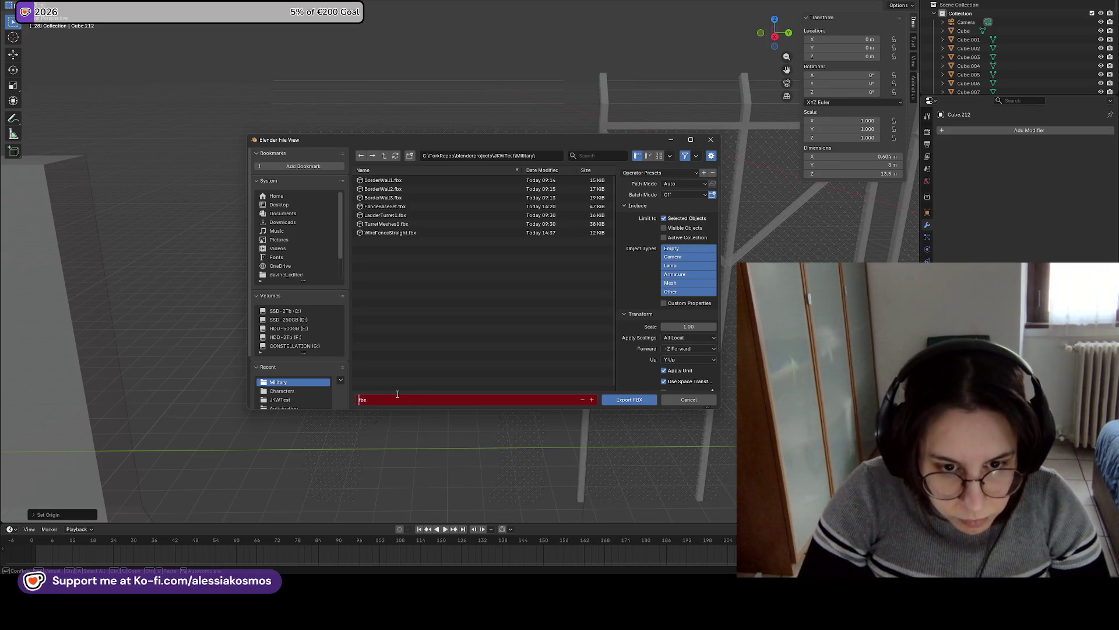
type("2")
key("ctrl+z")
key("ctrl+z")
left_click_drag(402, 400, 351, 400)
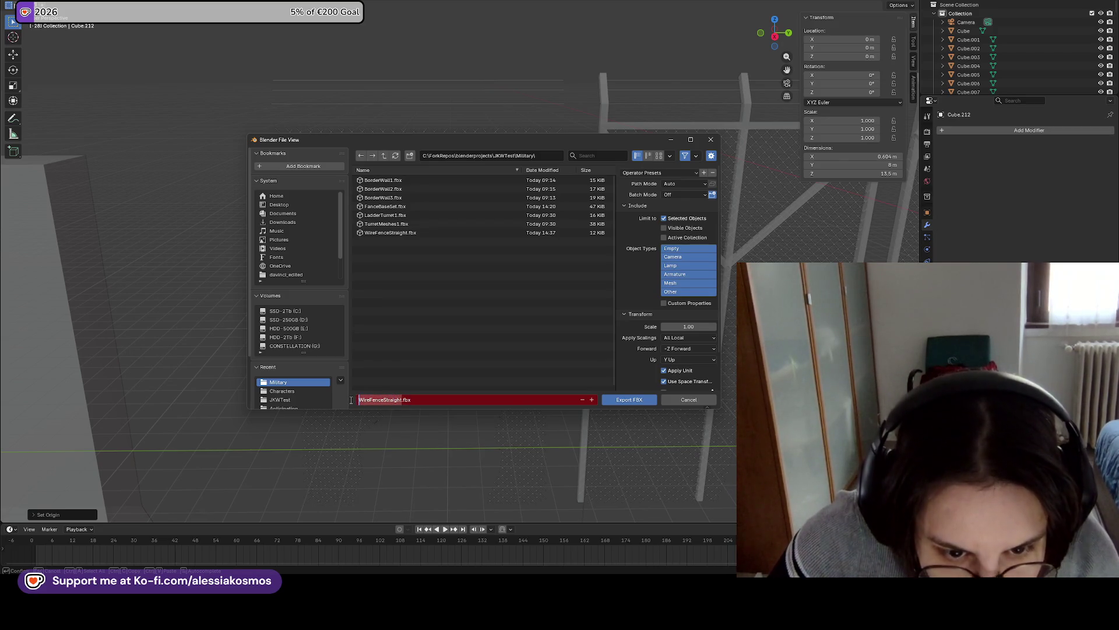
key("BackSpace")
type("enceBro")
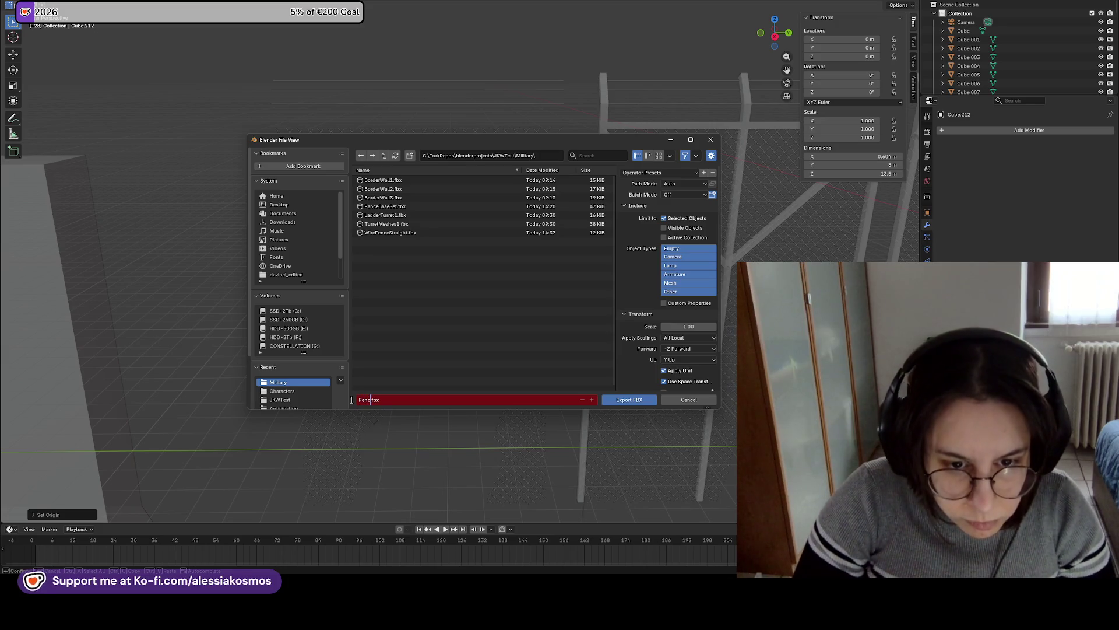
type("ken")
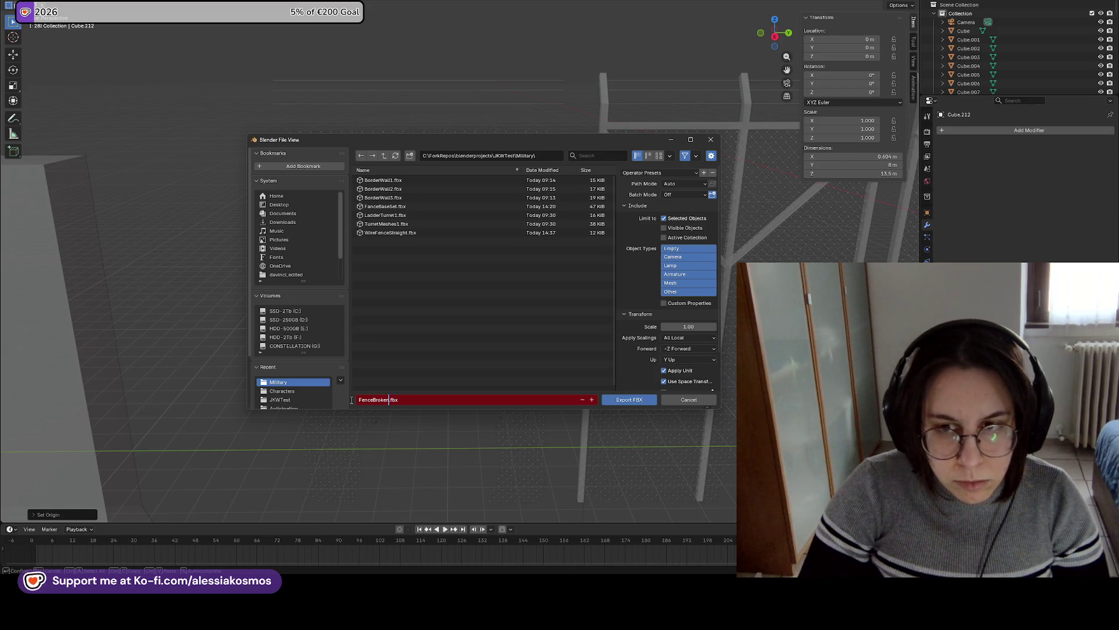
type("Outline")
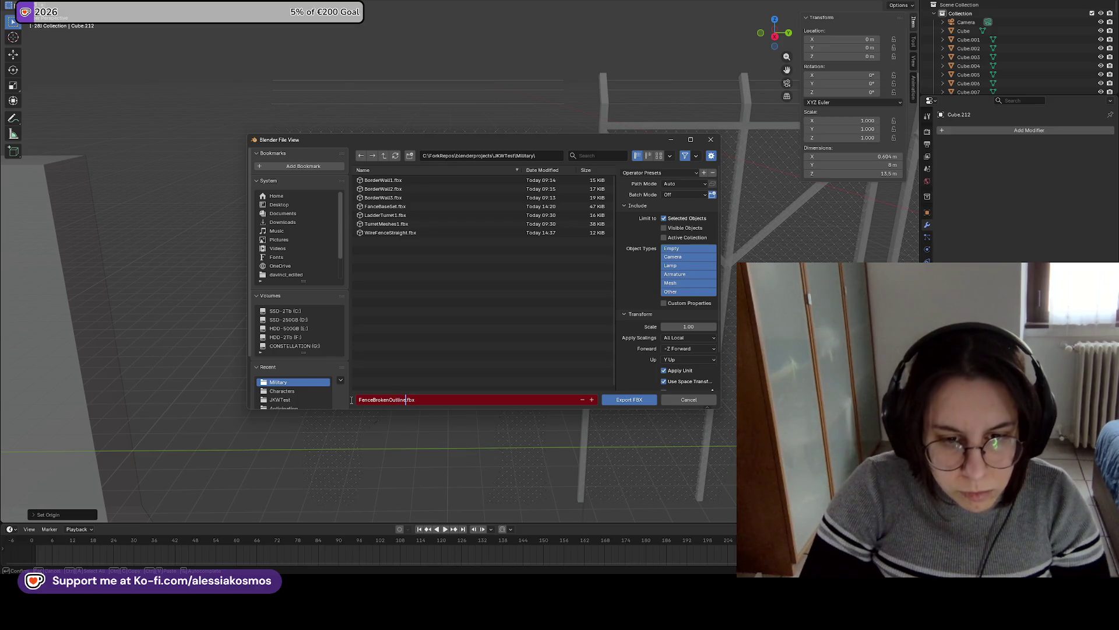
Export the frame as FenceBrokenOutline.fbx, then select the holed wire mesh.
key("Return")
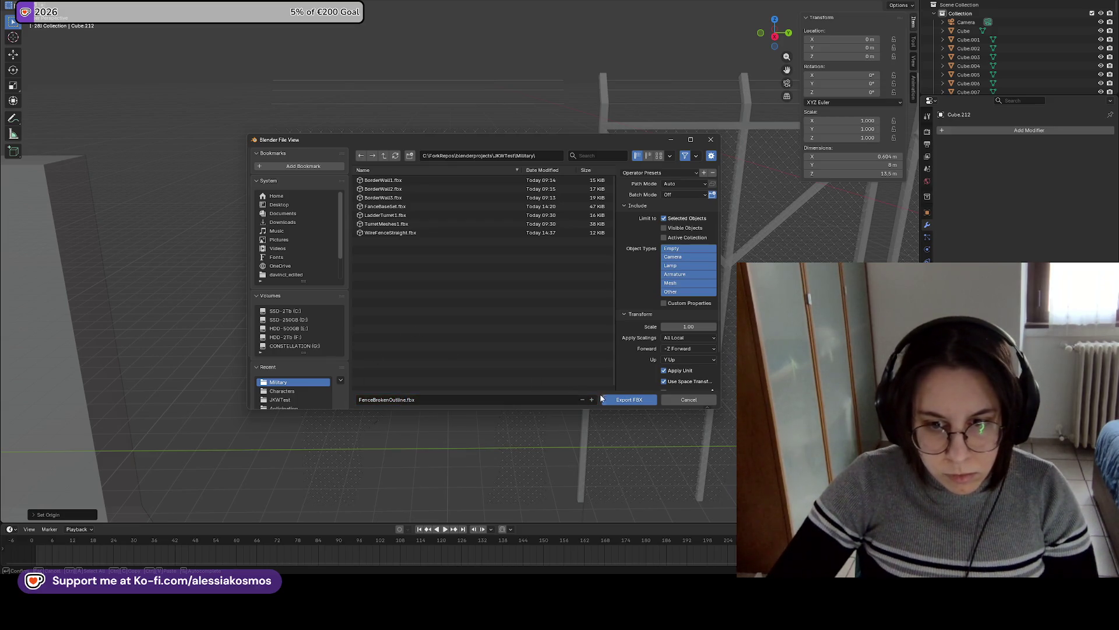
left_click(613, 398)
left_click(516, 373)
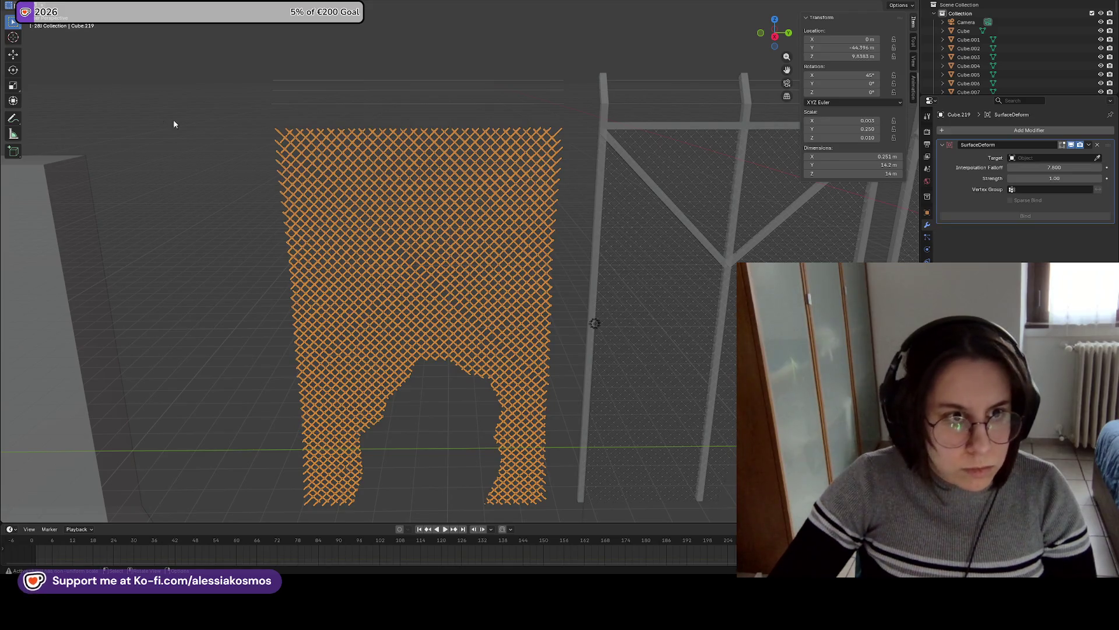
Save, then apply the wire mesh's location, rotation and scale.
key("ctrl+s")
right_click(334, 209)
mouse_move(334, 208)
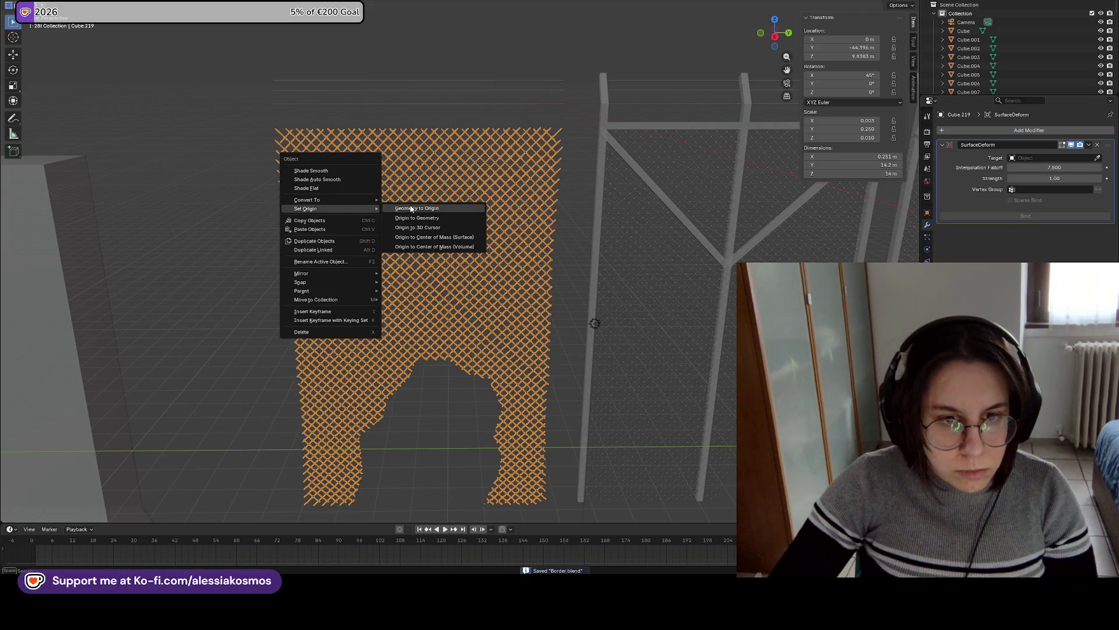
key("t")
key("ctrl+a")
left_click(318, 186)
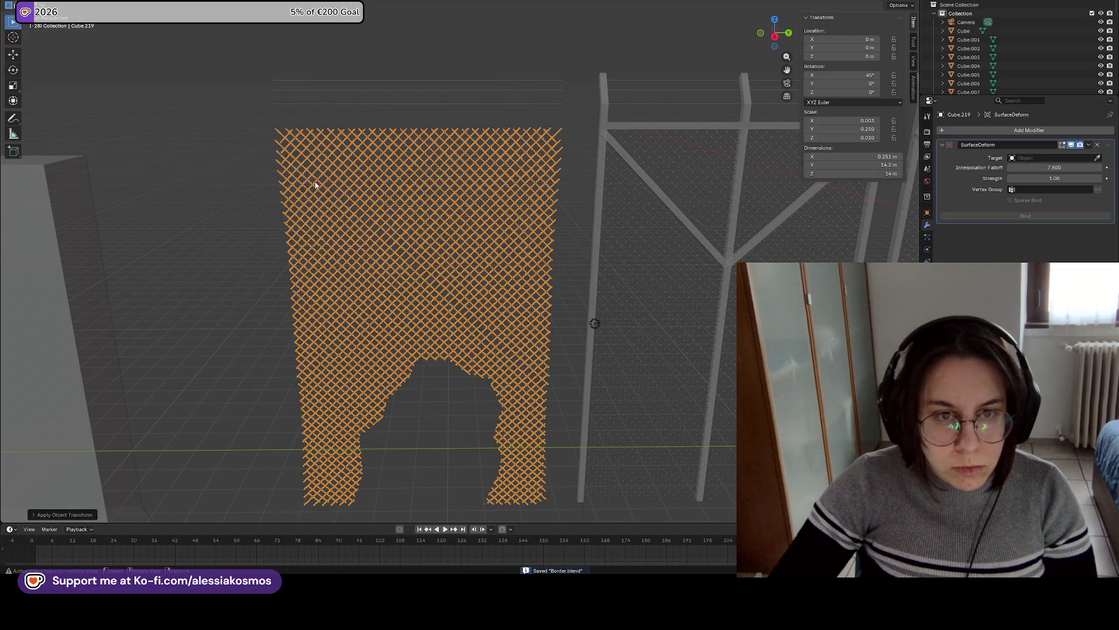
key("ctrl+a")
left_click(307, 192)
key("ctrl+a")
left_click(309, 200)
Move the wire mesh's geometry to the world origin and save the blend file.
right_click(321, 201)
mouse_move(358, 202)
left_click(422, 199)
key("ctrl+s")
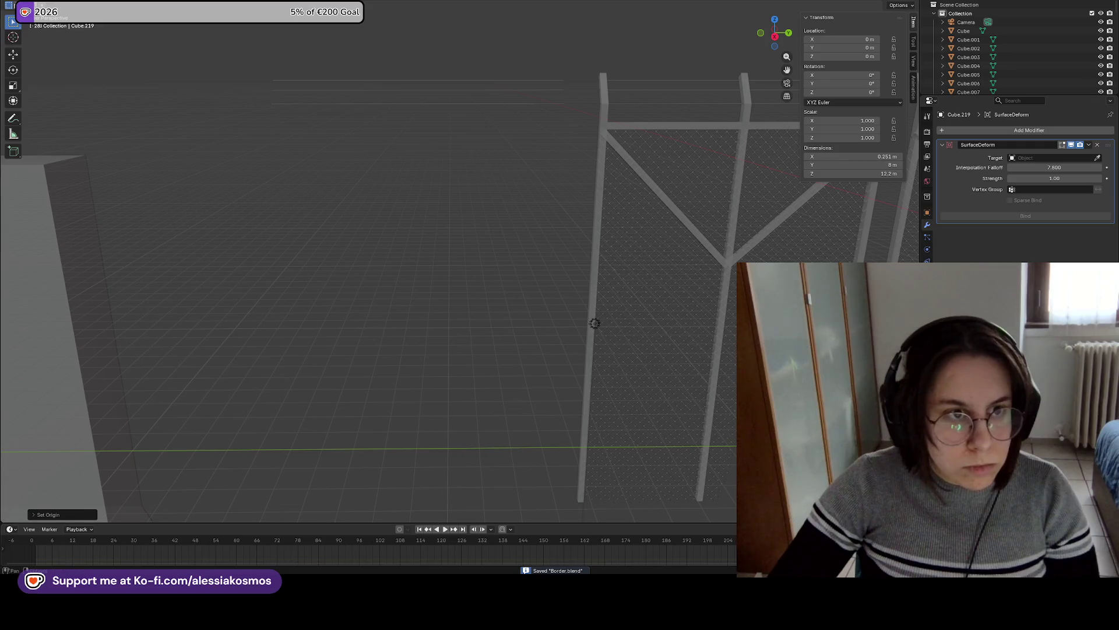
Start an FBX export and trim the file name to FenceBroken.fbx.
left_click(23, 5)
mouse_move(36, 116)
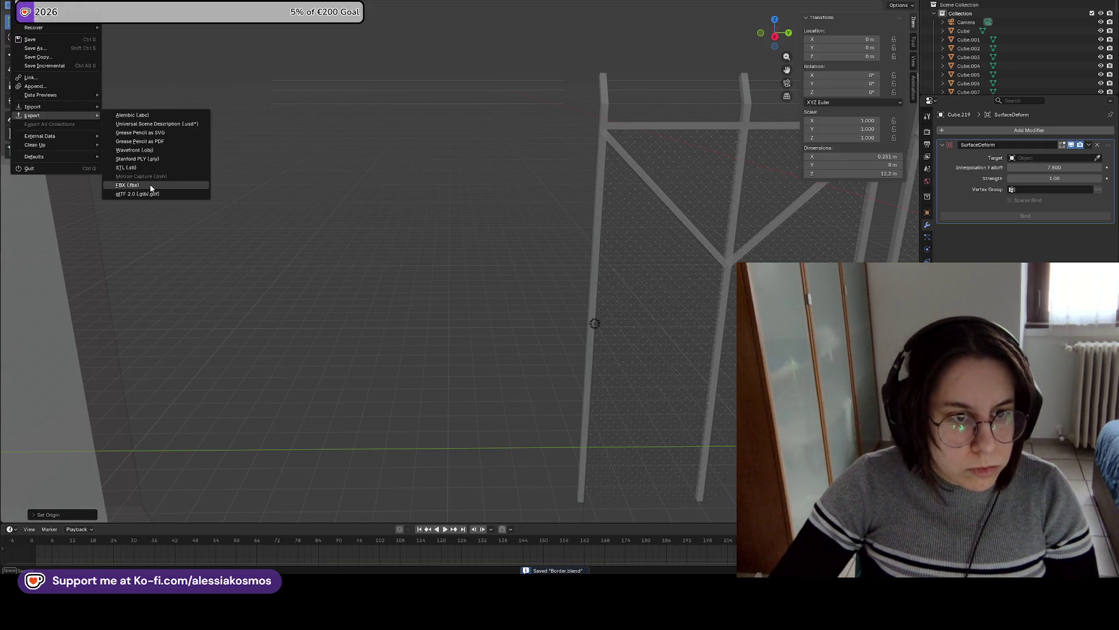
left_click(150, 186)
left_click(402, 400)
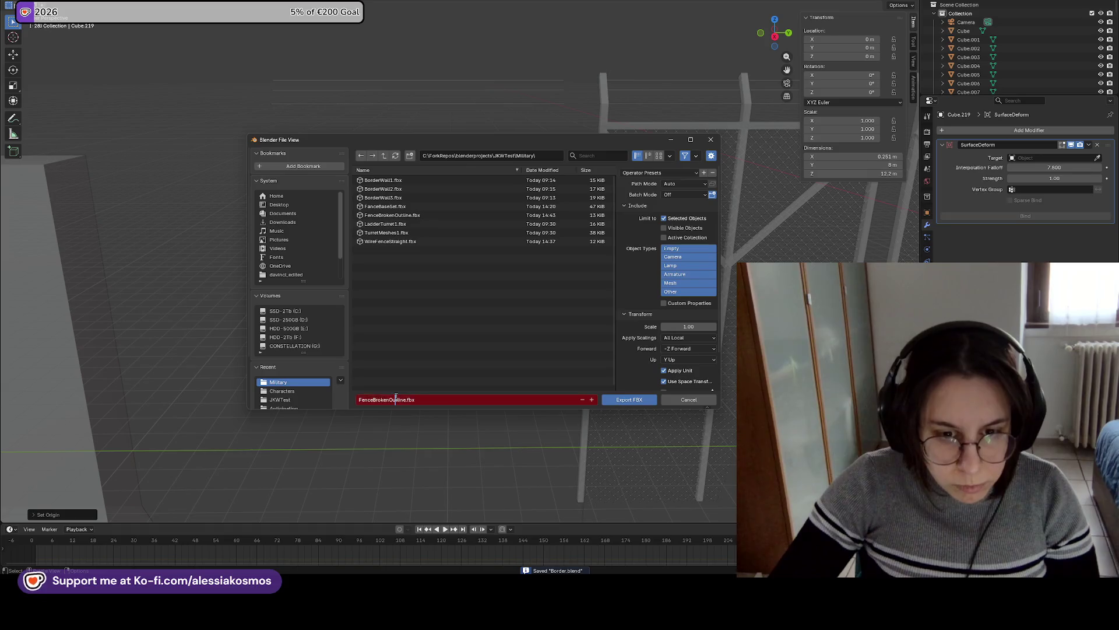
left_click(403, 399)
key("BackSpace")
key("BackSpace")
key("BackSpace")
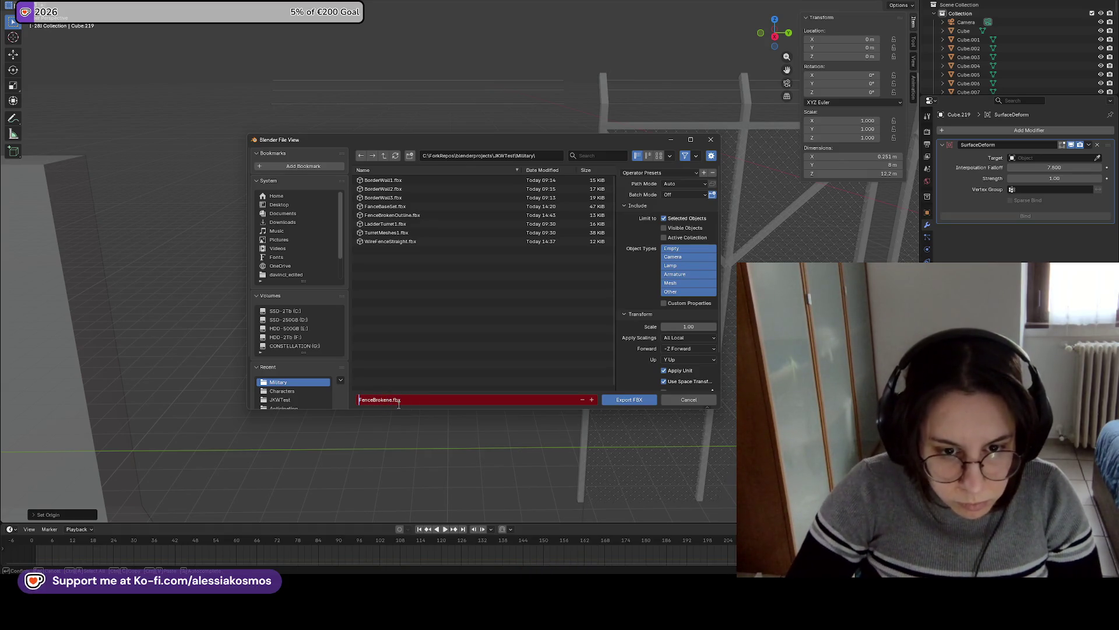
key("ctrl+Right")
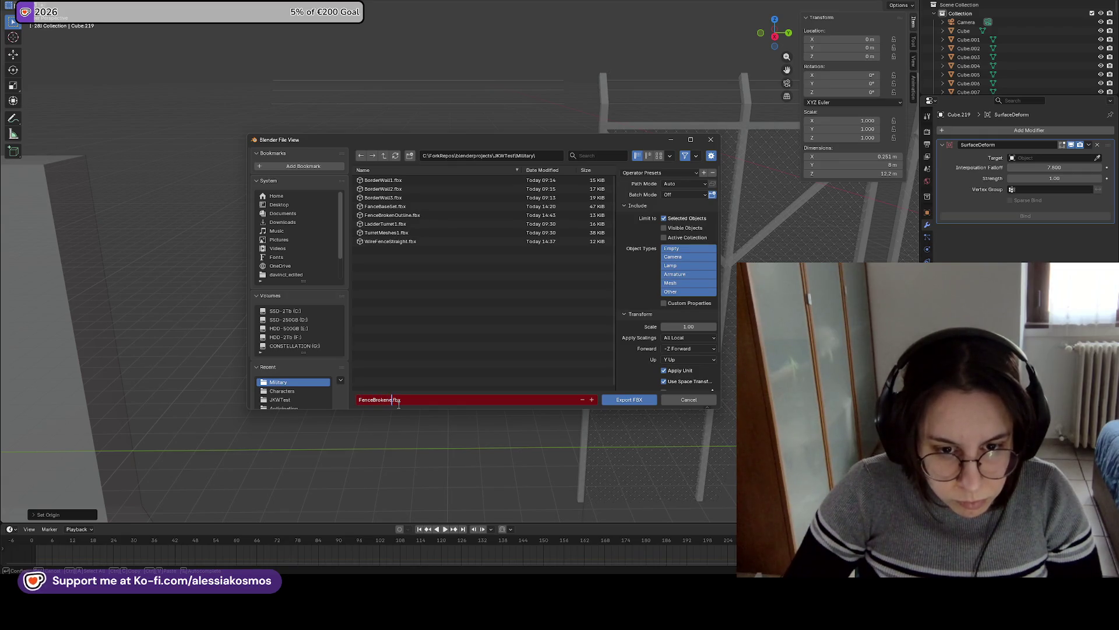
key("BackSpace")
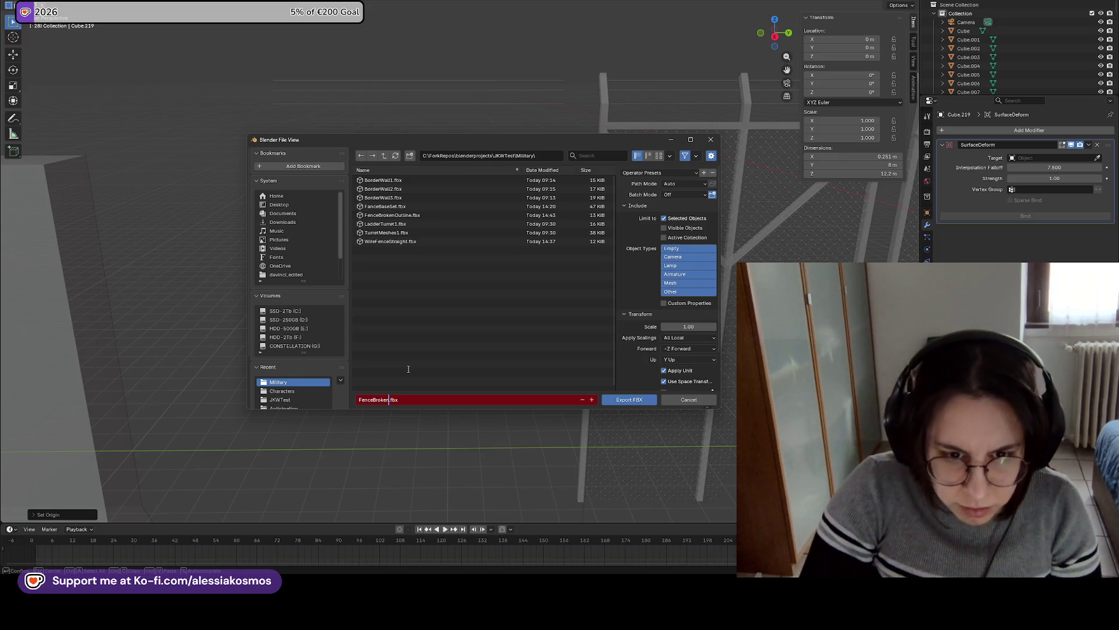
Add W after FenceBroken so the export name reads FenceBrokenW.fbx.
type("W")
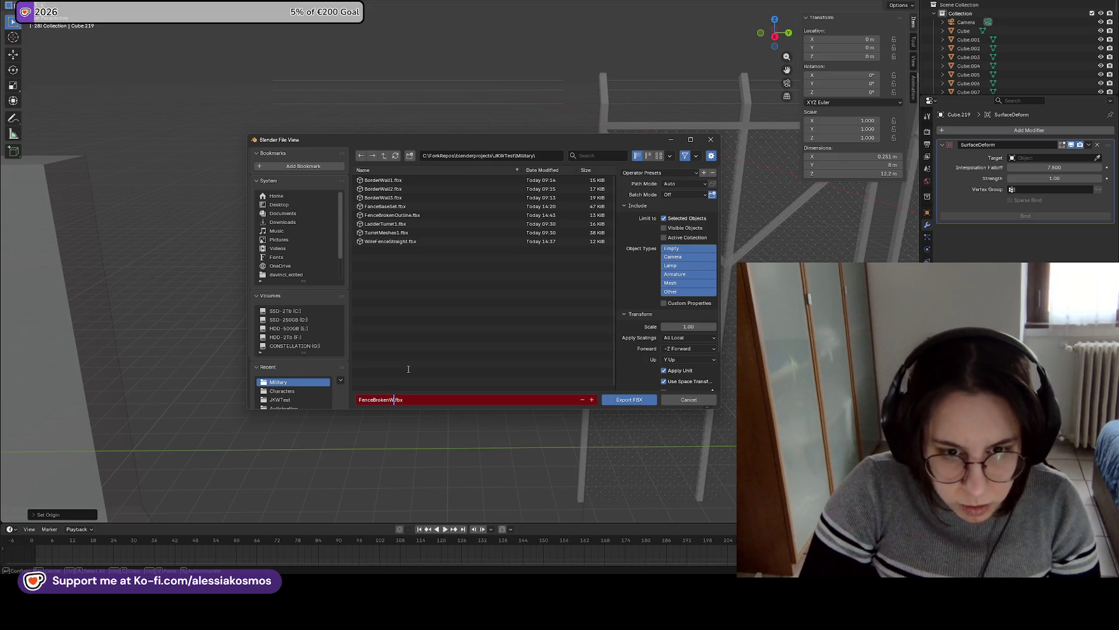